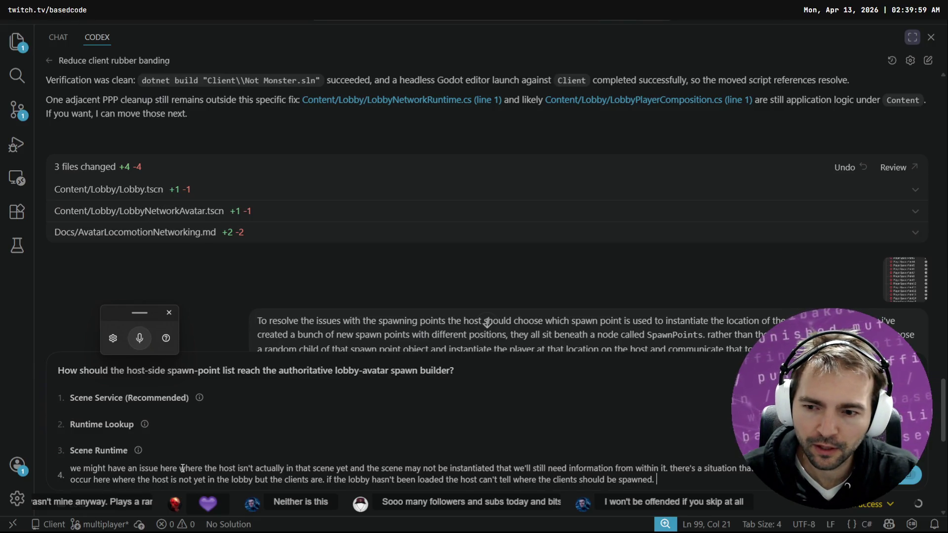
- Dictate to Codex that the host may not have the lobby loaded, and send it
{"action": "key", "text": "super+h"}
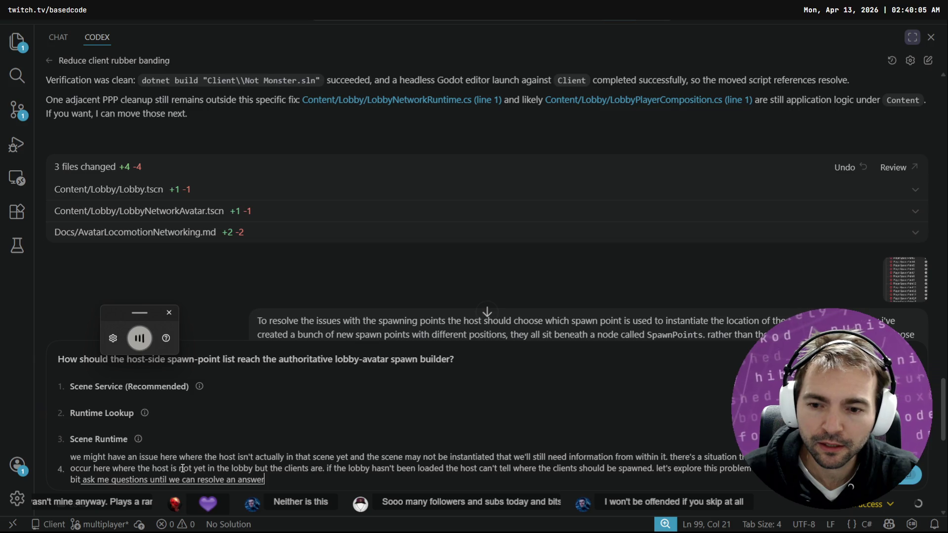
{"action": "key", "text": "Return"}
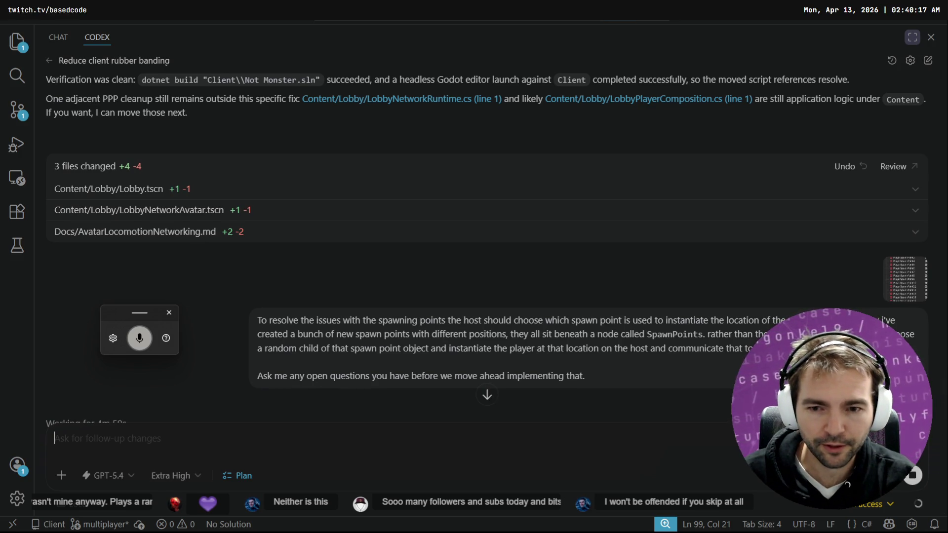
{"action": "double_click", "coordinate": [304, 336]}
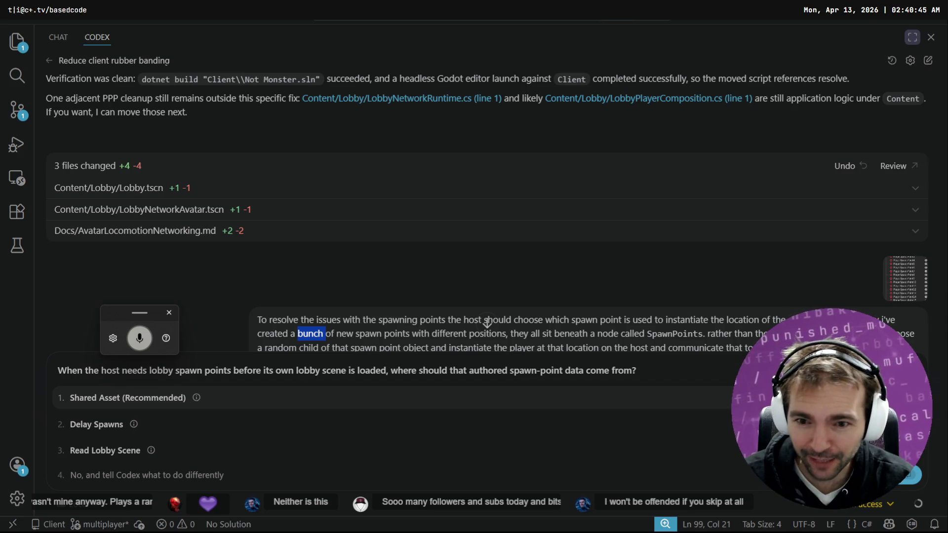
- Review Codex's notes, dismiss the voice widget, and pick 'Shared Asset (Recommended)' for spawn-point data
{"action": "scroll", "coordinate": [434, 235], "scroll_direction": "down", "scroll_amount": 15}
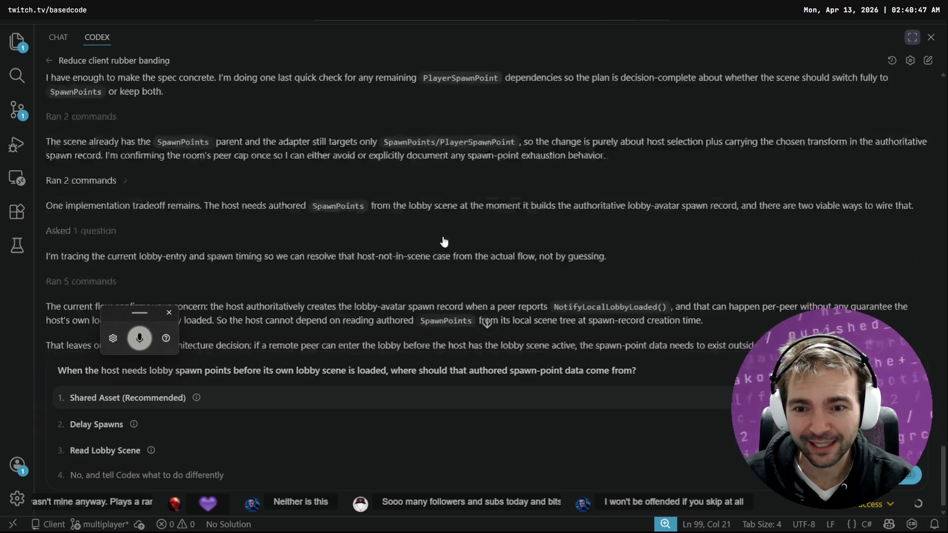
{"action": "scroll", "coordinate": [443, 240], "scroll_direction": "down", "scroll_amount": 2}
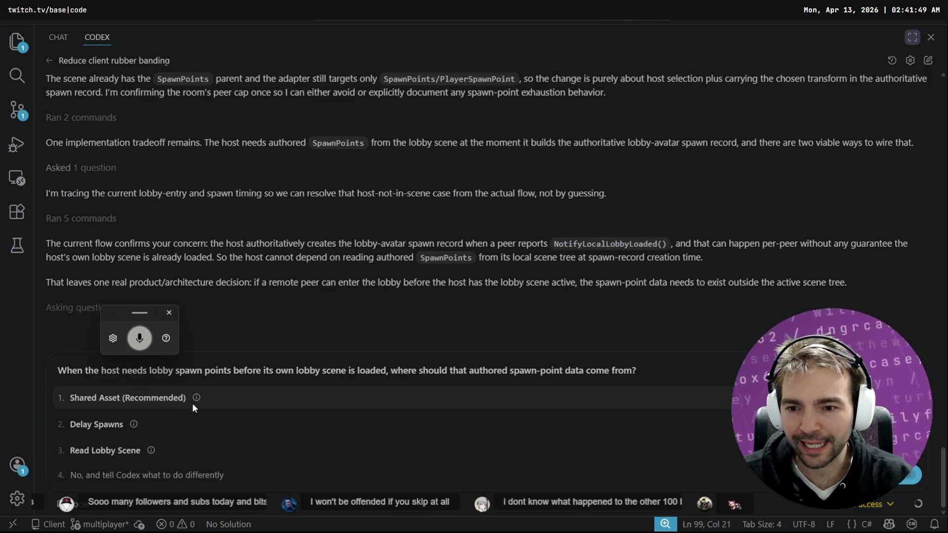
{"action": "mouse_move", "coordinate": [196, 398]}
{"action": "left_click", "coordinate": [169, 313]}
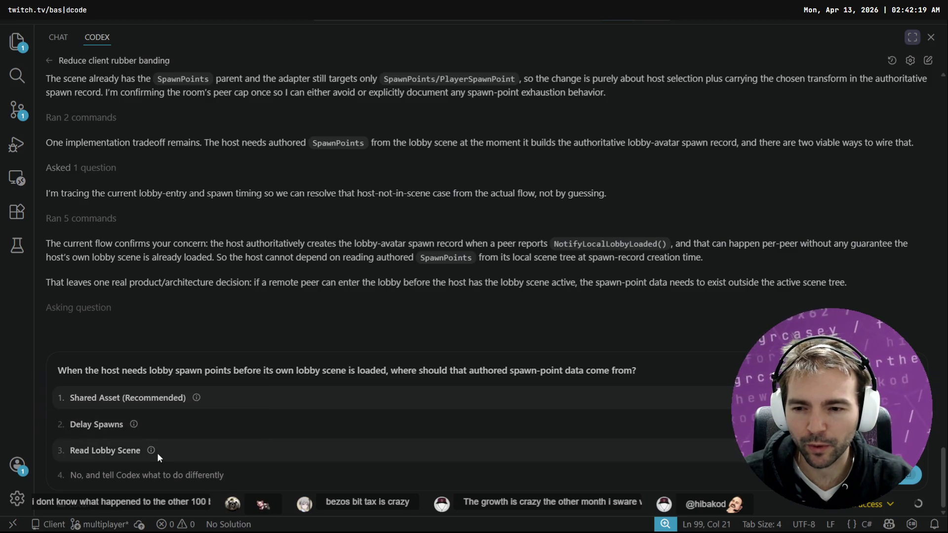
{"action": "mouse_move", "coordinate": [156, 453]}
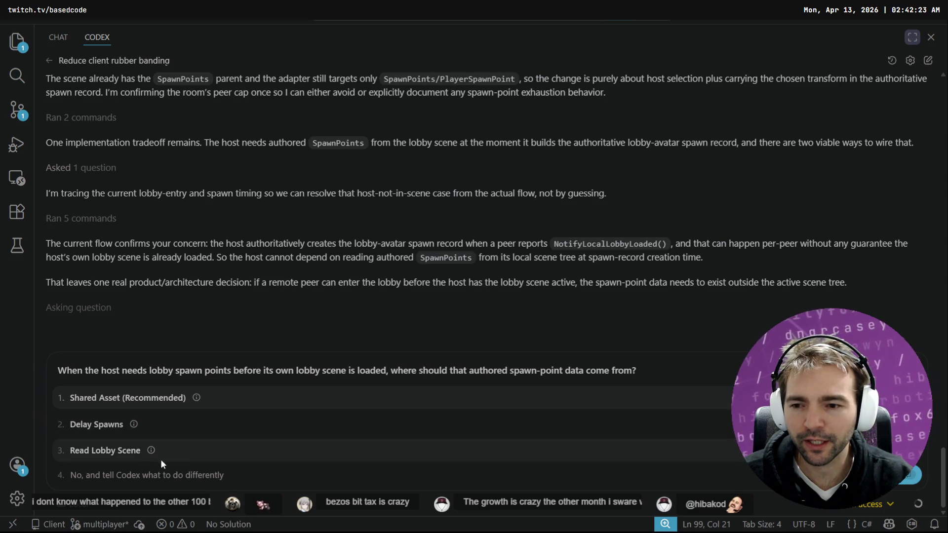
{"action": "left_click", "coordinate": [158, 401]}
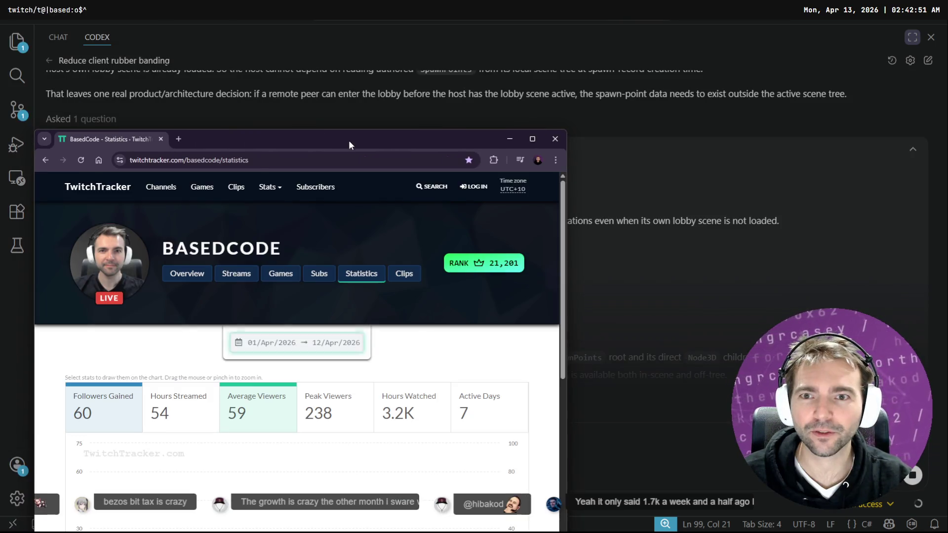
- Set the TwitchTracker date range to 1–12 April 2026 and review the follower and viewer chart
{"action": "double_click", "coordinate": [350, 140]}
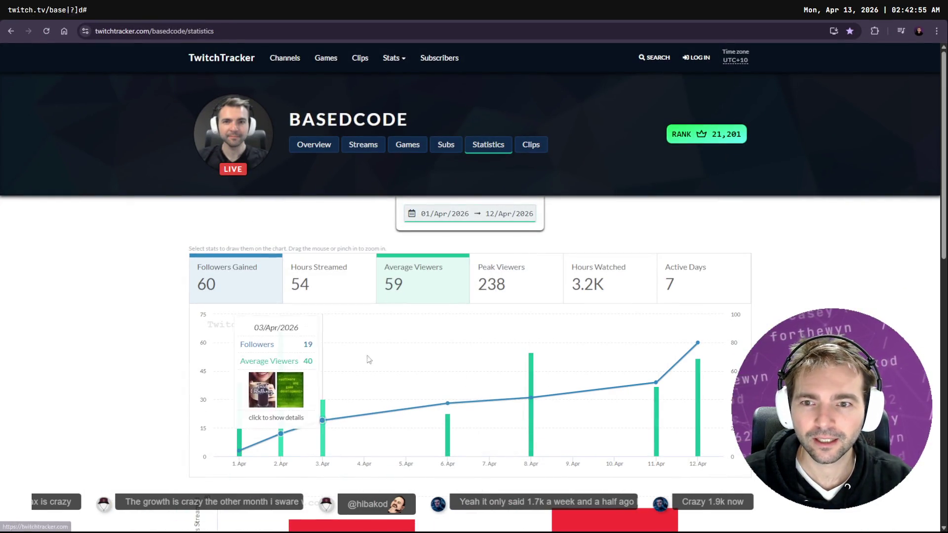
{"action": "left_click", "coordinate": [457, 215]}
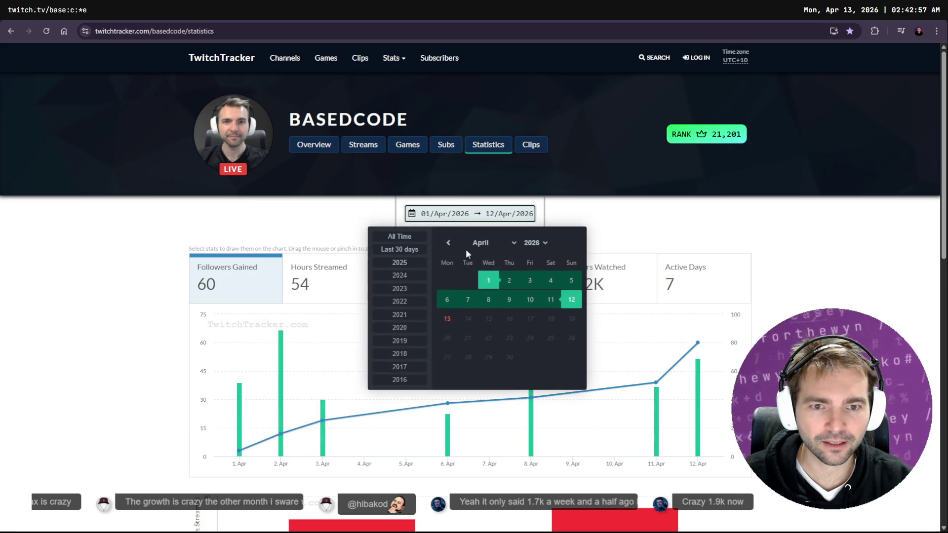
{"action": "left_click", "coordinate": [571, 299]}
{"action": "left_click", "coordinate": [809, 307]}
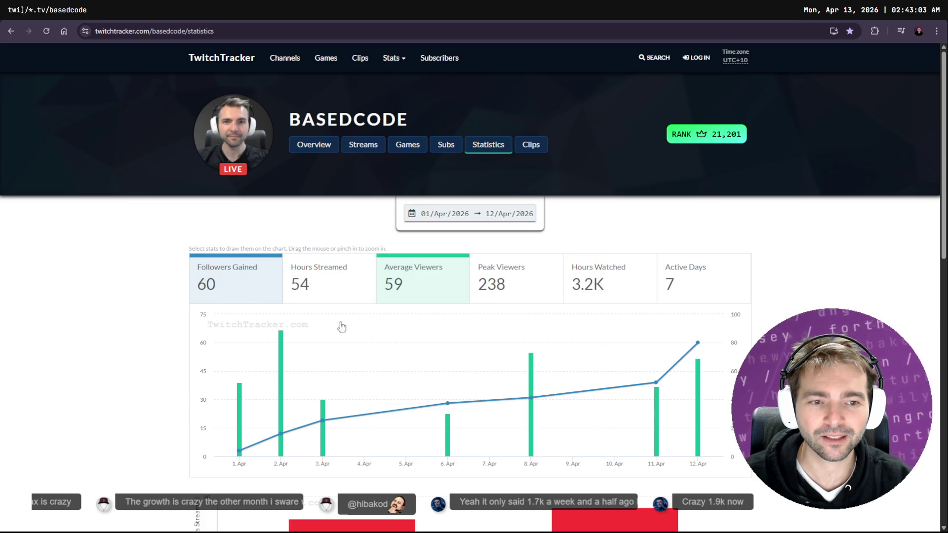
{"action": "mouse_move", "coordinate": [650, 382]}
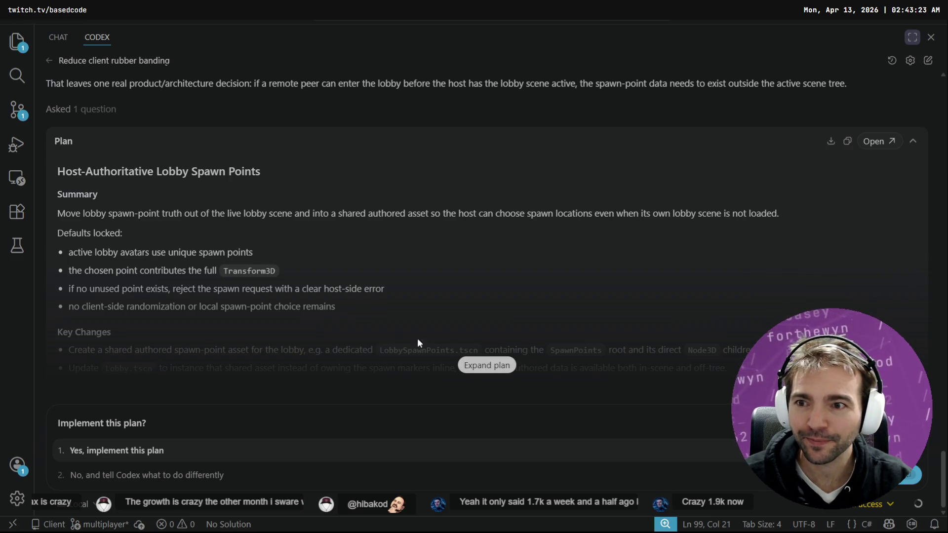
- Expand and read the Host-Authoritative Lobby Spawn Points plan, then approve implementing it
{"action": "left_click", "coordinate": [498, 365]}
{"action": "scroll", "coordinate": [339, 191], "scroll_direction": "down", "scroll_amount": 5}
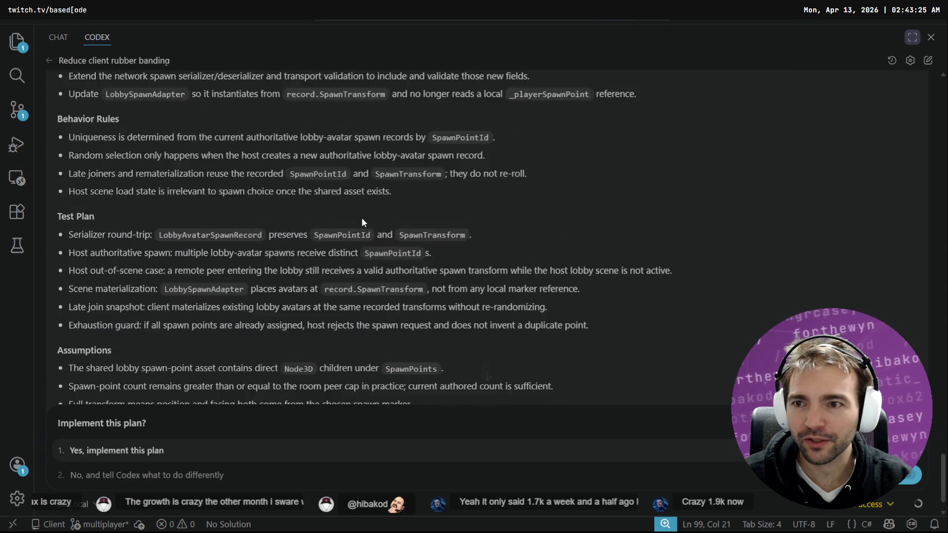
{"action": "scroll", "coordinate": [358, 219], "scroll_direction": "up", "scroll_amount": 15}
{"action": "scroll", "coordinate": [341, 215], "scroll_direction": "down", "scroll_amount": 8}
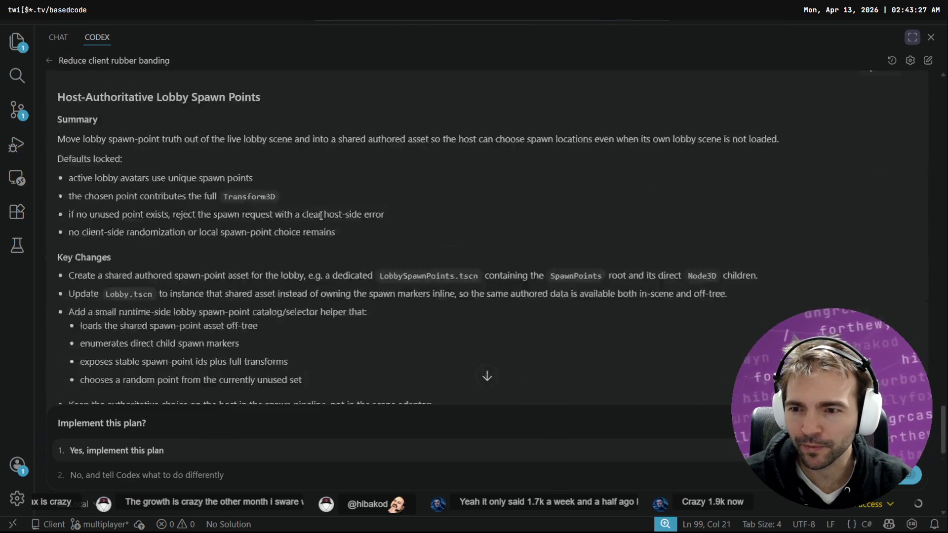
{"action": "scroll", "coordinate": [320, 216], "scroll_direction": "down", "scroll_amount": 1}
{"action": "scroll", "coordinate": [317, 209], "scroll_direction": "up", "scroll_amount": 1}
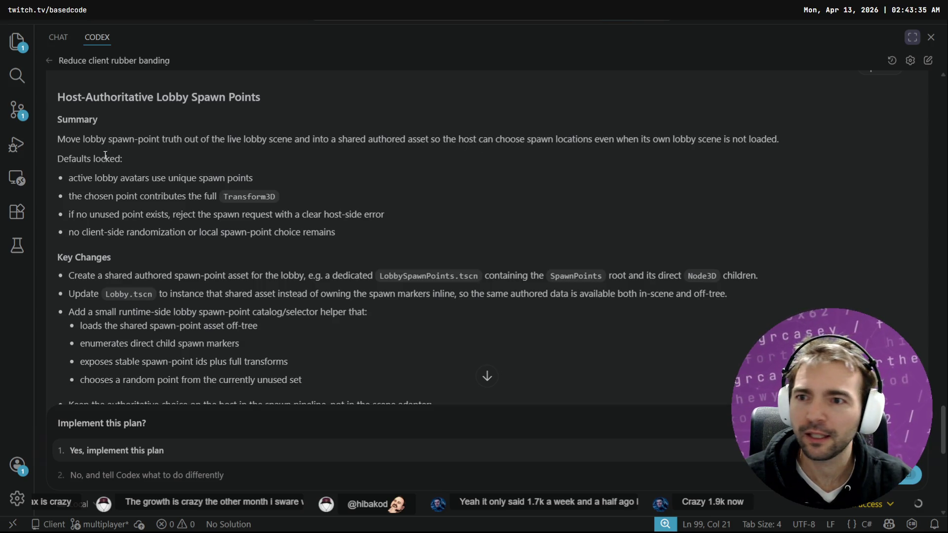
{"action": "scroll", "coordinate": [129, 200], "scroll_direction": "down", "scroll_amount": 3}
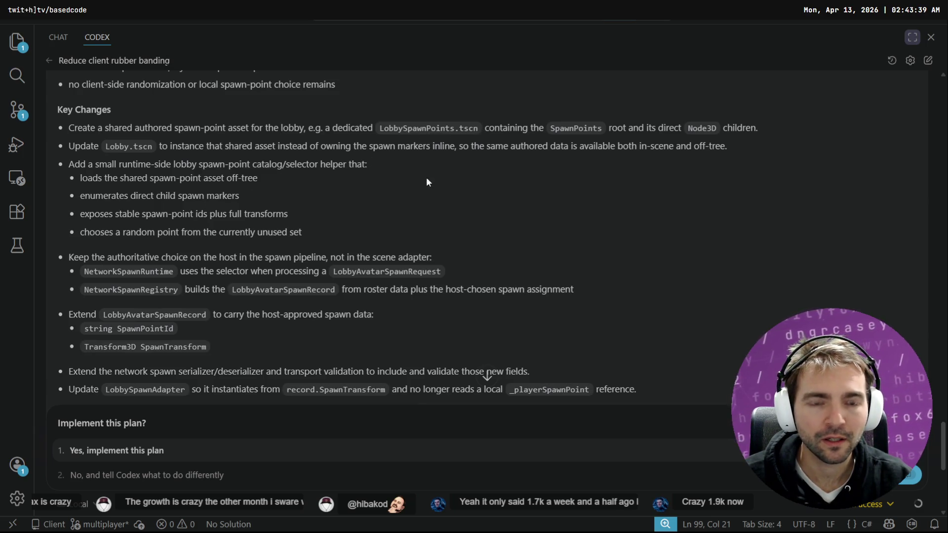
{"action": "left_click", "coordinate": [143, 451]}
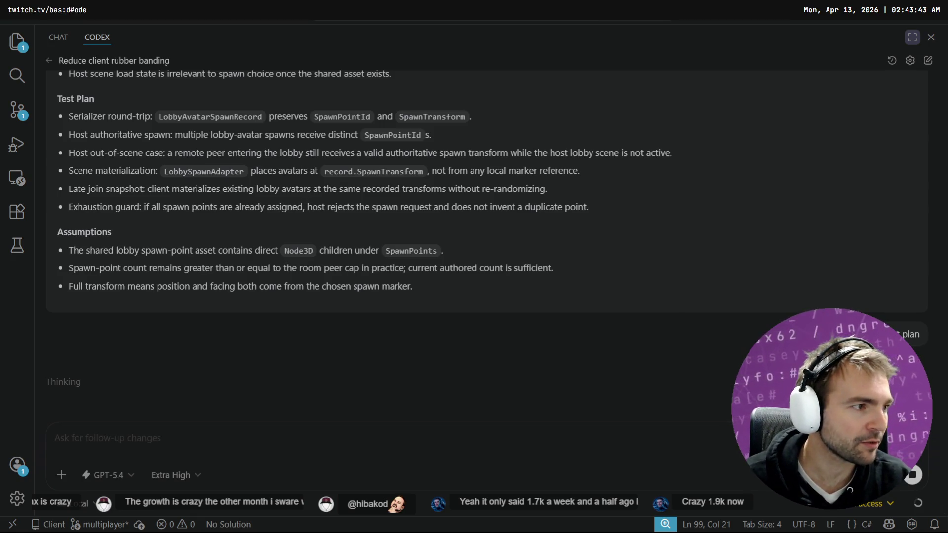
{"action": "key", "text": "alt+Tab"}
- Duplicate the cobblestone plane, undo the copy, and orbit the view around the original paving
{"action": "key", "text": "shift+d"}
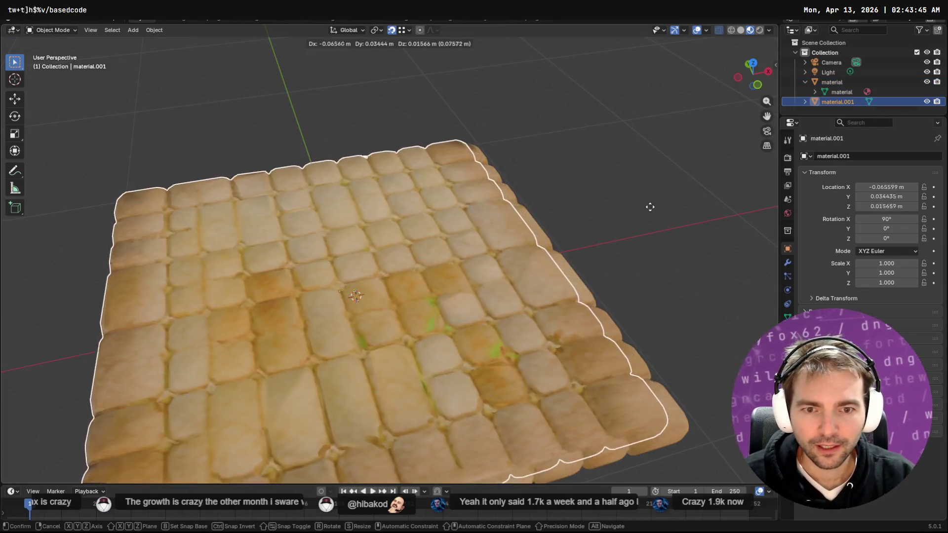
{"action": "left_click", "coordinate": [634, 180]}
{"action": "key", "text": "ctrl+z"}
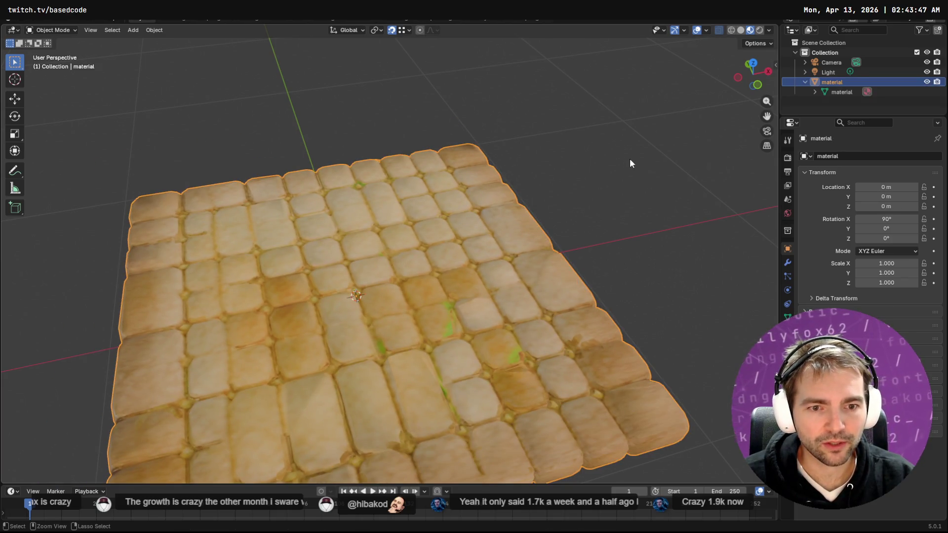
{"action": "mouse_move", "coordinate": [647, 178]}
{"action": "left_mouse_down"}
{"action": "mouse_move", "coordinate": [547, 189]}
{"action": "mouse_move", "coordinate": [602, 184]}
{"action": "left_mouse_up"}
{"action": "key", "text": "alt+Tab"}
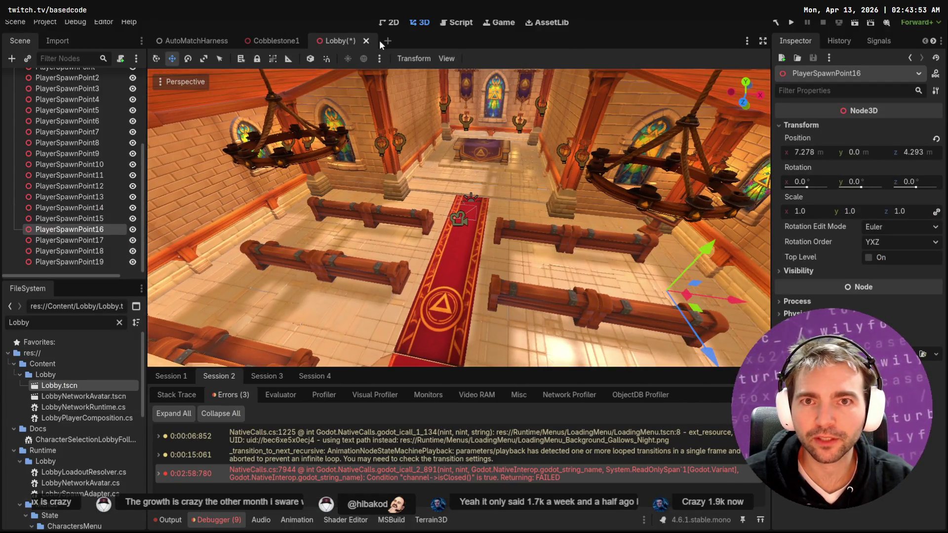
- Close the Lobby scene without saving and open Game.tscn via the FileSystem filter 'Game'
{"action": "left_click", "coordinate": [367, 42]}
{"action": "left_click", "coordinate": [522, 292]}
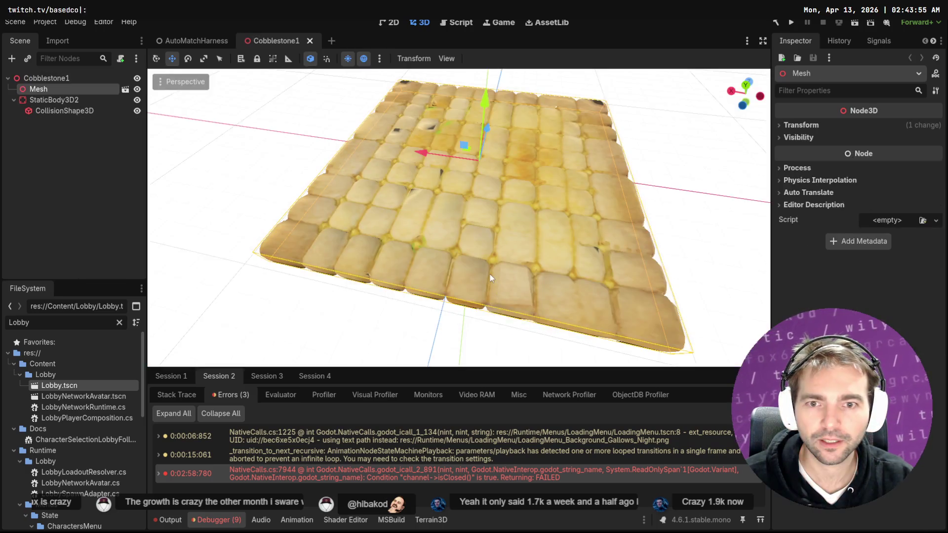
{"action": "double_click", "coordinate": [59, 321]}
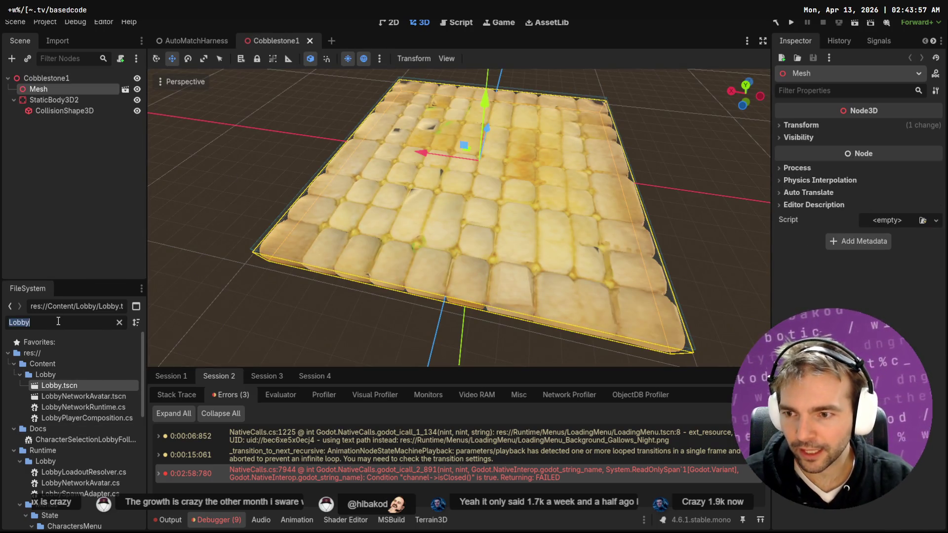
{"action": "type", "text": "Game"}
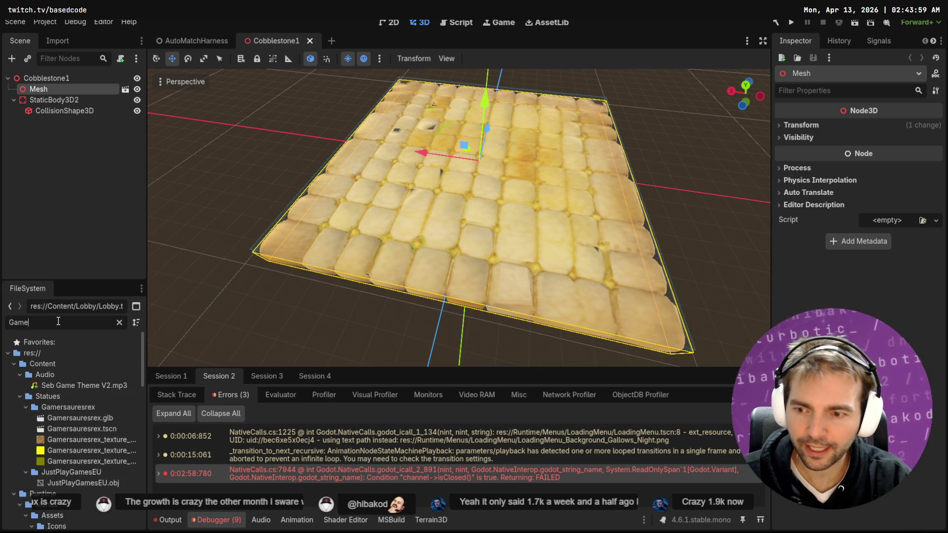
{"action": "scroll", "coordinate": [135, 467], "scroll_direction": "down", "scroll_amount": 10}
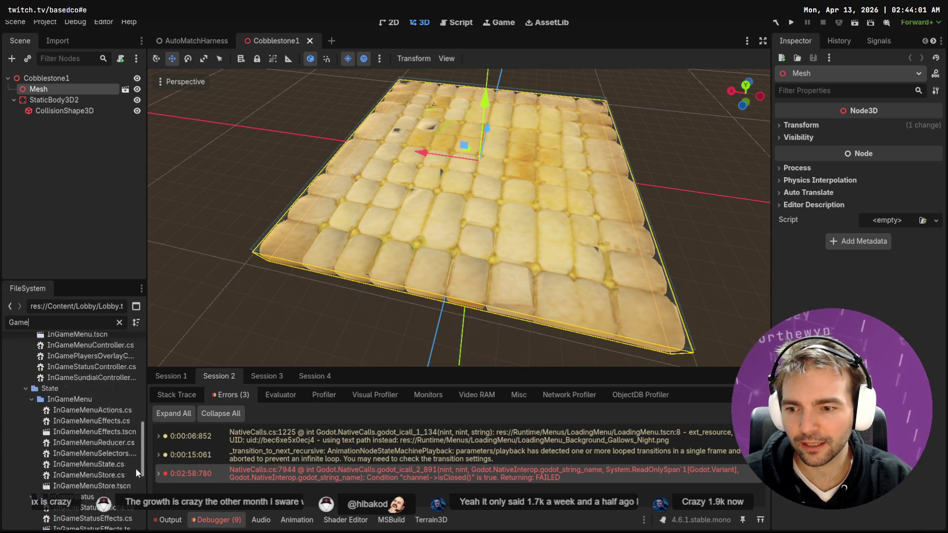
{"action": "left_click", "coordinate": [59, 521]}
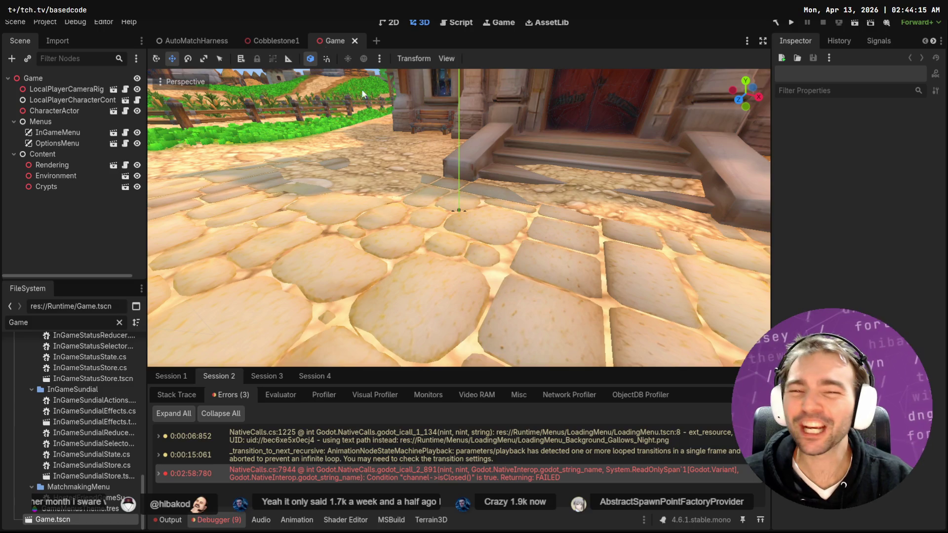
- Fly the editor camera across the cobblestone ground toward the town street
{"action": "left_click_drag", "start_coordinate": [361, 89], "coordinate": [361, 89]}
{"action": "left_click_drag", "start_coordinate": [535, 130], "coordinate": [535, 129]}
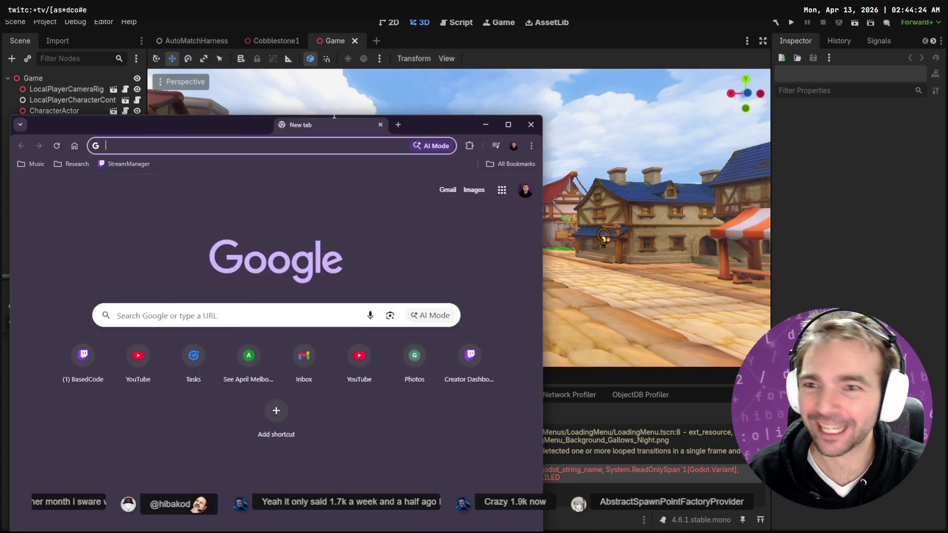
{"action": "left_click_drag", "start_coordinate": [279, 123], "coordinate": [363, 68]}
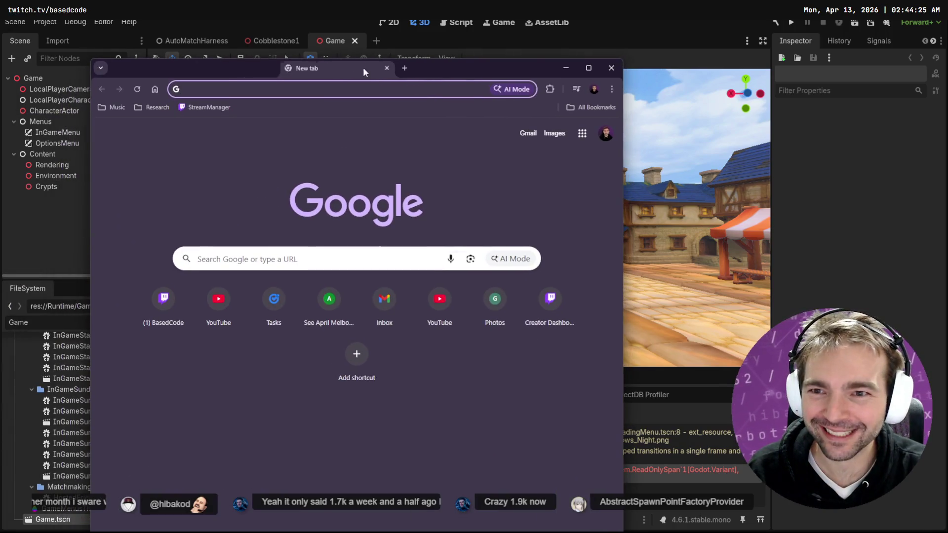
- Search Google for 'head first design patterns' and view the O'Reilly book cover image
{"action": "type", "text": "head first desi"}
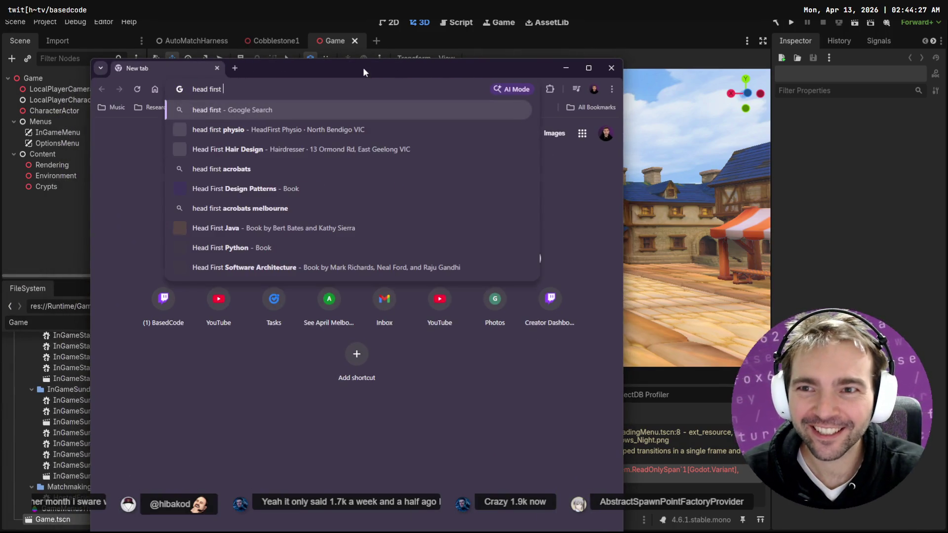
{"action": "key", "text": "Return"}
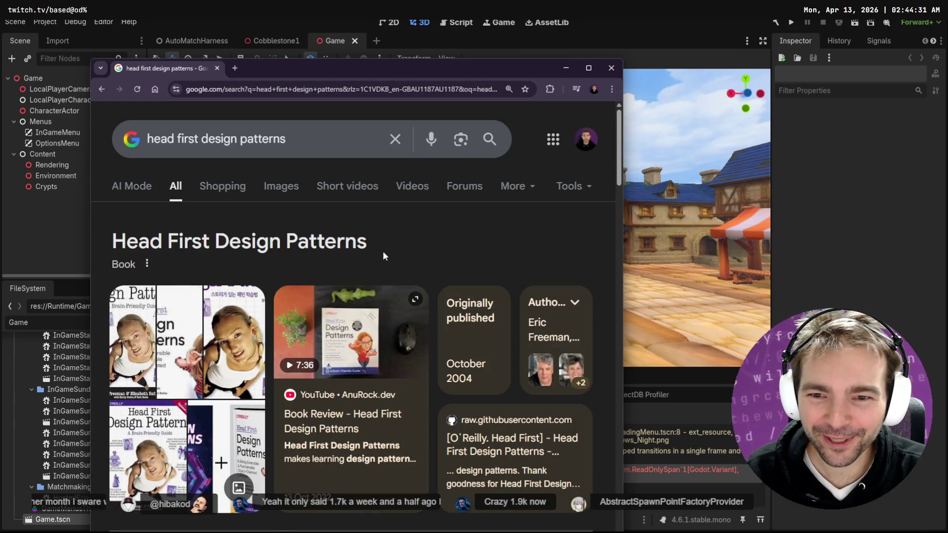
{"action": "scroll", "coordinate": [163, 326], "scroll_direction": "down", "scroll_amount": 3}
{"action": "left_click", "coordinate": [163, 325]}
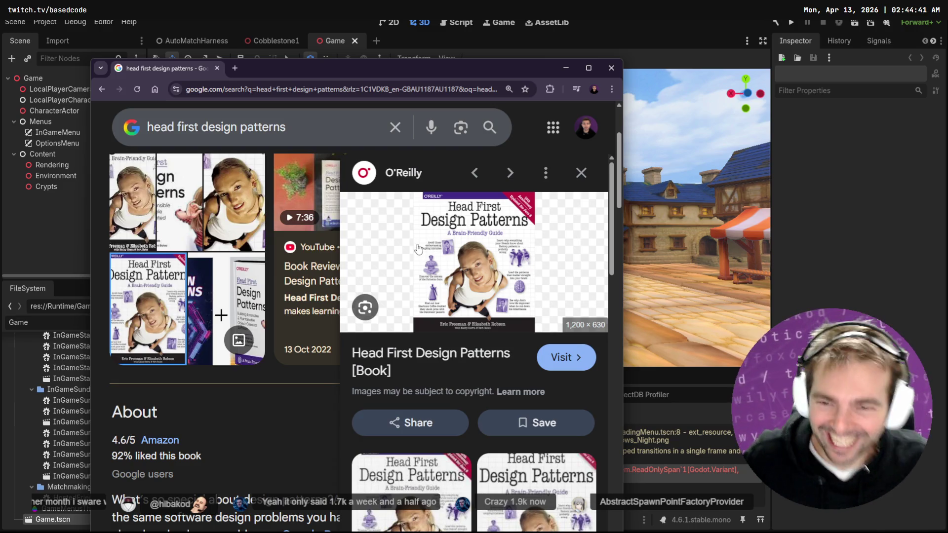
{"action": "key", "text": "alt+Tab"}
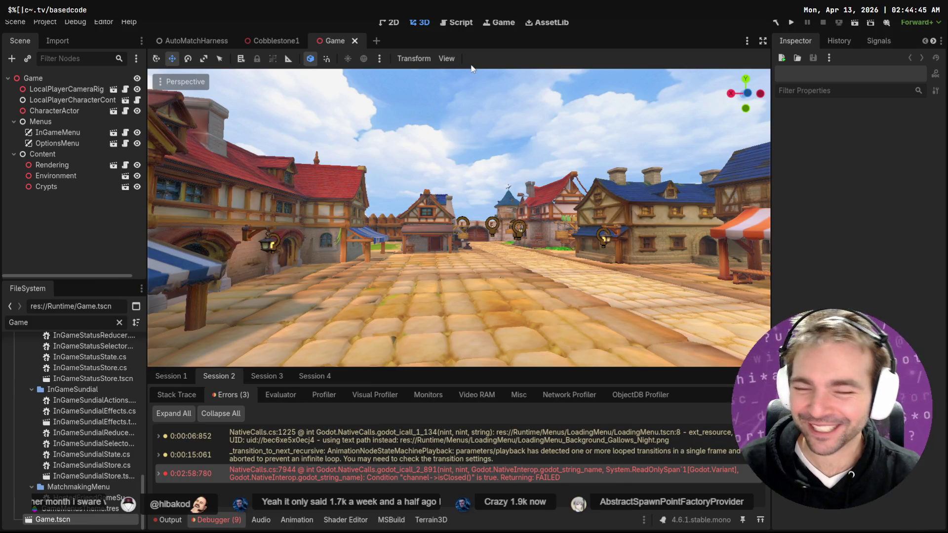
- Fly over the paving to spot holes, then open the Environment scene and select Cobblestone1
{"action": "key", "text": "w"}
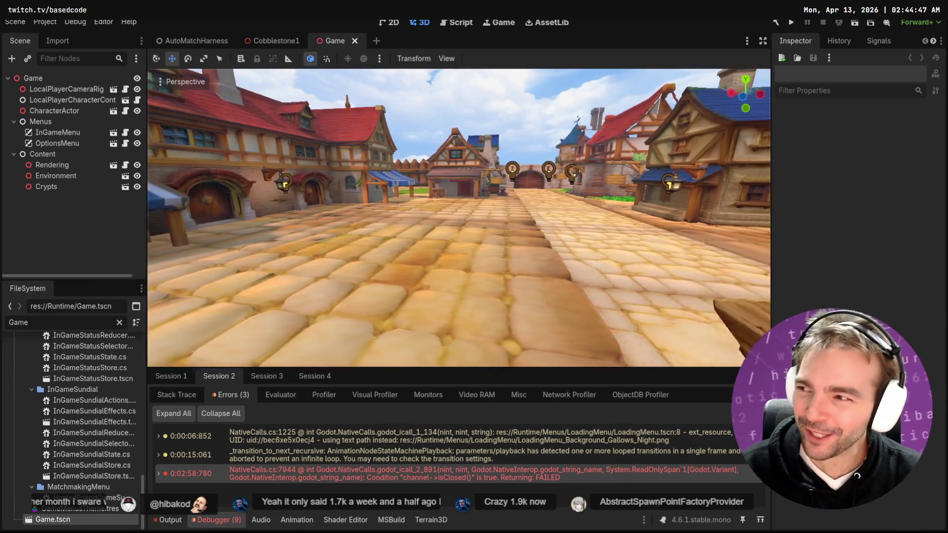
{"action": "mouse_move", "coordinate": [459, 217]}
{"action": "left_mouse_down"}
{"action": "mouse_move", "coordinate": [345, 217]}
{"action": "mouse_move", "coordinate": [350, 237]}
{"action": "mouse_move", "coordinate": [390, 217]}
{"action": "mouse_move", "coordinate": [385, 252]}
{"action": "left_mouse_up"}
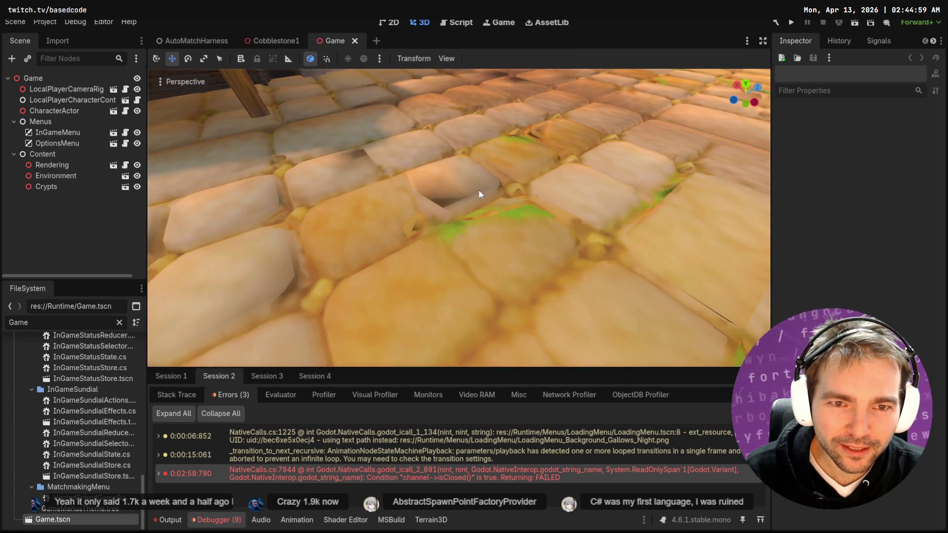
{"action": "left_click", "coordinate": [461, 203]}
{"action": "left_click_drag", "start_coordinate": [462, 203], "coordinate": [466, 196]}
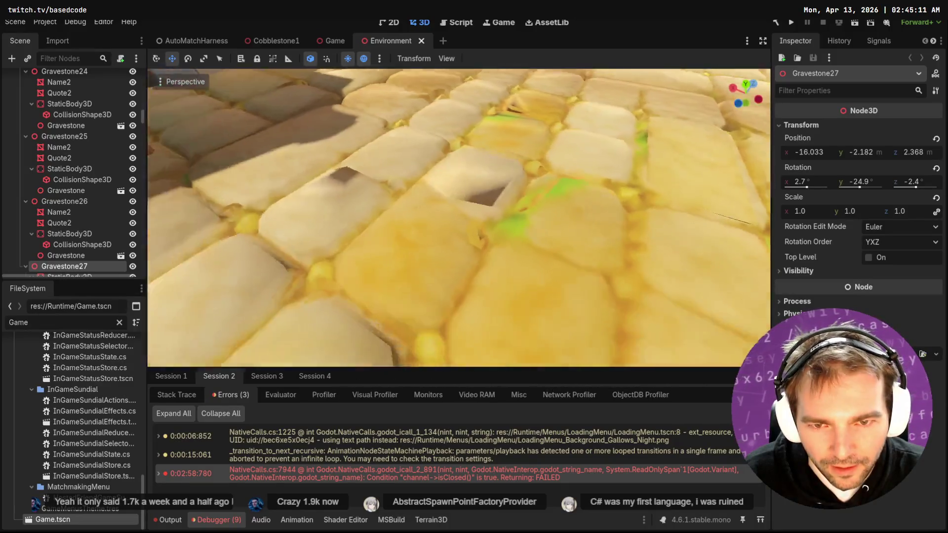
{"action": "left_click", "coordinate": [478, 247]}
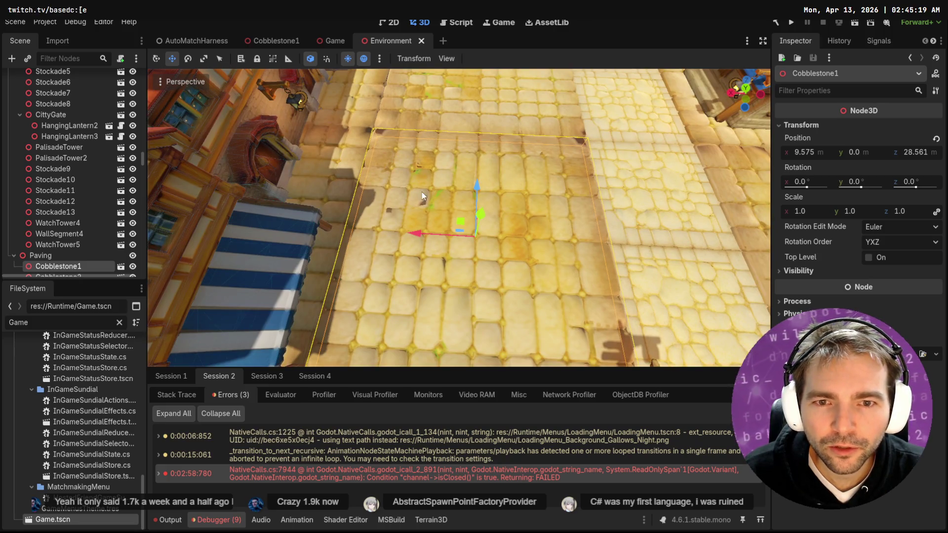
{"action": "key", "text": "alt+Tab"}
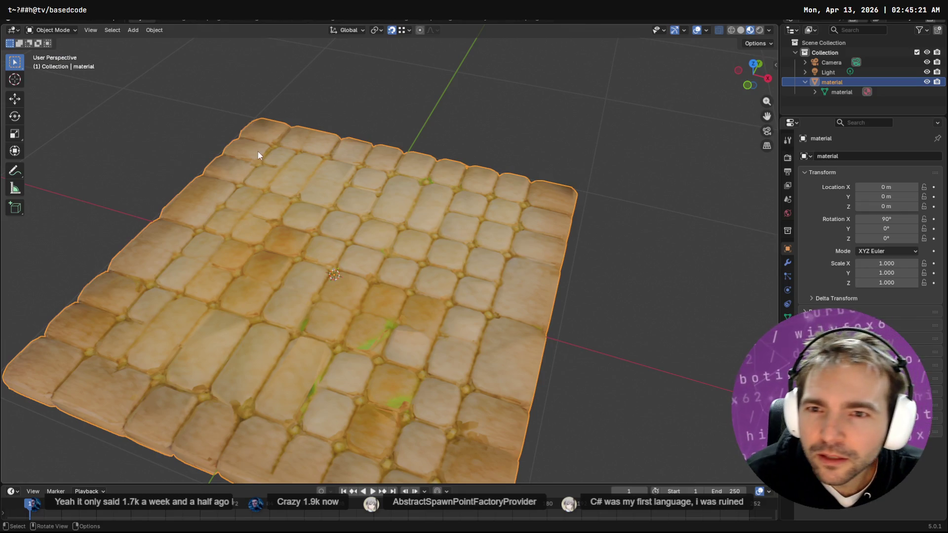
- Orbit and zoom around the cobblestone mesh to locate gaps between the stones
{"action": "right_click", "coordinate": [434, 202]}
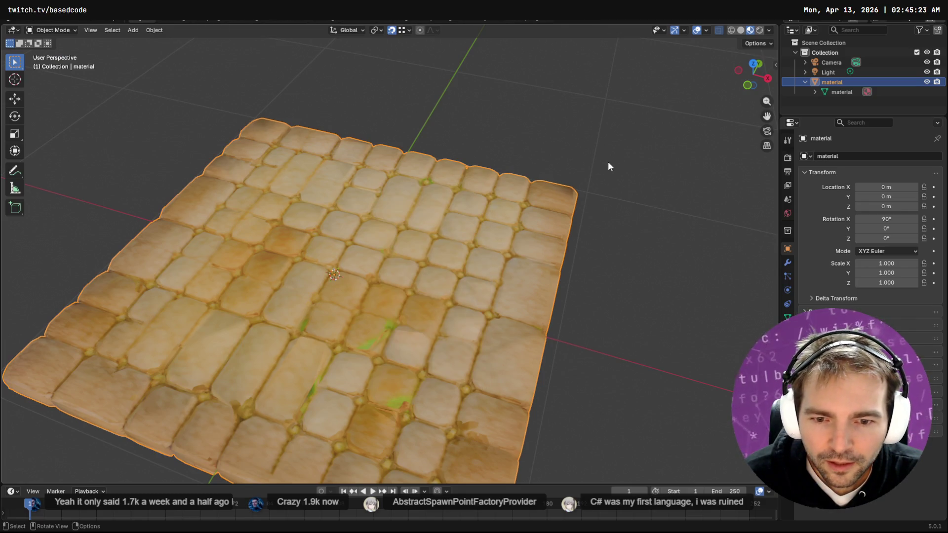
{"action": "mouse_move", "coordinate": [428, 403]}
{"action": "left_mouse_down"}
{"action": "mouse_move", "coordinate": [547, 402]}
{"action": "mouse_move", "coordinate": [566, 240]}
{"action": "left_mouse_up"}
{"action": "mouse_move", "coordinate": [563, 190]}
{"action": "left_mouse_down"}
{"action": "mouse_move", "coordinate": [559, 246]}
{"action": "mouse_move", "coordinate": [426, 224]}
{"action": "mouse_move", "coordinate": [423, 233]}
{"action": "left_mouse_up"}
{"action": "scroll", "coordinate": [423, 218], "scroll_direction": "up", "scroll_amount": 2}
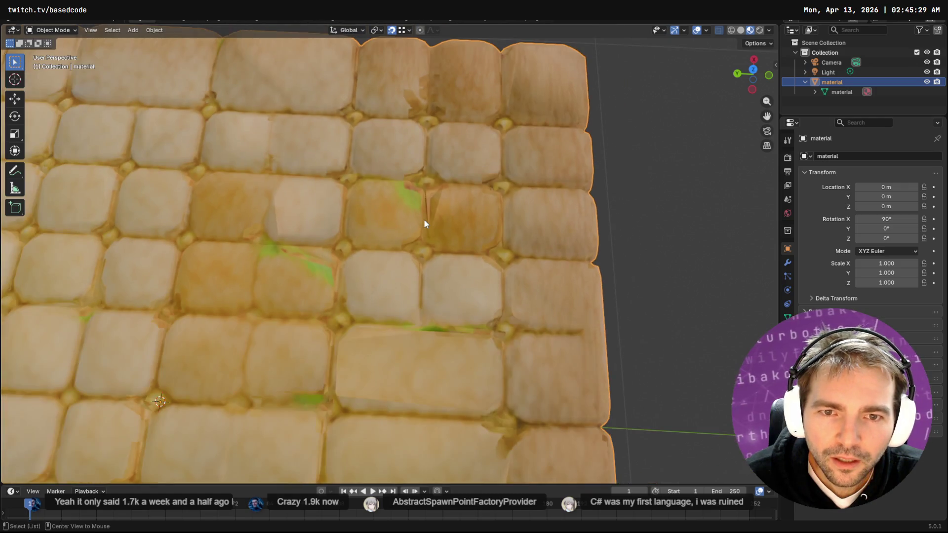
{"action": "key", "text": "alt+Tab"}
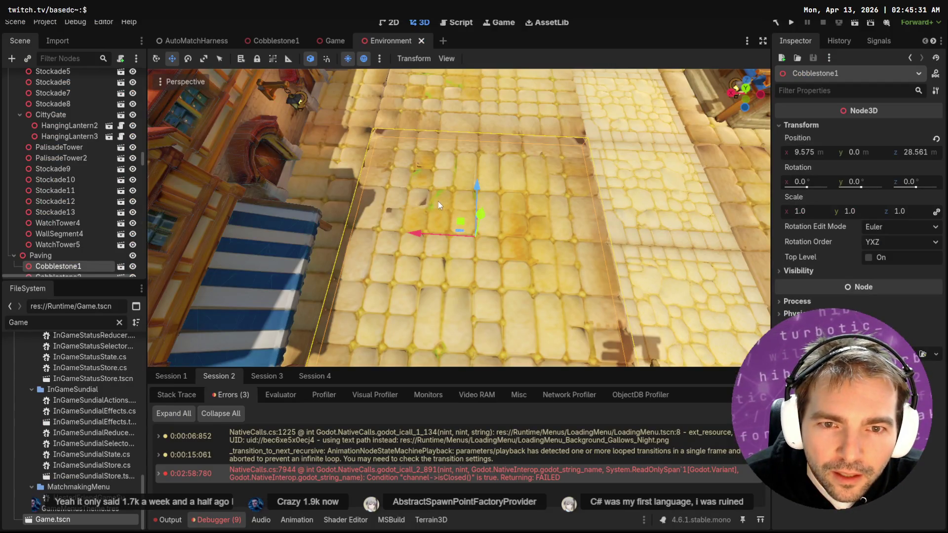
{"action": "key", "text": "alt+Tab"}
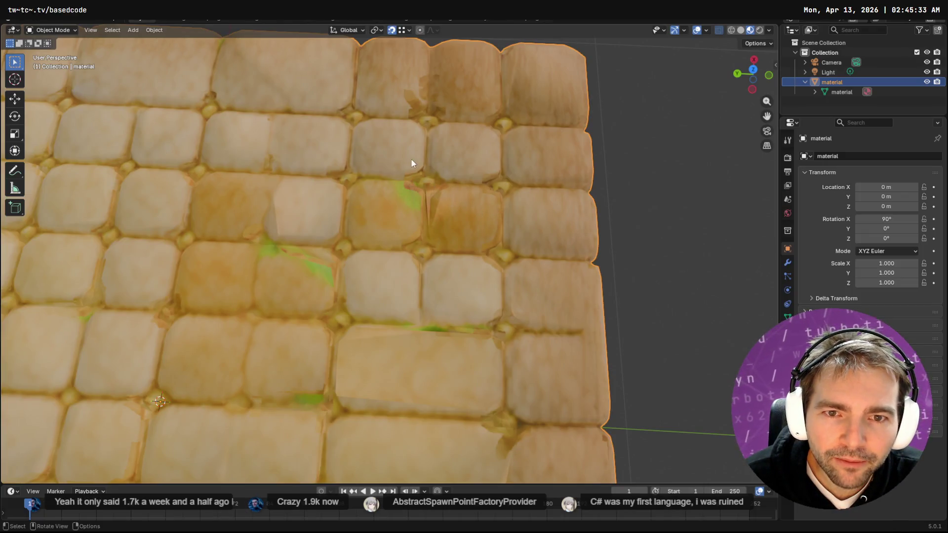
- In Edit Mode with face selection, select the thin sliver face in the gap and delete it
{"action": "key", "text": "Tab"}
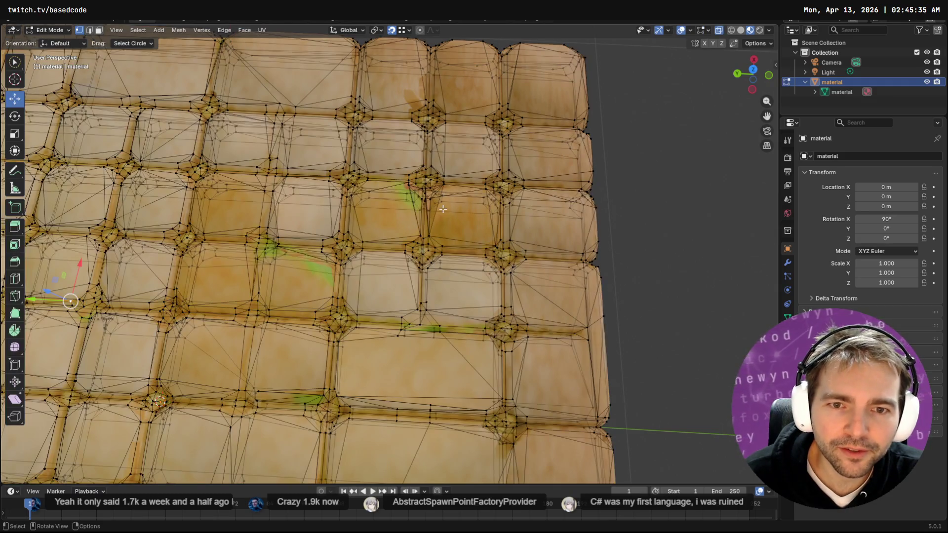
{"action": "scroll", "coordinate": [442, 210], "scroll_direction": "up", "scroll_amount": 5}
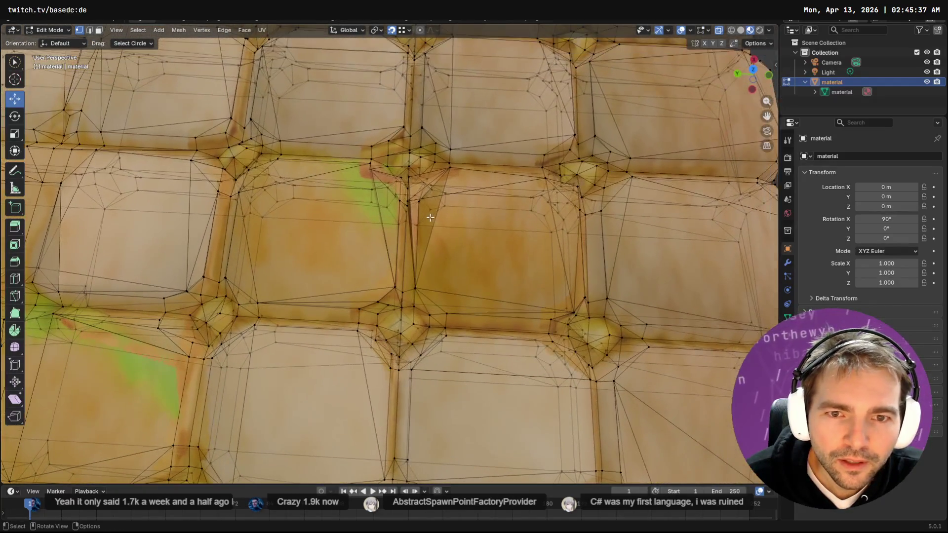
{"action": "left_click", "coordinate": [418, 203]}
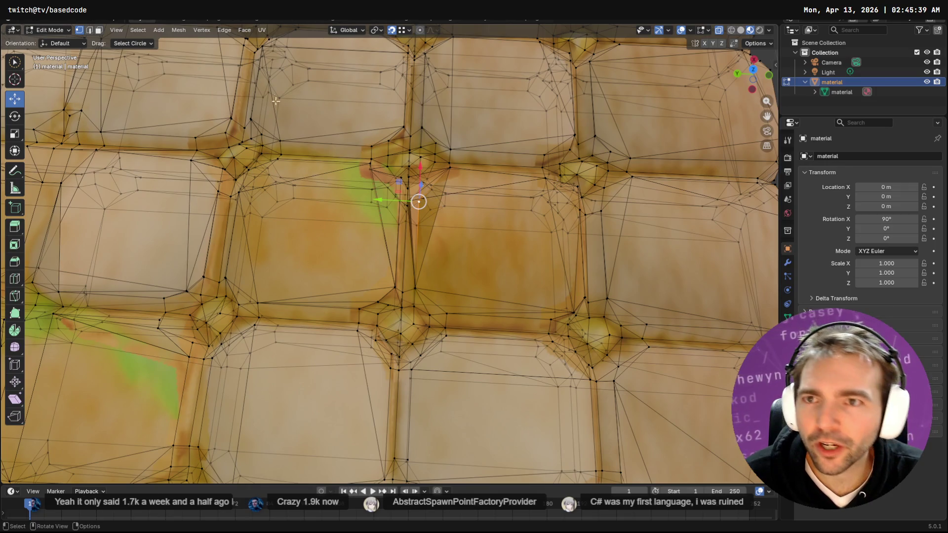
{"action": "key", "text": "3"}
{"action": "left_click", "coordinate": [440, 212]}
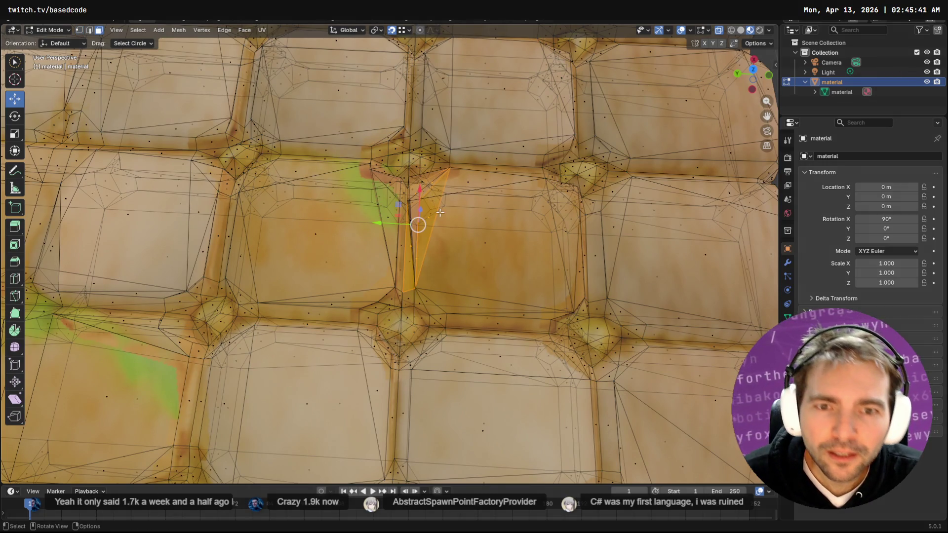
{"action": "left_click", "coordinate": [439, 217]}
{"action": "left_click", "coordinate": [430, 225]}
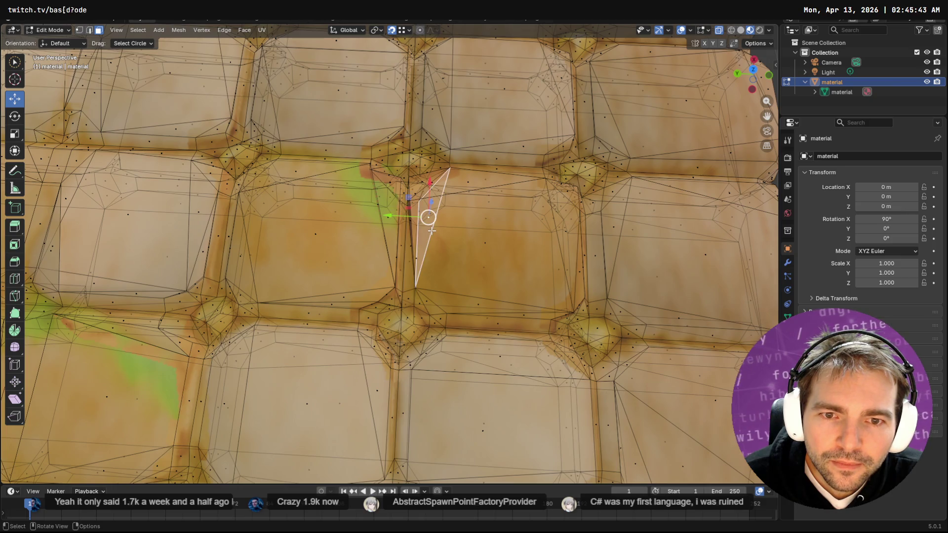
{"action": "key", "text": "x"}
{"action": "left_click", "coordinate": [431, 232]}
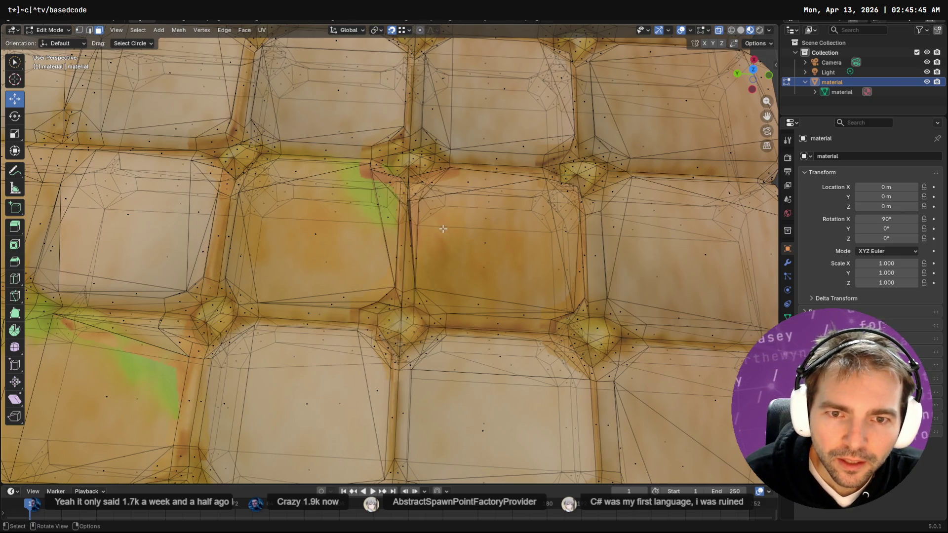
- Move the gap's corner vertex onto the stone edge to close the seam, then select the adjacent large face
{"action": "mouse_move", "coordinate": [431, 232]}
{"action": "left_mouse_down"}
{"action": "mouse_move", "coordinate": [483, 212]}
{"action": "mouse_move", "coordinate": [346, 296]}
{"action": "left_mouse_up"}
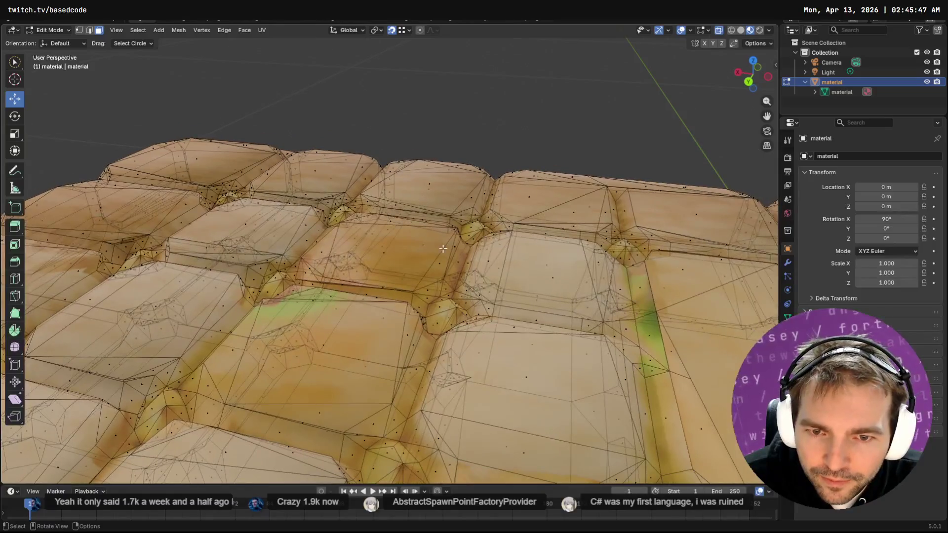
{"action": "scroll", "coordinate": [343, 296], "scroll_direction": "up", "scroll_amount": 3}
{"action": "scroll", "coordinate": [342, 297], "scroll_direction": "down", "scroll_amount": 4}
{"action": "scroll", "coordinate": [297, 263], "scroll_direction": "up", "scroll_amount": 3}
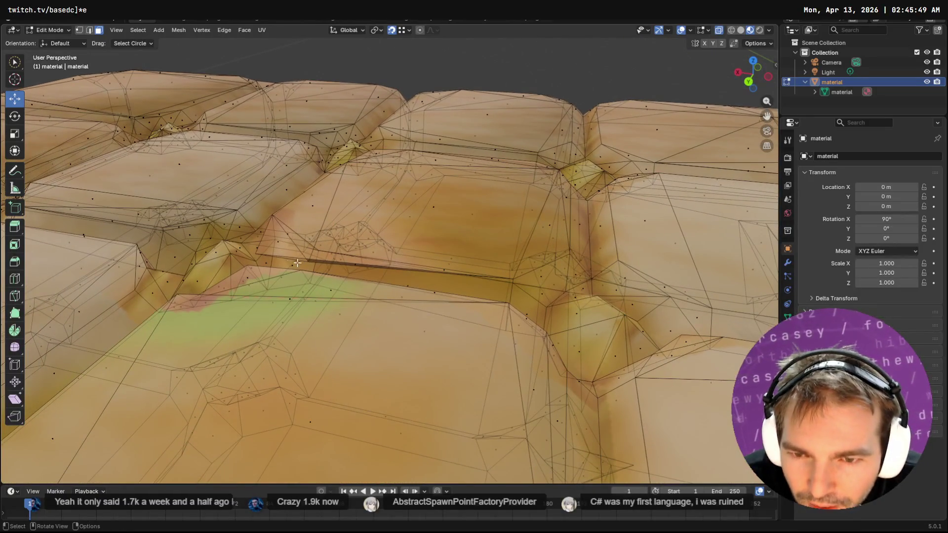
{"action": "left_click", "coordinate": [255, 254]}
{"action": "left_click_drag", "start_coordinate": [255, 255], "coordinate": [273, 205]}
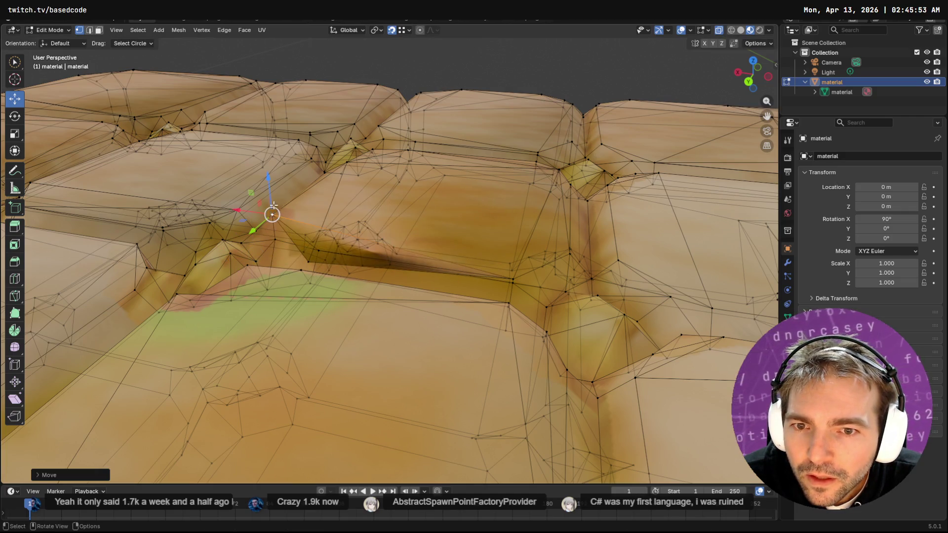
{"action": "scroll", "coordinate": [381, 222], "scroll_direction": "up", "scroll_amount": 4}
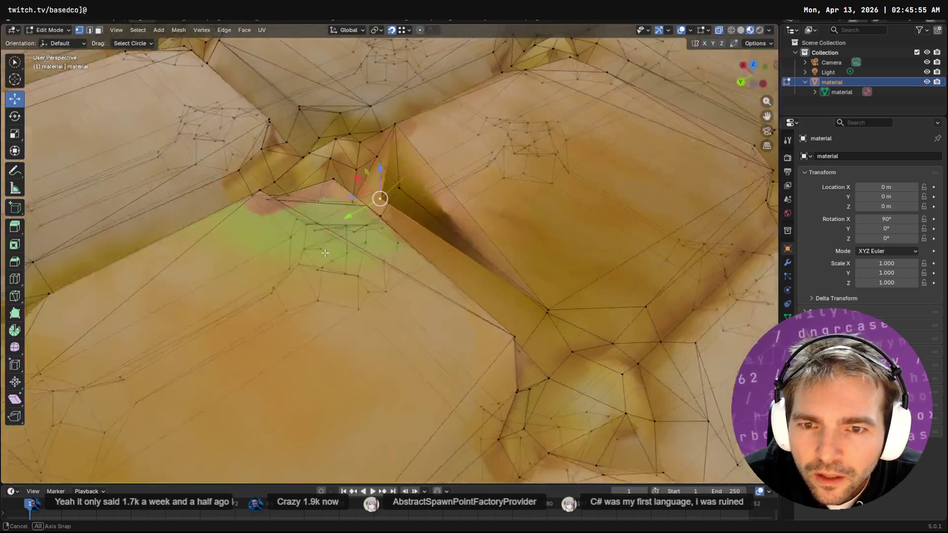
{"action": "mouse_move", "coordinate": [414, 203]}
{"action": "left_mouse_down"}
{"action": "mouse_move", "coordinate": [471, 128]}
{"action": "mouse_move", "coordinate": [499, 133]}
{"action": "mouse_move", "coordinate": [459, 184]}
{"action": "mouse_move", "coordinate": [503, 178]}
{"action": "mouse_move", "coordinate": [431, 194]}
{"action": "left_mouse_up"}
{"action": "key", "text": "Tab"}
{"action": "key", "text": "Tab"}
{"action": "key", "text": "3"}
{"action": "left_click", "coordinate": [463, 202]}
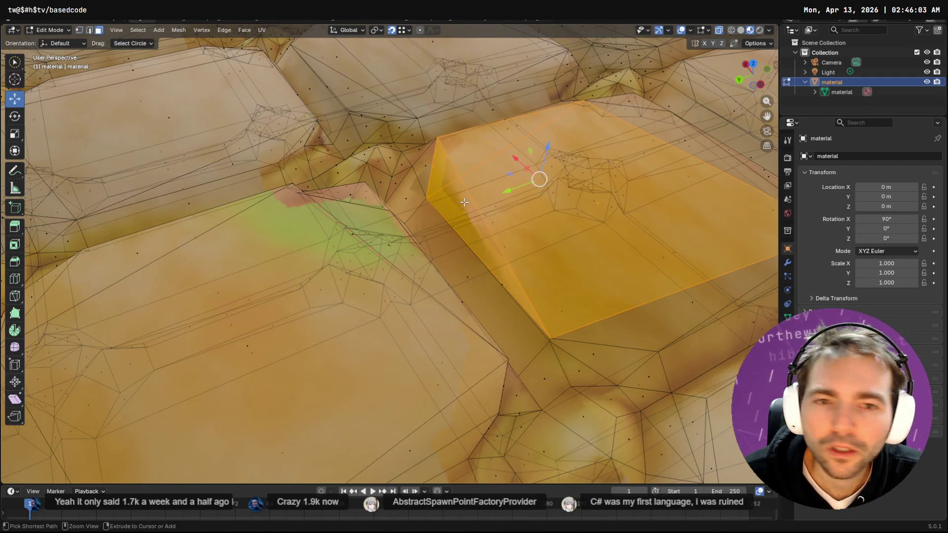
- Delete the thin triangle face between the cobblestones
{"action": "left_click", "coordinate": [460, 211]}
{"action": "key", "text": "x"}
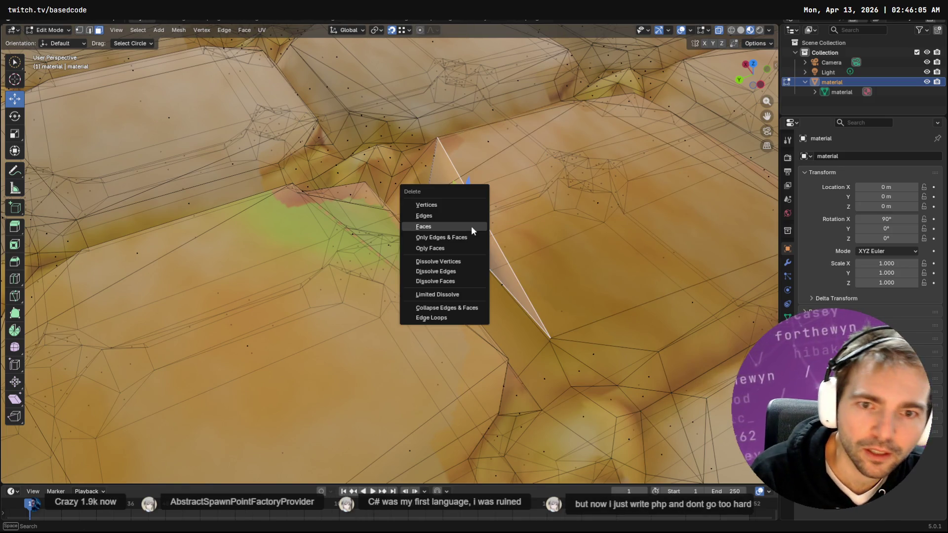
{"action": "left_click", "coordinate": [471, 226]}
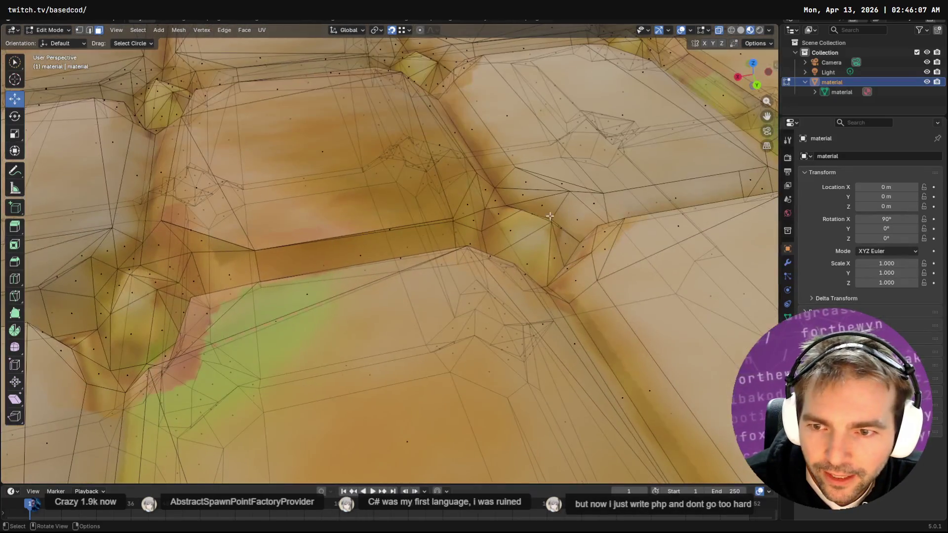
{"action": "mouse_move", "coordinate": [550, 215]}
{"action": "left_mouse_down"}
{"action": "mouse_move", "coordinate": [429, 236]}
{"action": "mouse_move", "coordinate": [417, 286]}
{"action": "mouse_move", "coordinate": [422, 268]}
{"action": "left_mouse_up"}
- Reposition a gap vertex to seal the seam, undoing a Y-constrained attempt, then compare in Godot
{"action": "key", "text": "1"}
{"action": "left_click", "coordinate": [412, 279]}
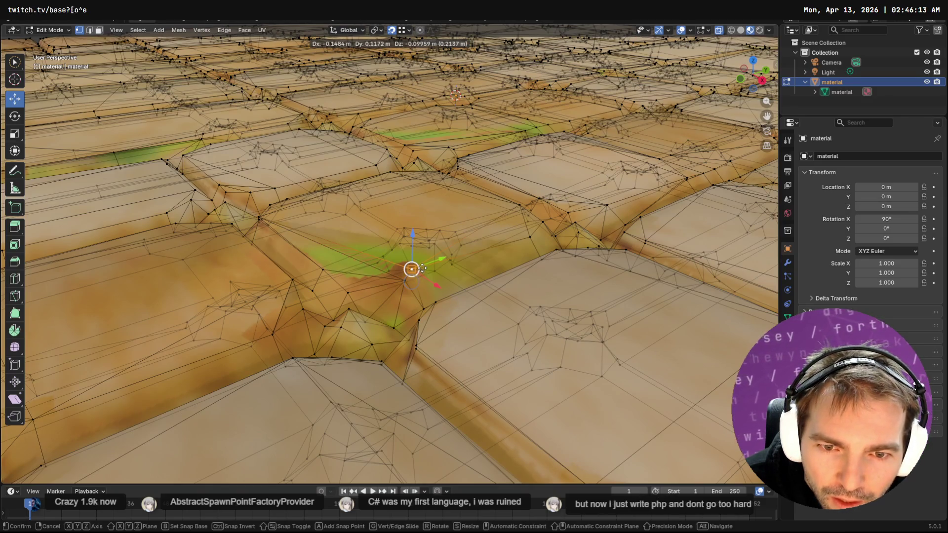
{"action": "key", "text": "y"}
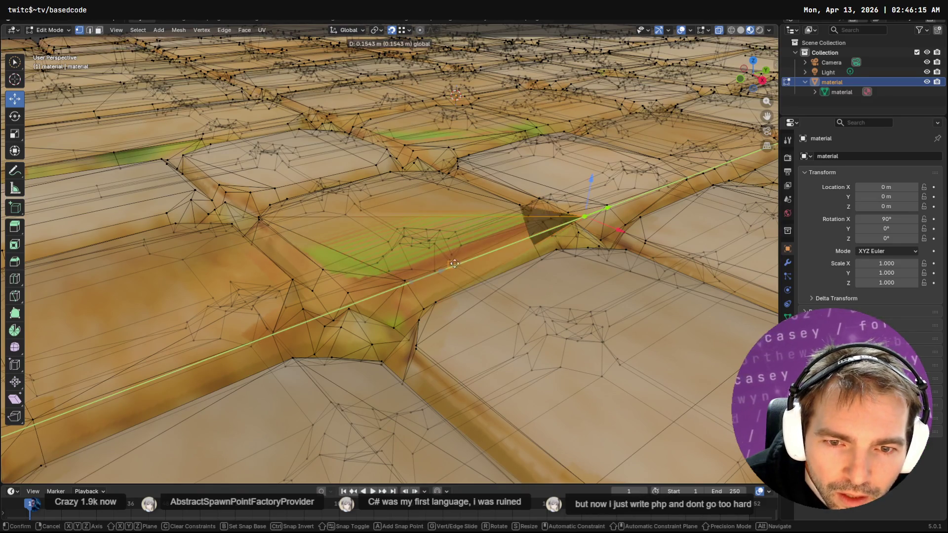
{"action": "left_click", "coordinate": [454, 263]}
{"action": "key", "text": "ctrl+z"}
{"action": "mouse_move", "coordinate": [412, 280]}
{"action": "left_mouse_down"}
{"action": "mouse_move", "coordinate": [440, 268]}
{"action": "mouse_move", "coordinate": [555, 302]}
{"action": "mouse_move", "coordinate": [459, 232]}
{"action": "left_mouse_up"}
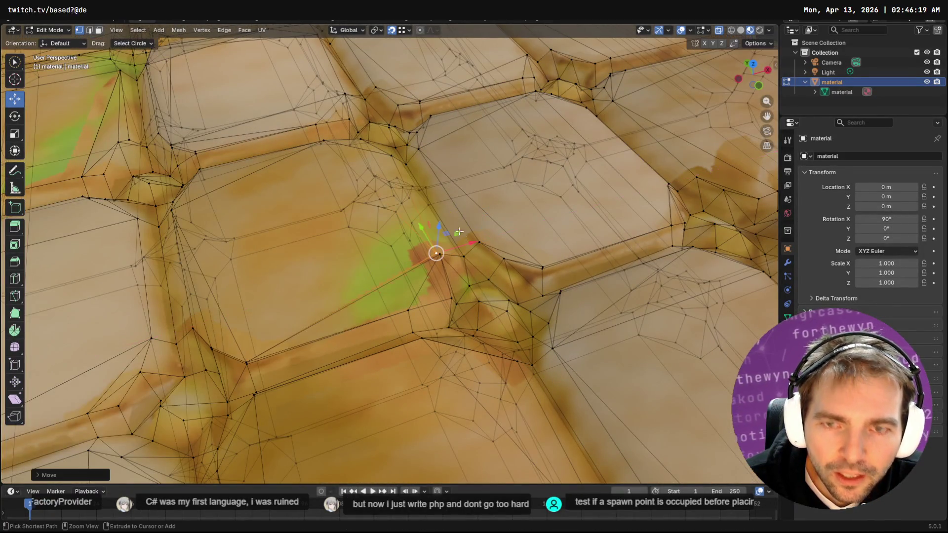
{"action": "key", "text": "ctrl+z"}
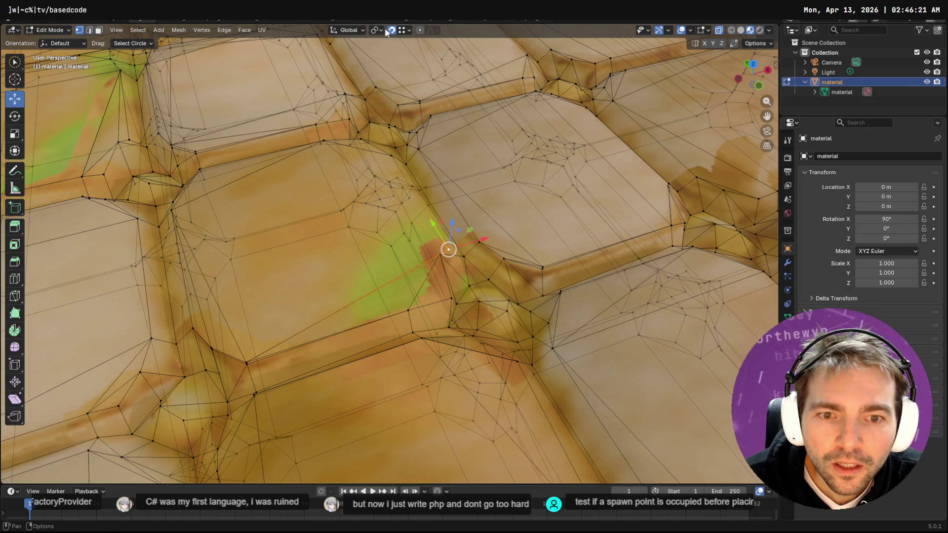
{"action": "left_click_drag", "start_coordinate": [447, 250], "coordinate": [441, 255]}
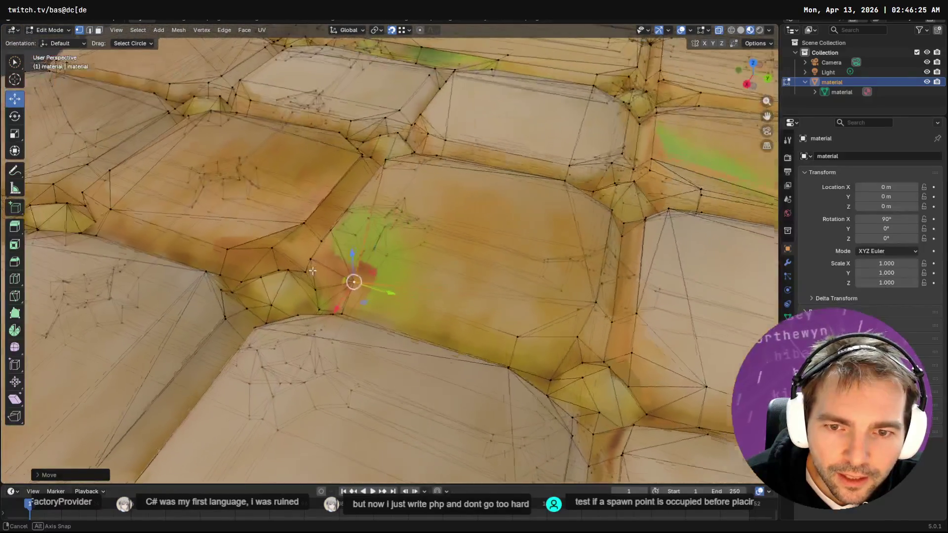
{"action": "mouse_move", "coordinate": [312, 270]}
{"action": "left_mouse_down"}
{"action": "mouse_move", "coordinate": [527, 258]}
{"action": "mouse_move", "coordinate": [475, 205]}
{"action": "left_mouse_up"}
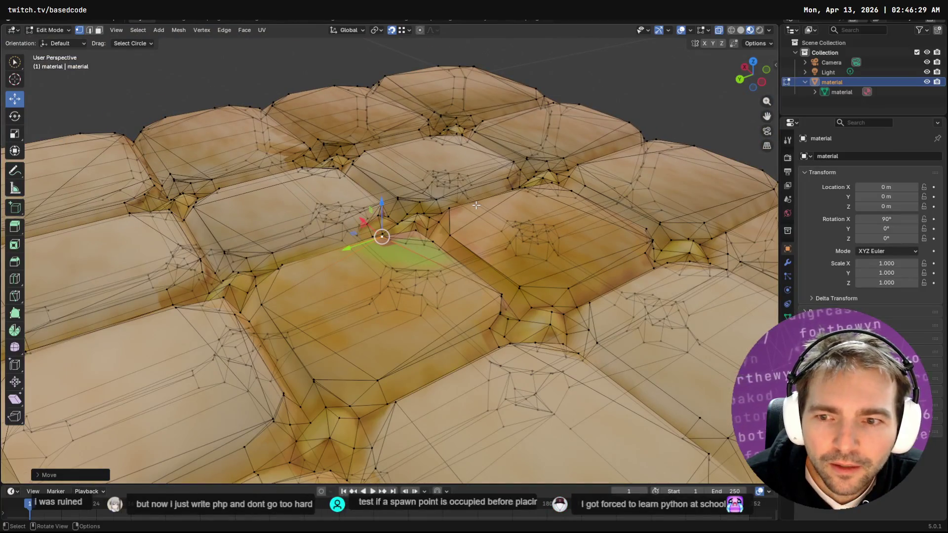
{"action": "key", "text": "alt+Tab"}
{"action": "scroll", "coordinate": [419, 161], "scroll_direction": "up", "scroll_amount": 3}
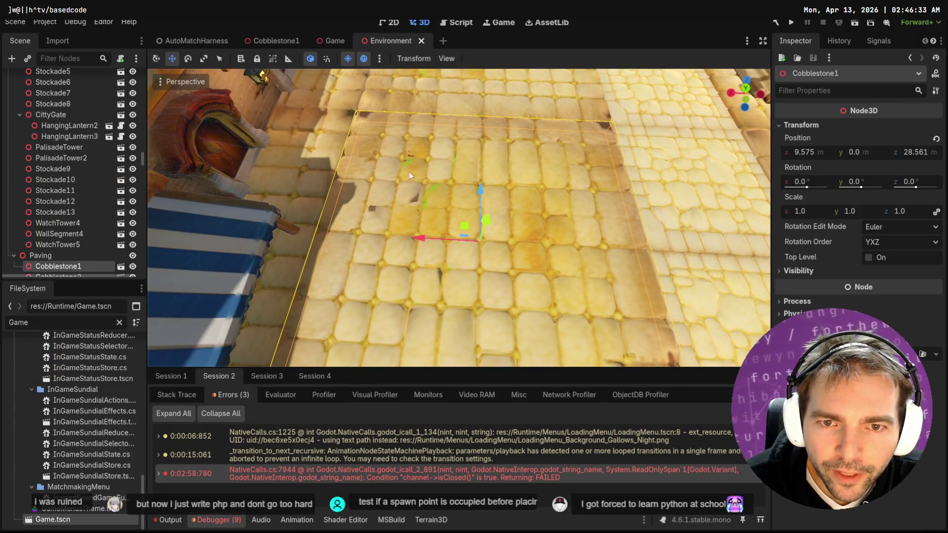
- Back in Blender, select a vertex at a tile corner and frame the view on it
{"action": "key", "text": "alt+Tab"}
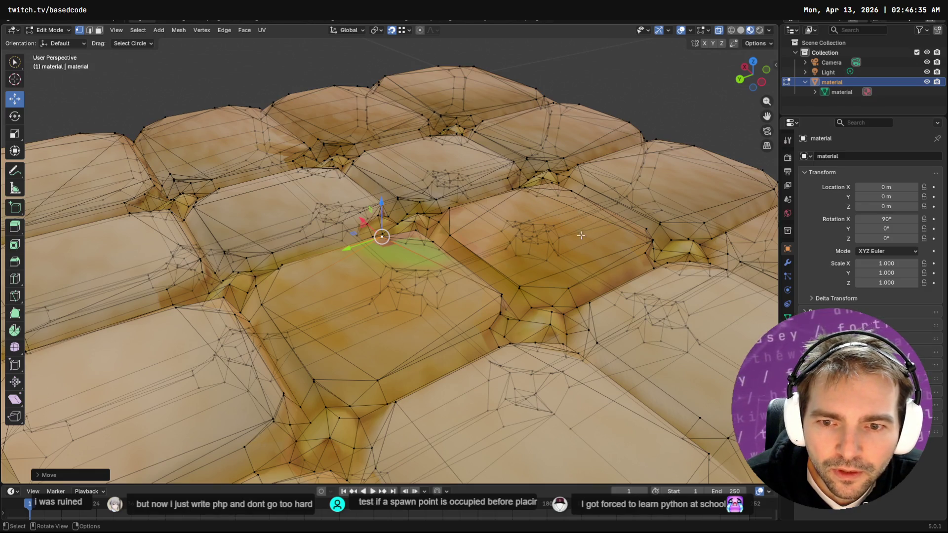
{"action": "left_click_drag", "start_coordinate": [580, 236], "coordinate": [488, 258]}
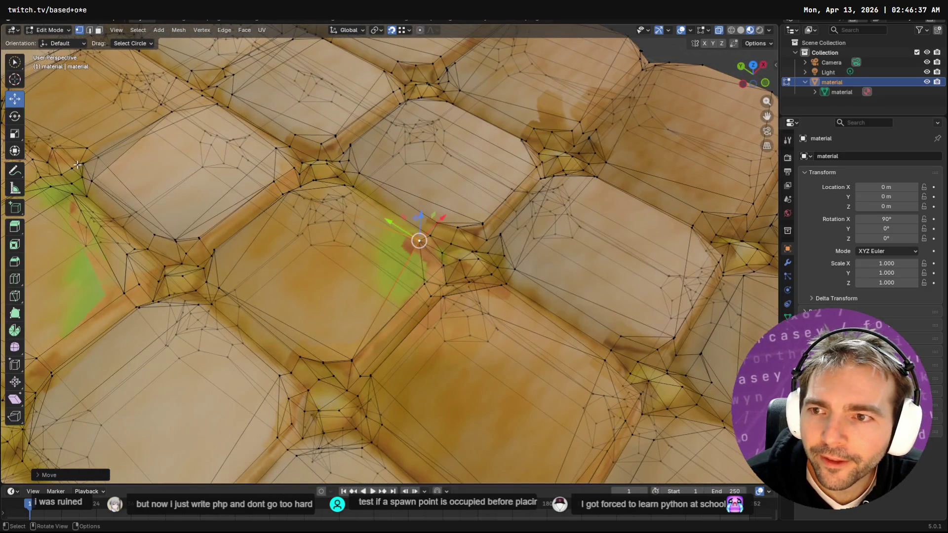
{"action": "left_click", "coordinate": [81, 163]}
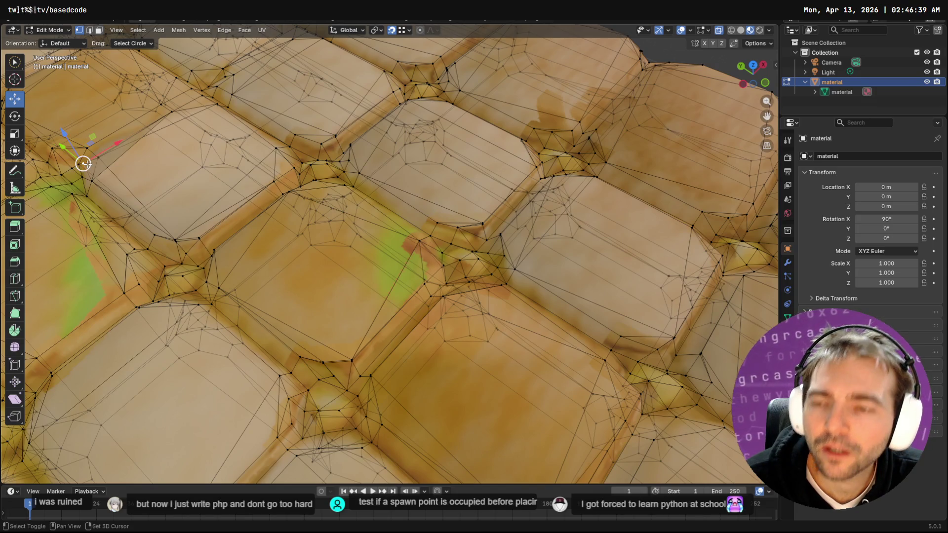
{"action": "key", "text": "shift+grave"}
{"action": "key", "text": "s"}
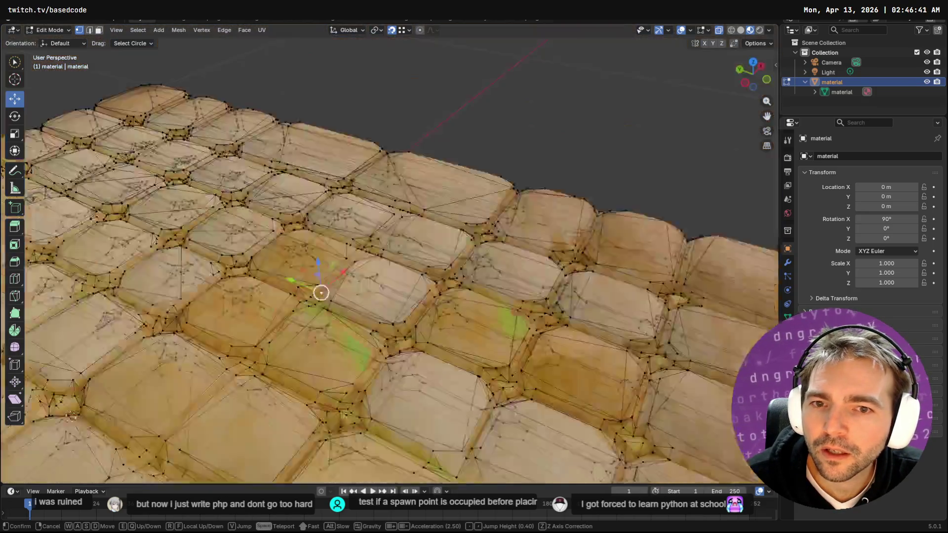
{"action": "mouse_move", "coordinate": [389, 253]}
{"action": "key", "text": "Escape"}
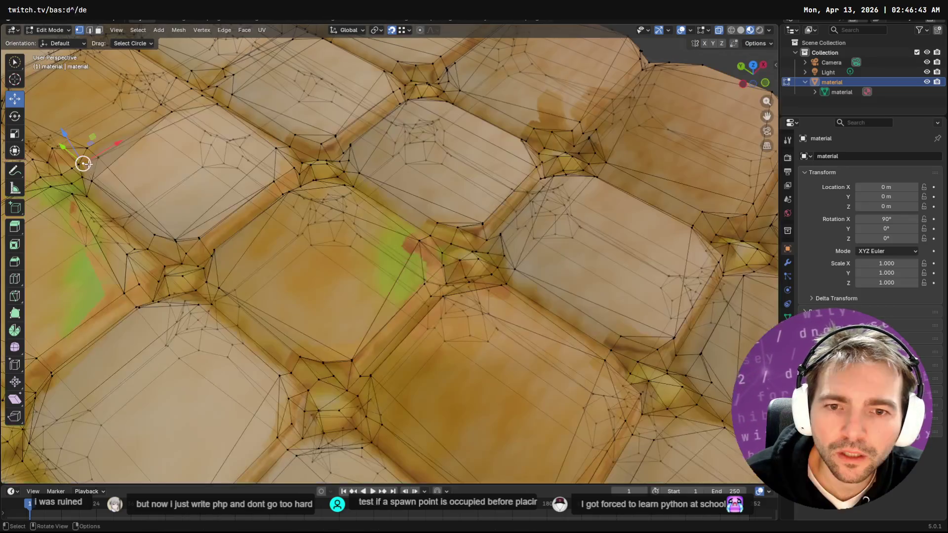
{"action": "key", "text": "q"}
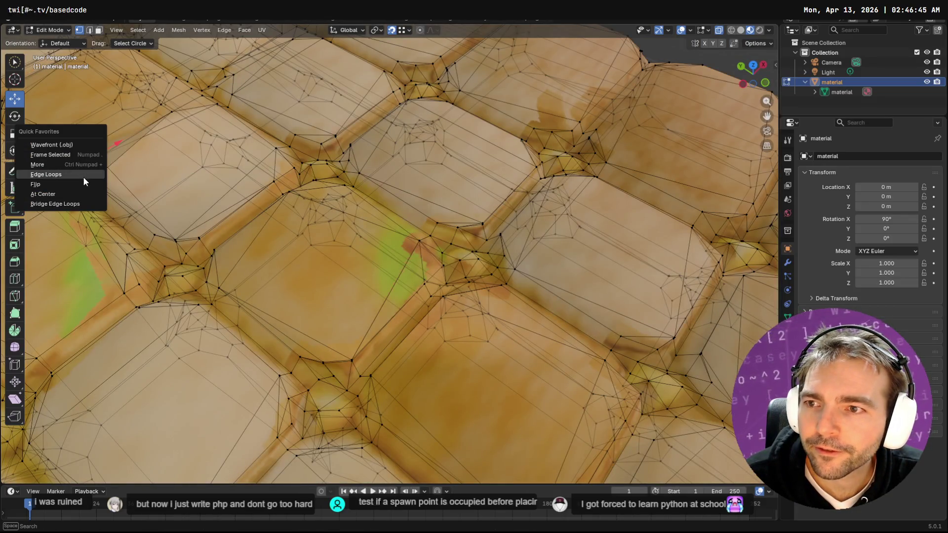
{"action": "left_click", "coordinate": [81, 155]}
{"action": "mouse_move", "coordinate": [501, 223]}
{"action": "left_mouse_down"}
{"action": "mouse_move", "coordinate": [469, 253]}
{"action": "mouse_move", "coordinate": [459, 283]}
{"action": "mouse_move", "coordinate": [478, 267]}
{"action": "mouse_move", "coordinate": [399, 256]}
{"action": "mouse_move", "coordinate": [469, 267]}
{"action": "left_mouse_up"}
- Snap the selected vertex onto its neighbouring corner to close the gap
{"action": "key", "text": "Escape"}
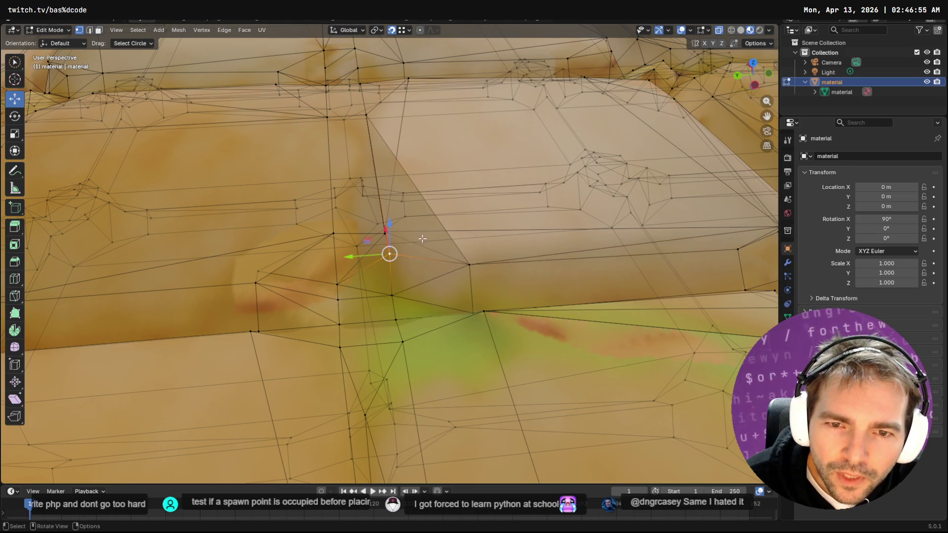
{"action": "scroll", "coordinate": [422, 239], "scroll_direction": "down", "scroll_amount": 10}
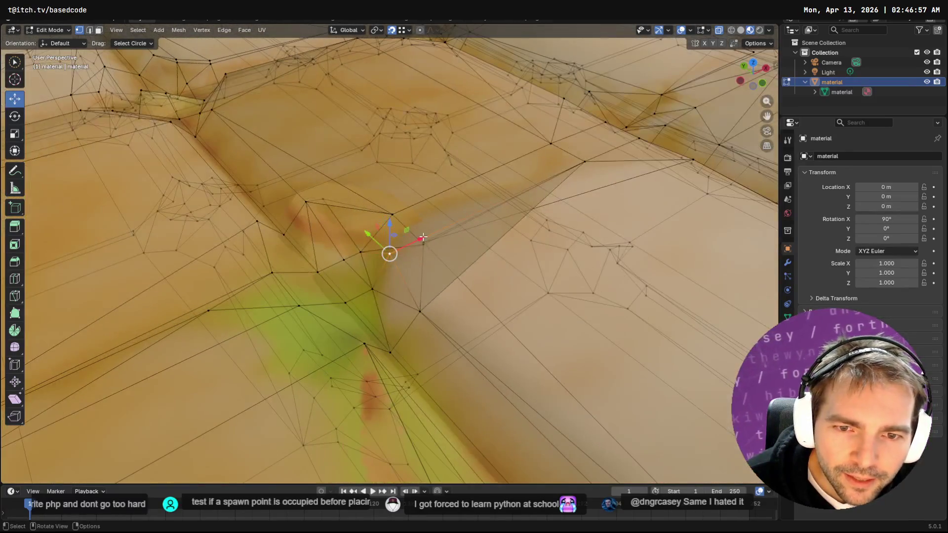
{"action": "scroll", "coordinate": [425, 248], "scroll_direction": "down", "scroll_amount": 10}
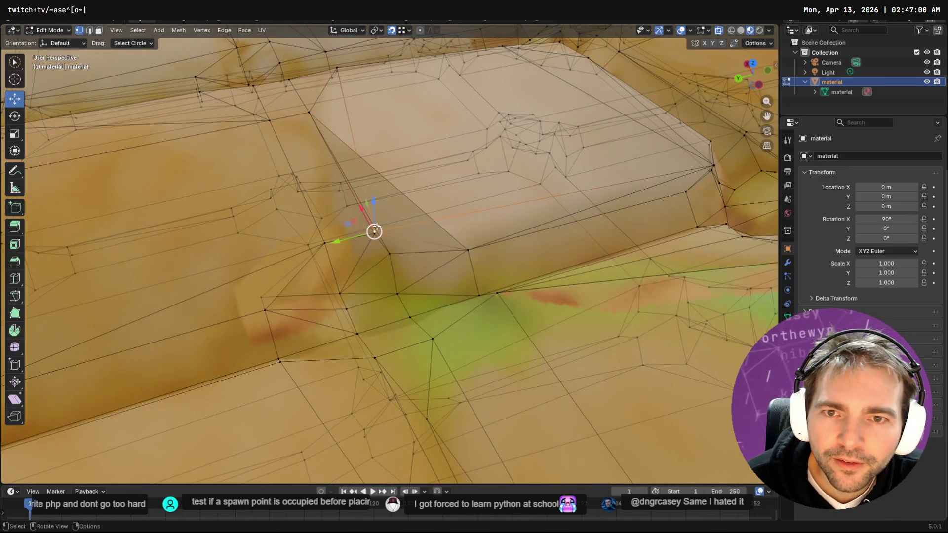
{"action": "mouse_move", "coordinate": [375, 230]}
{"action": "left_mouse_down"}
{"action": "mouse_move", "coordinate": [336, 123]}
{"action": "mouse_move", "coordinate": [316, 114]}
{"action": "mouse_move", "coordinate": [323, 120]}
{"action": "left_mouse_up"}
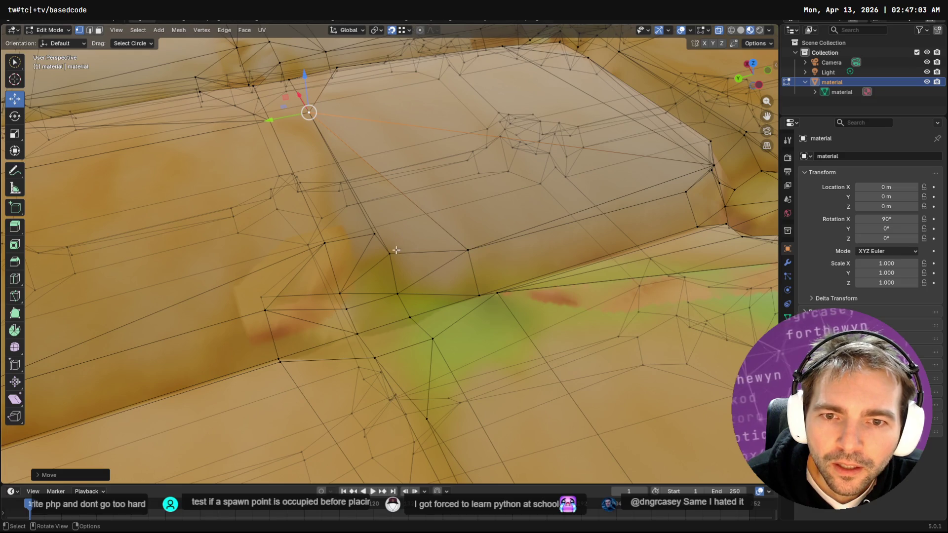
{"action": "scroll", "coordinate": [396, 250], "scroll_direction": "down", "scroll_amount": 10}
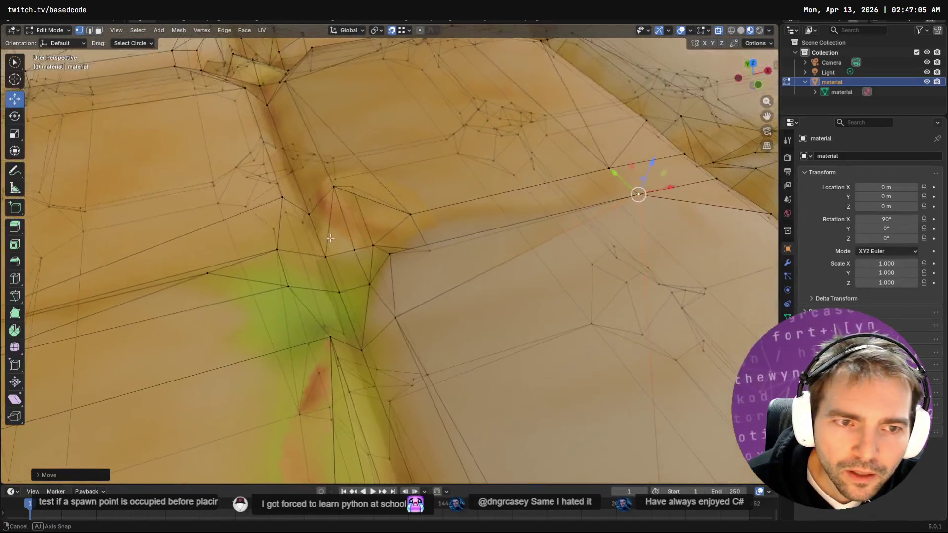
{"action": "scroll", "coordinate": [330, 238], "scroll_direction": "down", "scroll_amount": 10}
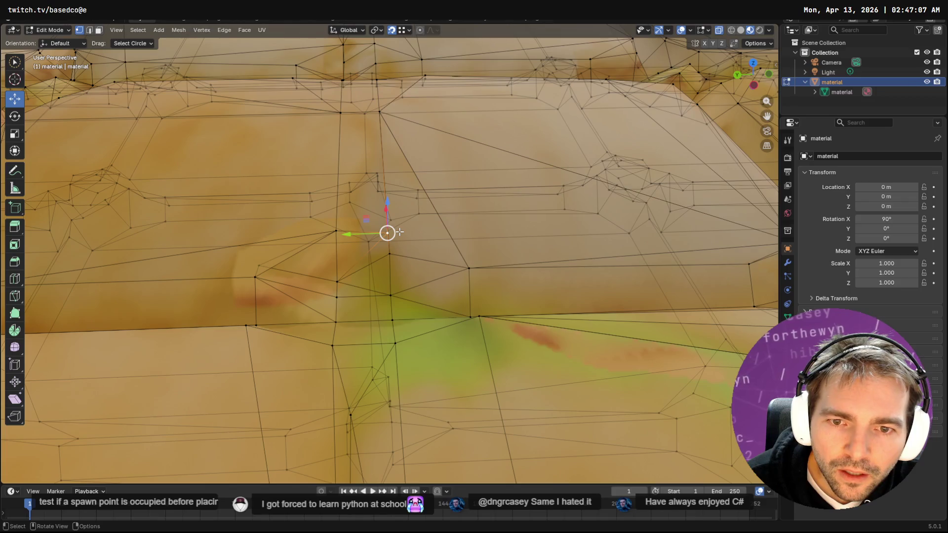
- Check the seam from a low angle, select another seam vertex, and bring up Godot
{"action": "left_click_drag", "start_coordinate": [388, 253], "coordinate": [388, 253]}
{"action": "scroll", "coordinate": [395, 227], "scroll_direction": "down", "scroll_amount": 10}
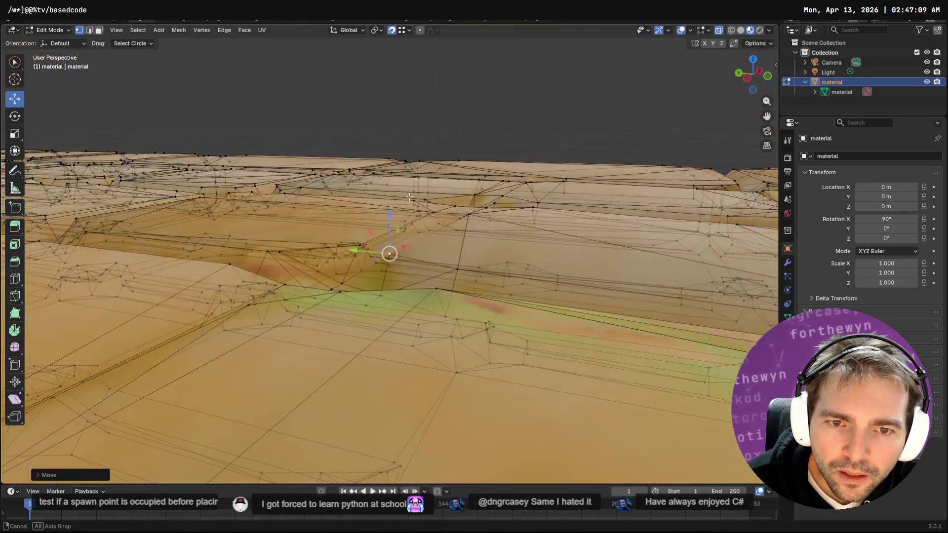
{"action": "scroll", "coordinate": [409, 197], "scroll_direction": "down", "scroll_amount": 10}
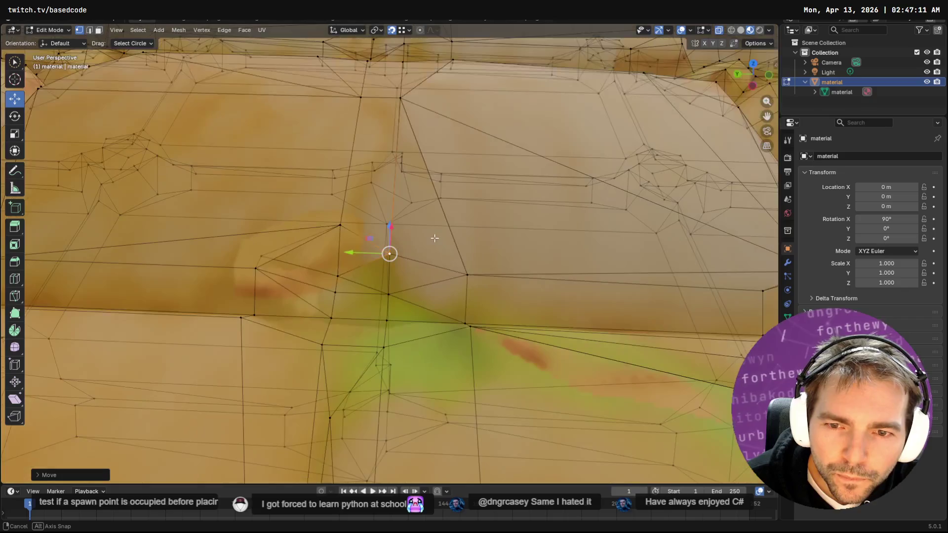
{"action": "scroll", "coordinate": [436, 237], "scroll_direction": "down", "scroll_amount": 3}
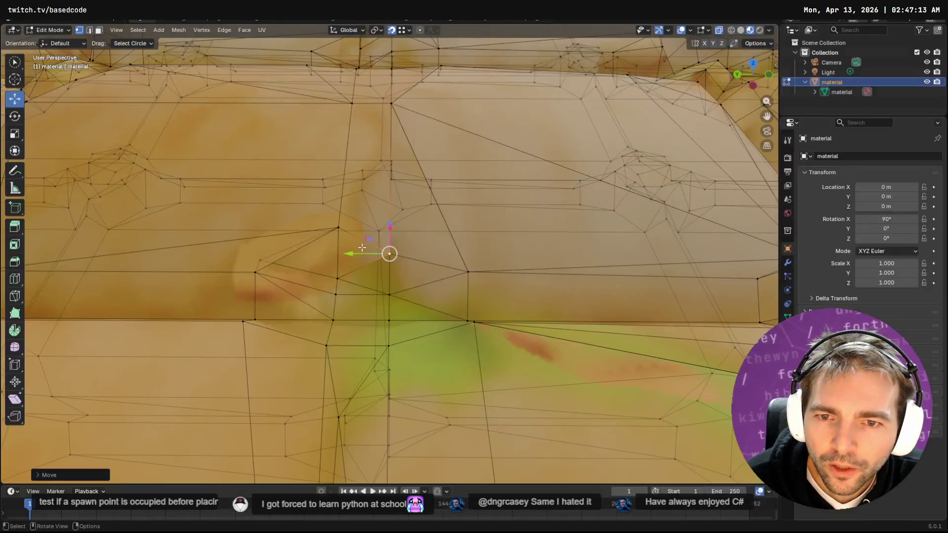
{"action": "scroll", "coordinate": [375, 247], "scroll_direction": "down", "scroll_amount": 5}
{"action": "scroll", "coordinate": [324, 256], "scroll_direction": "down", "scroll_amount": 2}
{"action": "left_click", "coordinate": [272, 243]}
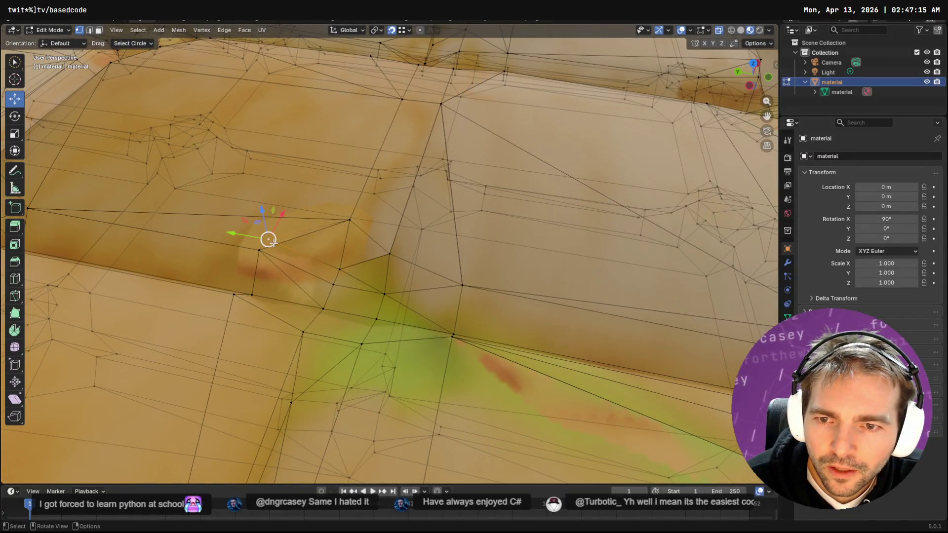
{"action": "key", "text": "alt+Tab"}
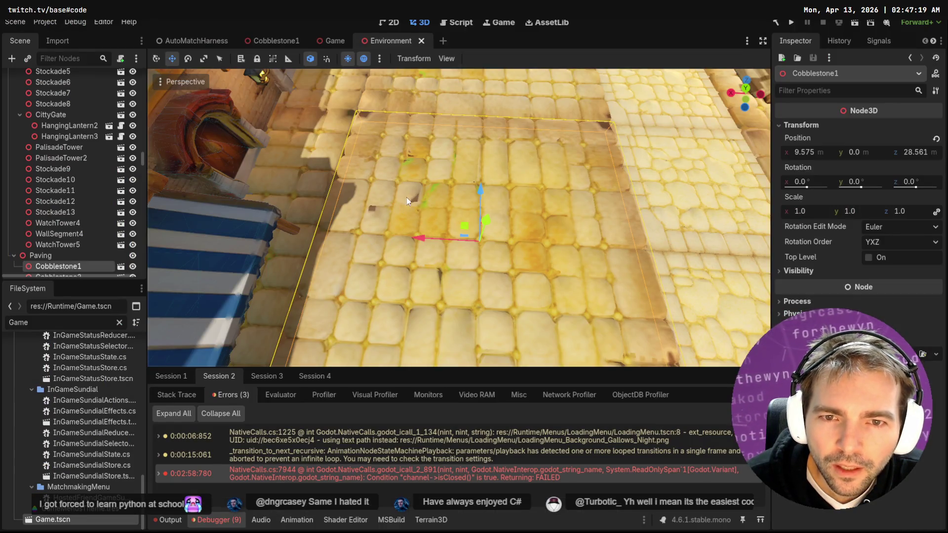
- View the cobblestone mesh from above and compare it against the Godot paving
{"action": "key", "text": "alt+Tab"}
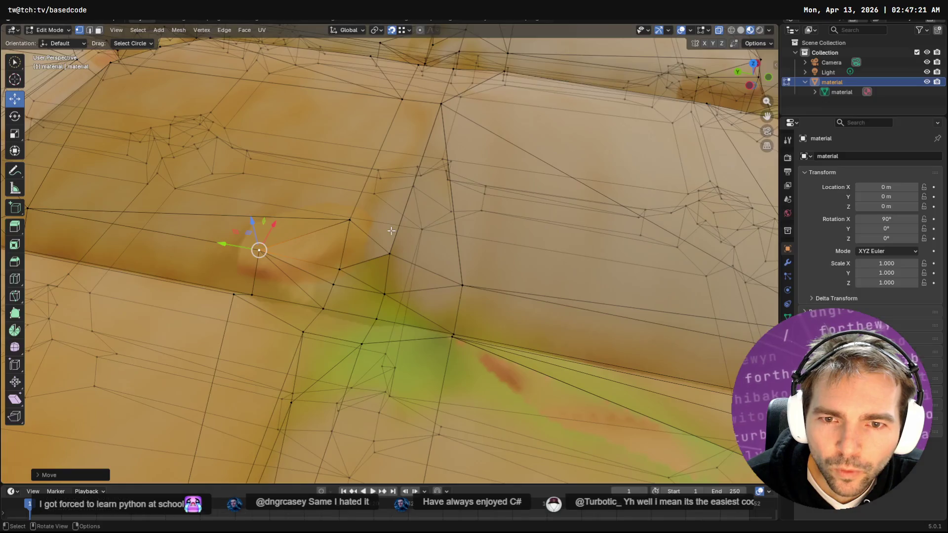
{"action": "scroll", "coordinate": [396, 233], "scroll_direction": "down", "scroll_amount": 5}
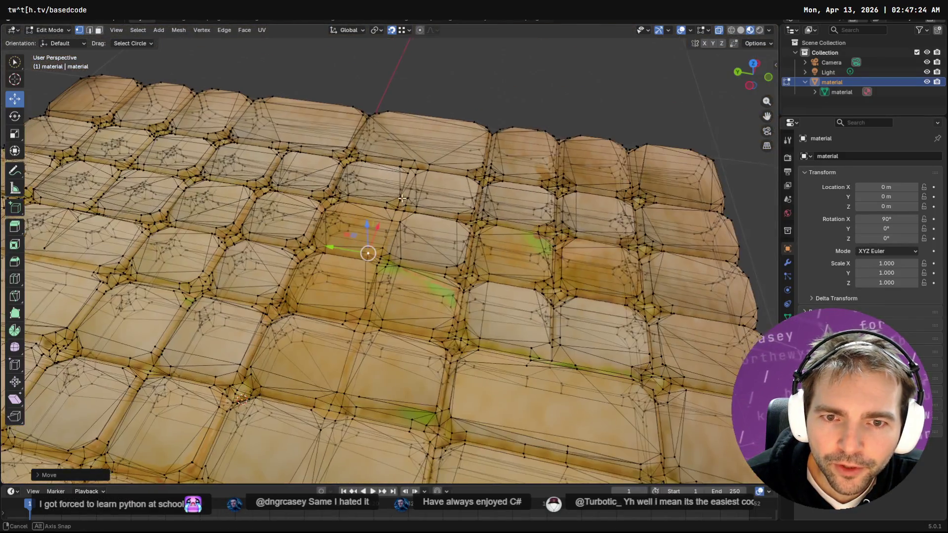
{"action": "left_click_drag", "start_coordinate": [402, 198], "coordinate": [454, 227]}
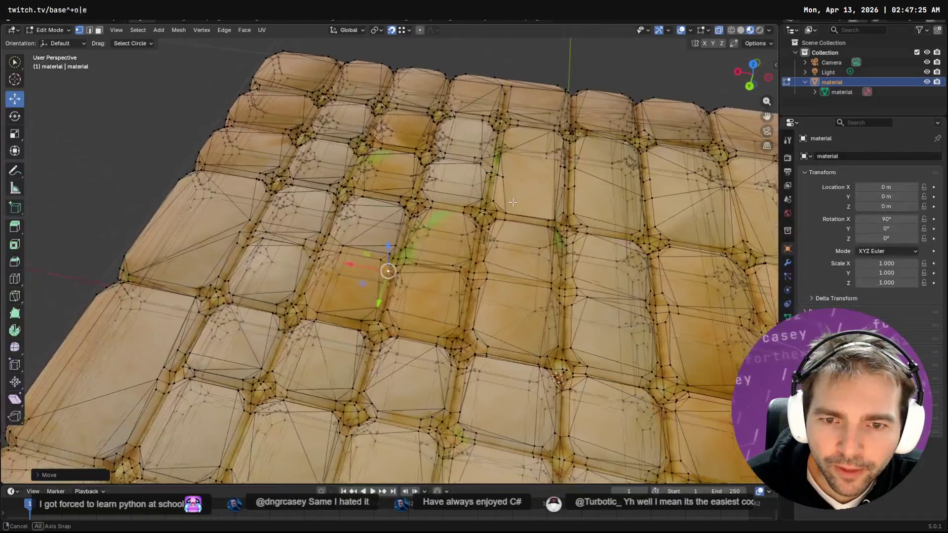
{"action": "scroll", "coordinate": [467, 236], "scroll_direction": "up", "scroll_amount": 3}
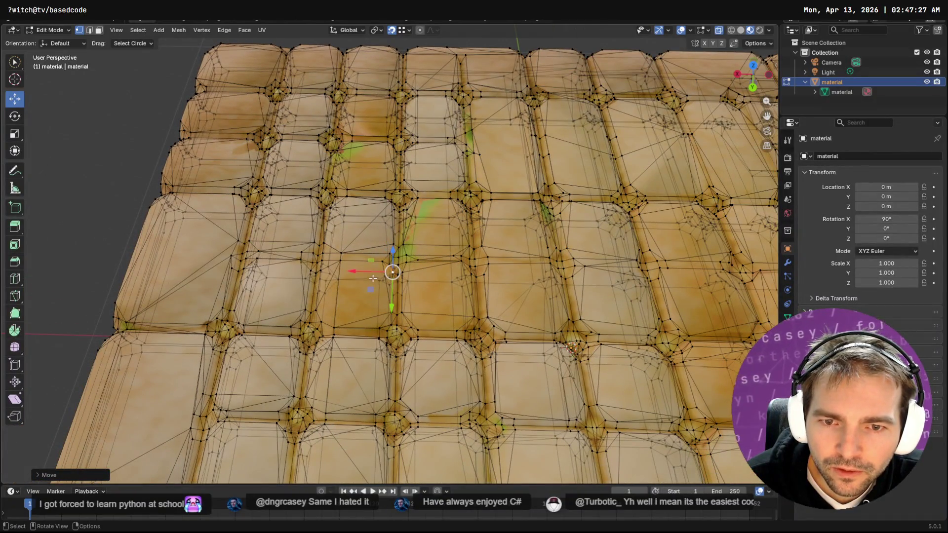
{"action": "key", "text": "alt+Tab"}
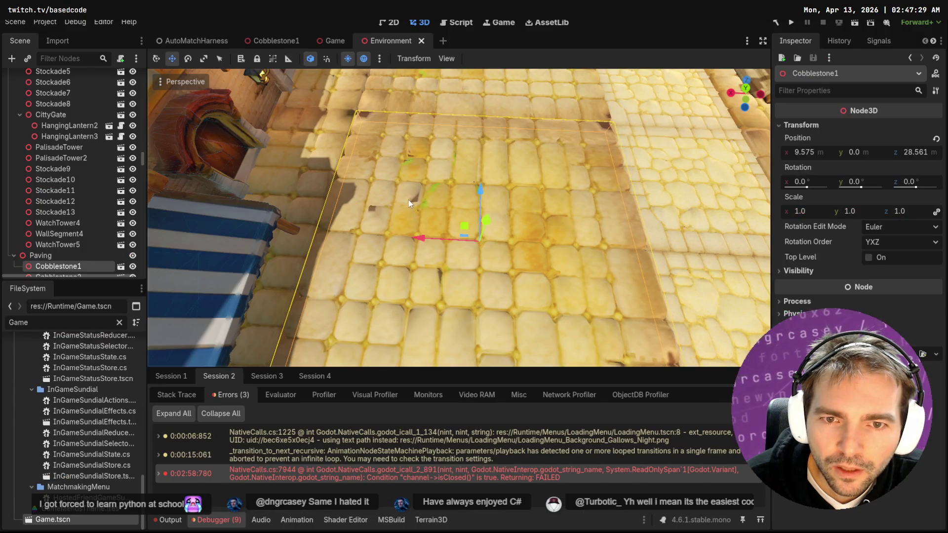
{"action": "key", "text": "alt+Tab"}
{"action": "key", "text": "alt+Tab"}
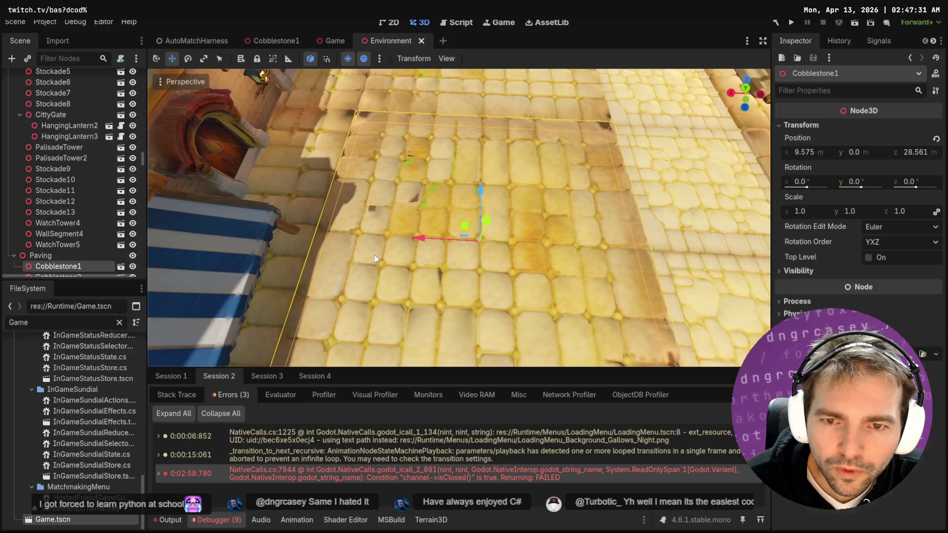
{"action": "key", "text": "alt+Tab"}
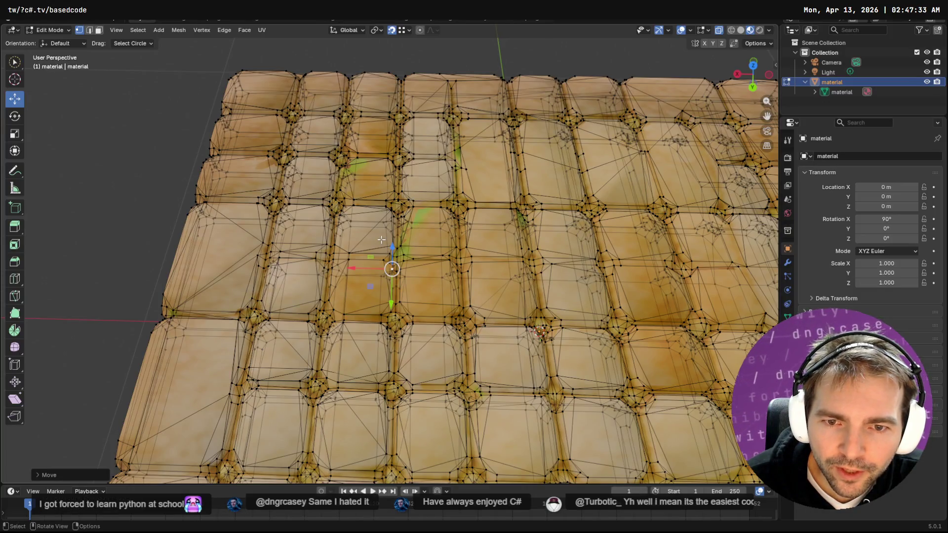
{"action": "key", "text": "alt+Tab"}
{"action": "key", "text": "alt+Tab"}
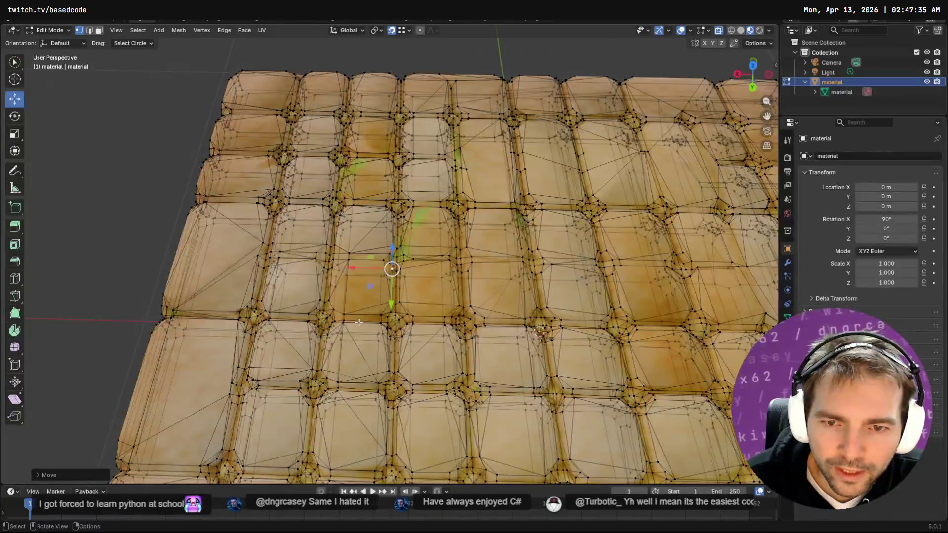
{"action": "key", "text": "alt+Tab"}
{"action": "key", "text": "alt+Tab"}
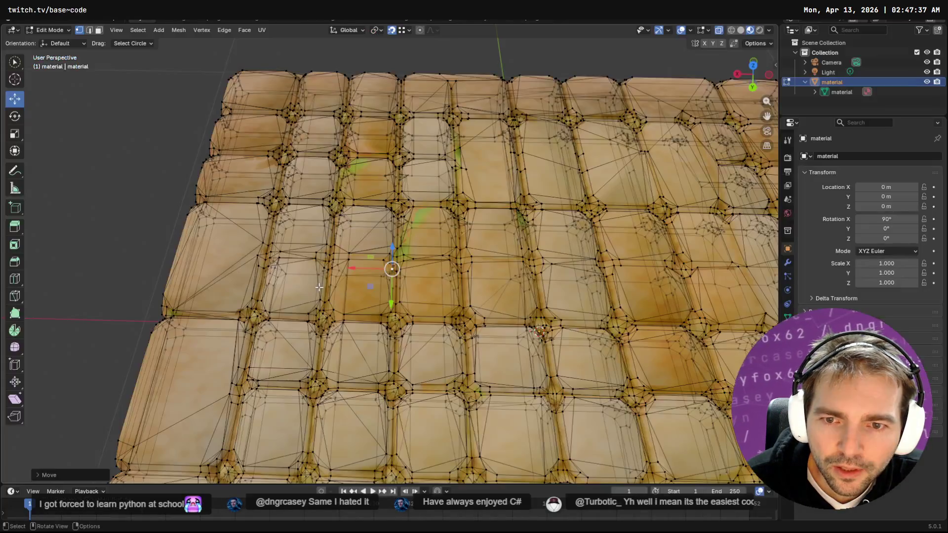
- Frame the mesh at a grazing angle and nudge a seam vertex about 0.025 m along X
{"action": "right_click", "coordinate": [305, 263]}
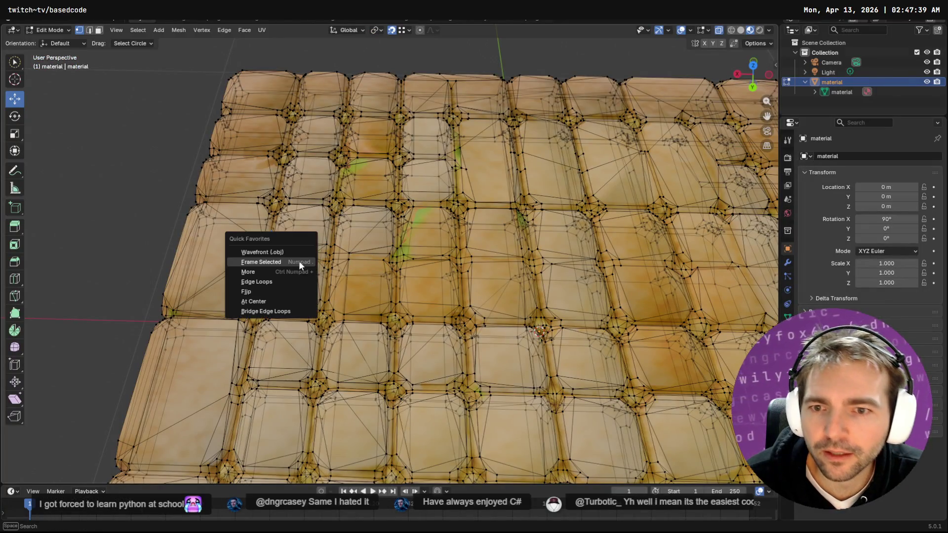
{"action": "left_click", "coordinate": [295, 261]}
{"action": "mouse_move", "coordinate": [352, 252]}
{"action": "left_mouse_down"}
{"action": "mouse_move", "coordinate": [366, 276]}
{"action": "mouse_move", "coordinate": [543, 304]}
{"action": "left_mouse_up"}
{"action": "mouse_move", "coordinate": [550, 271]}
{"action": "left_mouse_down"}
{"action": "mouse_move", "coordinate": [598, 285]}
{"action": "mouse_move", "coordinate": [406, 247]}
{"action": "mouse_move", "coordinate": [470, 279]}
{"action": "mouse_move", "coordinate": [444, 286]}
{"action": "mouse_move", "coordinate": [456, 219]}
{"action": "mouse_move", "coordinate": [436, 304]}
{"action": "mouse_move", "coordinate": [399, 259]}
{"action": "mouse_move", "coordinate": [294, 323]}
{"action": "left_mouse_up"}
{"action": "left_click", "coordinate": [354, 322]}
{"action": "mouse_move", "coordinate": [352, 319]}
{"action": "left_mouse_down"}
{"action": "mouse_move", "coordinate": [340, 334]}
{"action": "mouse_move", "coordinate": [442, 307]}
{"action": "mouse_move", "coordinate": [460, 313]}
{"action": "left_mouse_up"}
- Compare the result in Godot, then select another vertex on the tilted mesh
{"action": "key", "text": "alt+Tab"}
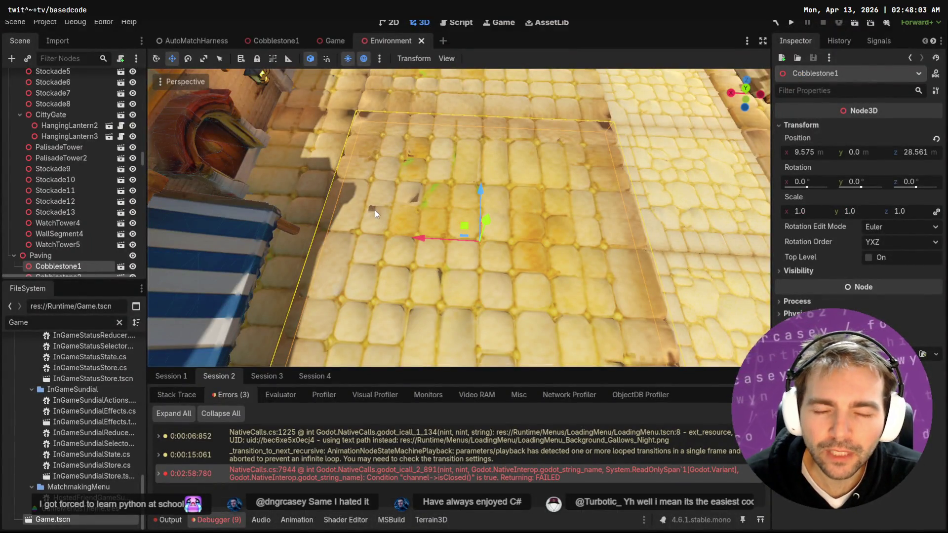
{"action": "key", "text": "alt+Tab"}
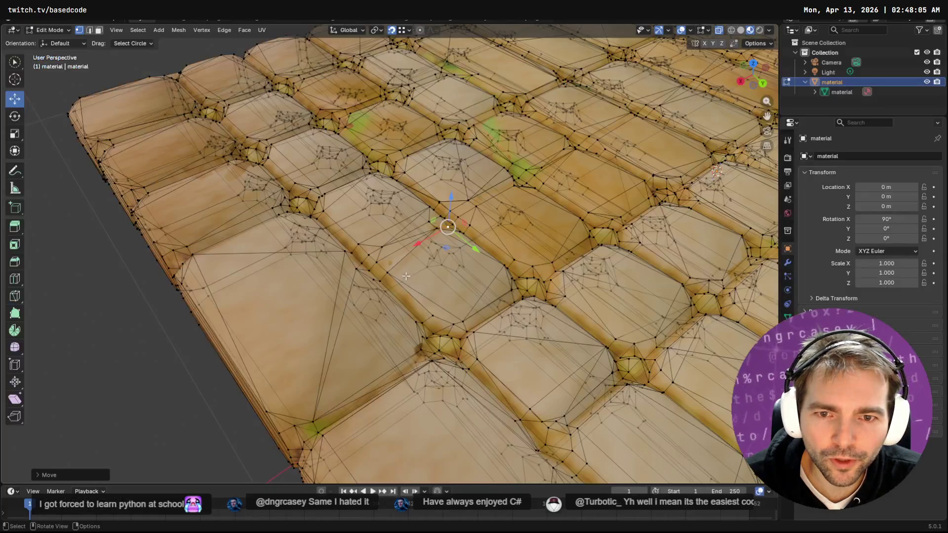
{"action": "scroll", "coordinate": [426, 341], "scroll_direction": "down", "scroll_amount": 6}
{"action": "left_click_drag", "start_coordinate": [426, 341], "coordinate": [398, 311]}
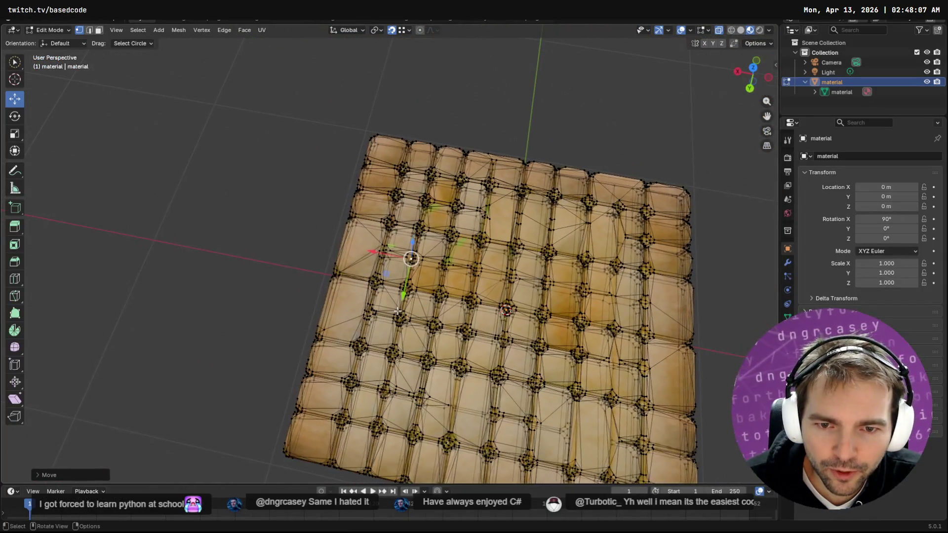
{"action": "left_click", "coordinate": [459, 333]}
{"action": "key", "text": "alt+Tab"}
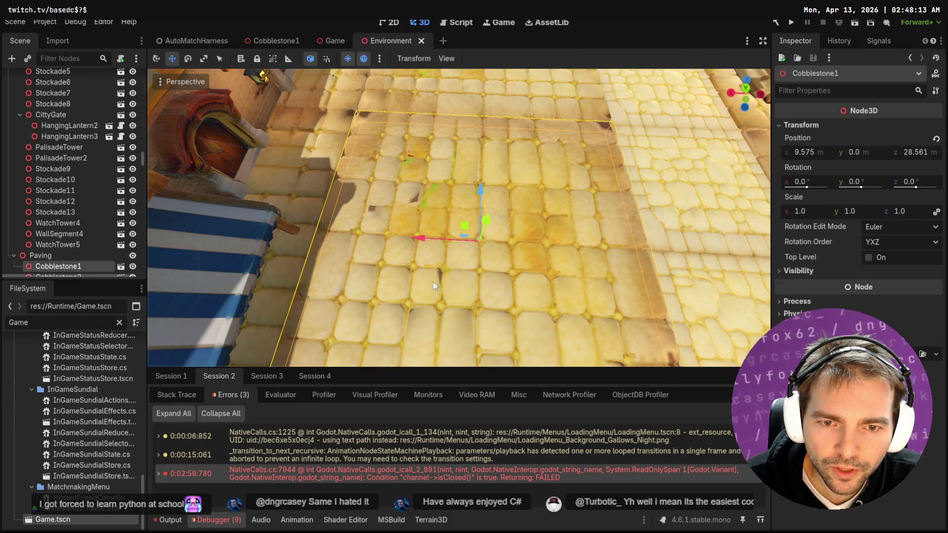
{"action": "key", "text": "alt+Tab"}
{"action": "right_click", "coordinate": [460, 347]}
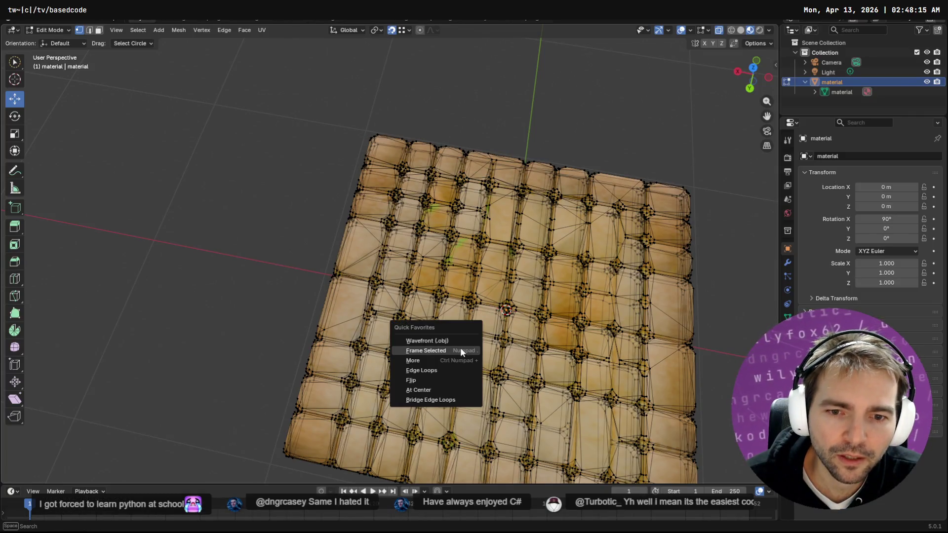
- Frame the selected junction vertex and snap it onto the adjacent vertex with G
{"action": "key", "text": "Escape"}
{"action": "key", "text": "KP_Decimal"}
{"action": "mouse_move", "coordinate": [537, 317]}
{"action": "left_mouse_down"}
{"action": "mouse_move", "coordinate": [494, 288]}
{"action": "mouse_move", "coordinate": [502, 288]}
{"action": "mouse_move", "coordinate": [424, 281]}
{"action": "left_mouse_up"}
{"action": "scroll", "coordinate": [389, 254], "scroll_direction": "down", "scroll_amount": 5}
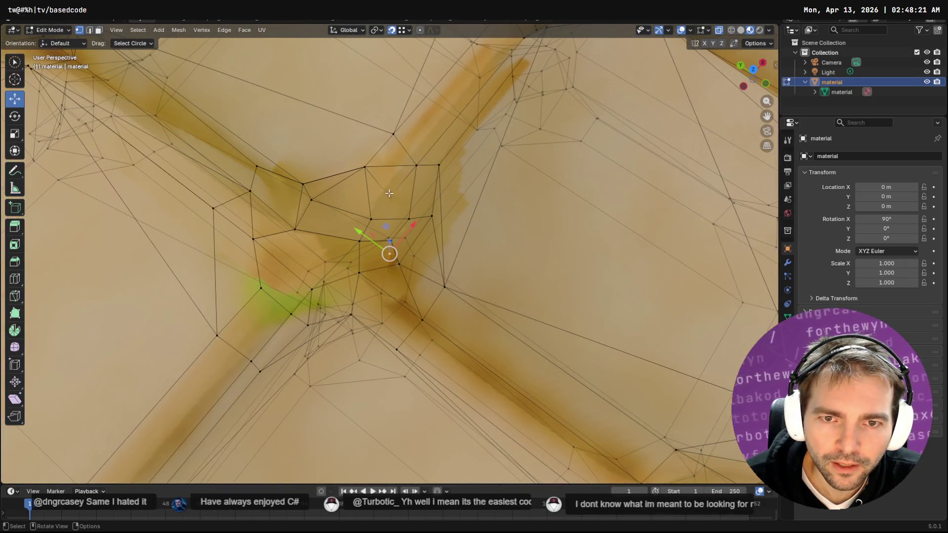
{"action": "mouse_move", "coordinate": [391, 197]}
{"action": "left_mouse_down"}
{"action": "mouse_move", "coordinate": [384, 148]}
{"action": "mouse_move", "coordinate": [377, 205]}
{"action": "mouse_move", "coordinate": [424, 170]}
{"action": "mouse_move", "coordinate": [479, 154]}
{"action": "mouse_move", "coordinate": [390, 148]}
{"action": "left_mouse_up"}
{"action": "key", "text": "g"}
{"action": "left_click", "coordinate": [371, 188]}
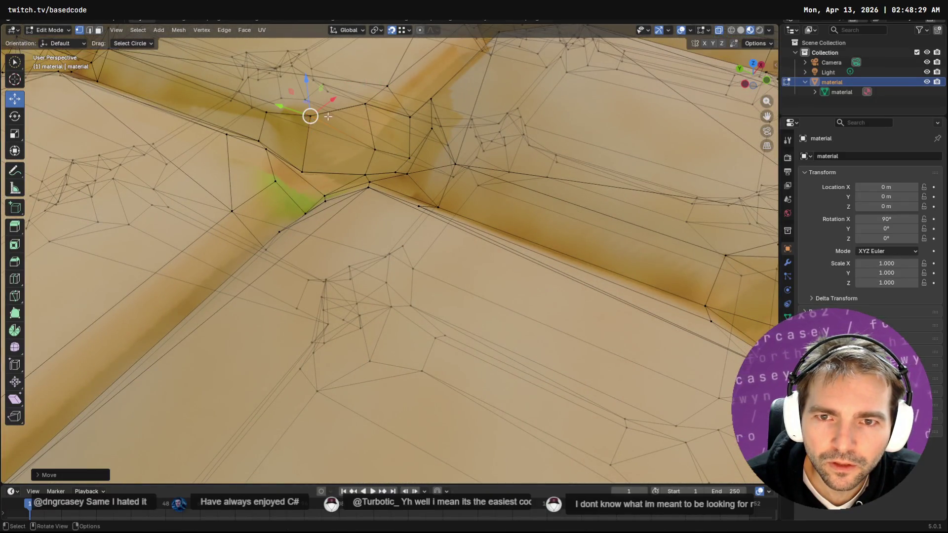
{"action": "scroll", "coordinate": [328, 117], "scroll_direction": "down", "scroll_amount": 10}
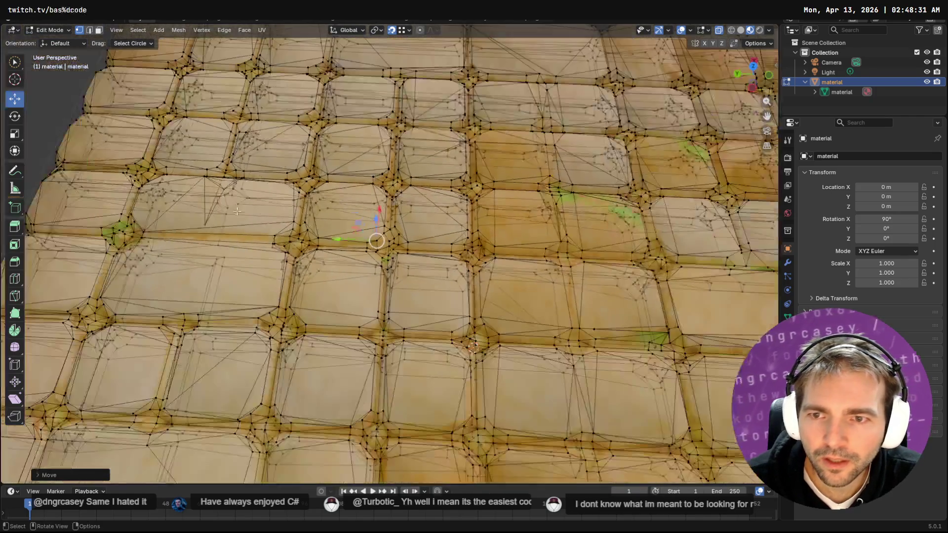
{"action": "mouse_move", "coordinate": [236, 211]}
{"action": "left_mouse_down"}
{"action": "mouse_move", "coordinate": [392, 184]}
{"action": "mouse_move", "coordinate": [519, 269]}
{"action": "left_mouse_up"}
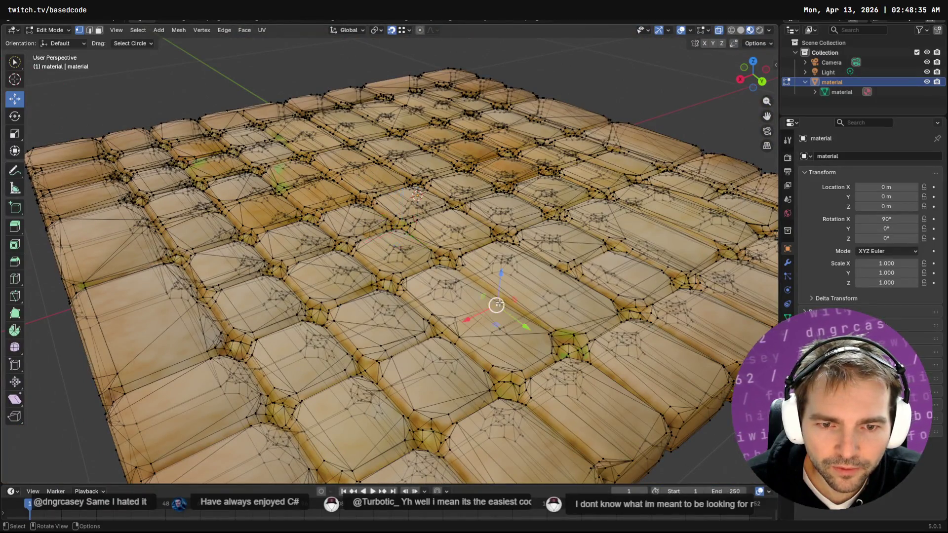
- Grow the selection and delete the stray vertices
{"action": "key", "text": "x"}
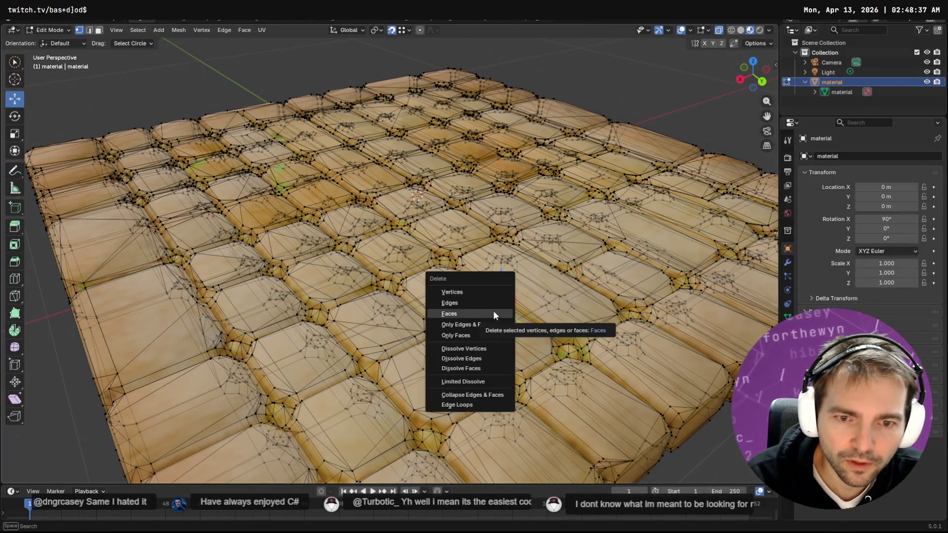
{"action": "left_click", "coordinate": [479, 290]}
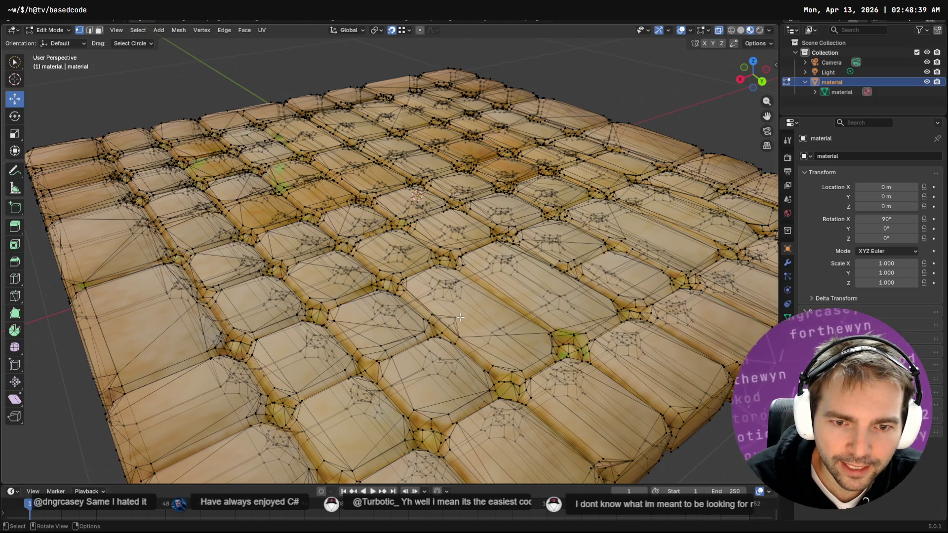
{"action": "key", "text": "q"}
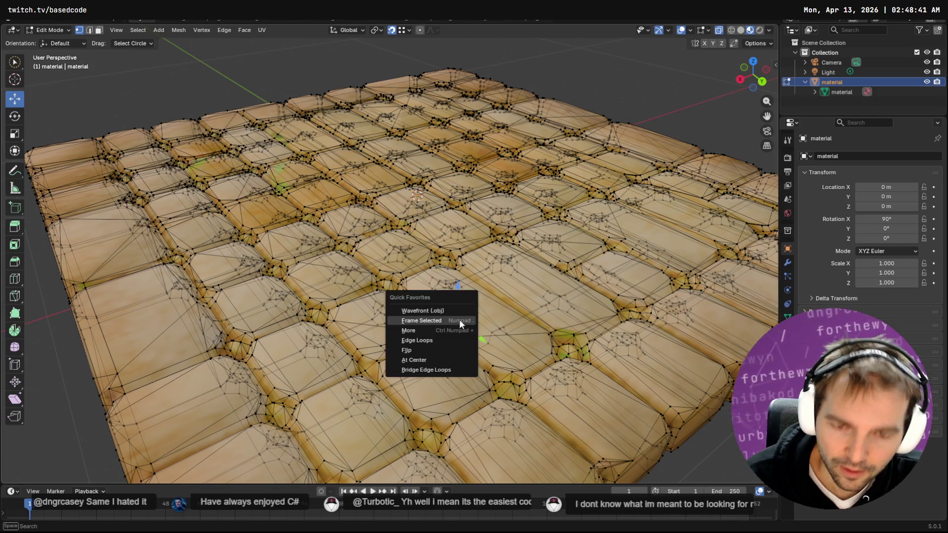
{"action": "left_click", "coordinate": [459, 331]}
{"action": "mouse_move", "coordinate": [477, 327]}
{"action": "left_mouse_down"}
{"action": "mouse_move", "coordinate": [329, 315]}
{"action": "mouse_move", "coordinate": [345, 320]}
{"action": "left_mouse_up"}
{"action": "key", "text": "x"}
{"action": "left_click", "coordinate": [322, 310]}
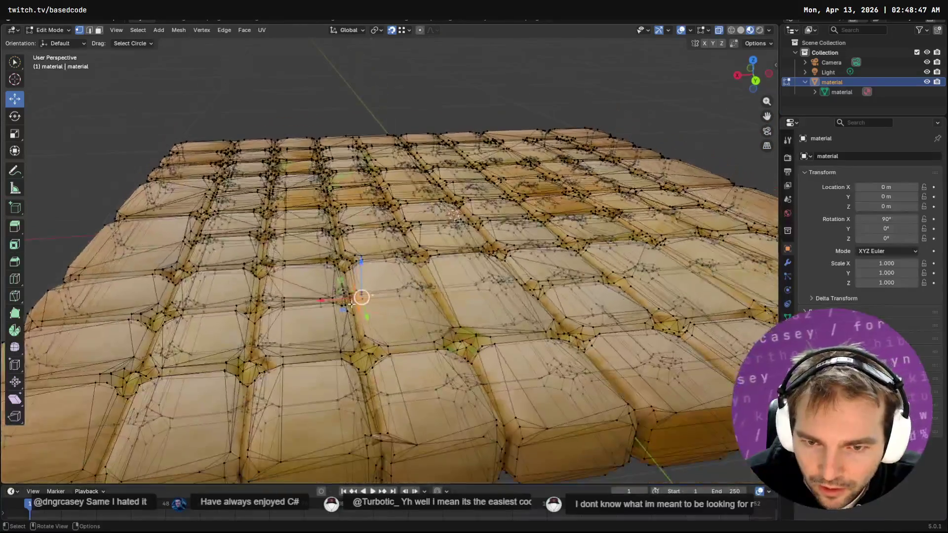
- Fill the hole between cobblestones with a new face
{"action": "scroll", "coordinate": [347, 324], "scroll_direction": "up", "scroll_amount": 5}
{"action": "left_click_drag", "start_coordinate": [296, 367], "coordinate": [410, 286]}
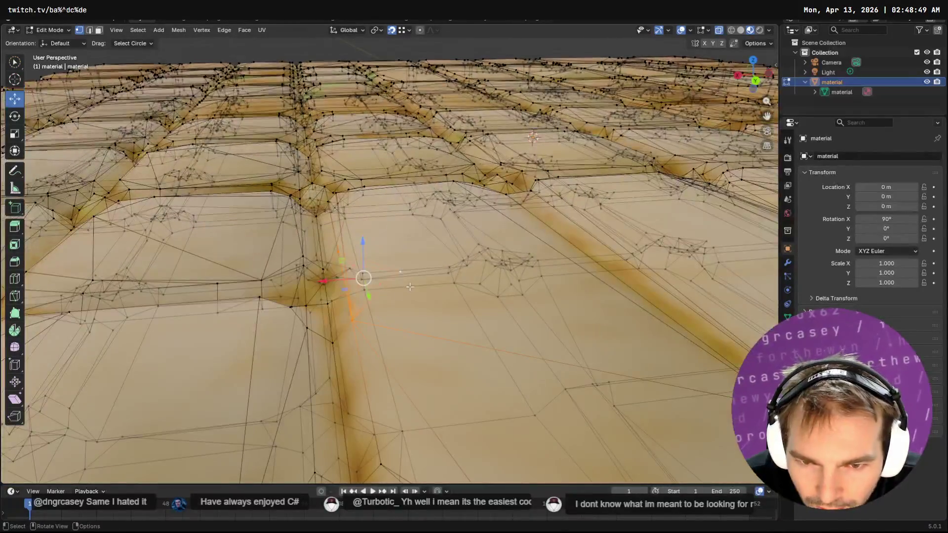
{"action": "right_click", "coordinate": [401, 274]}
{"action": "left_click", "coordinate": [401, 274]}
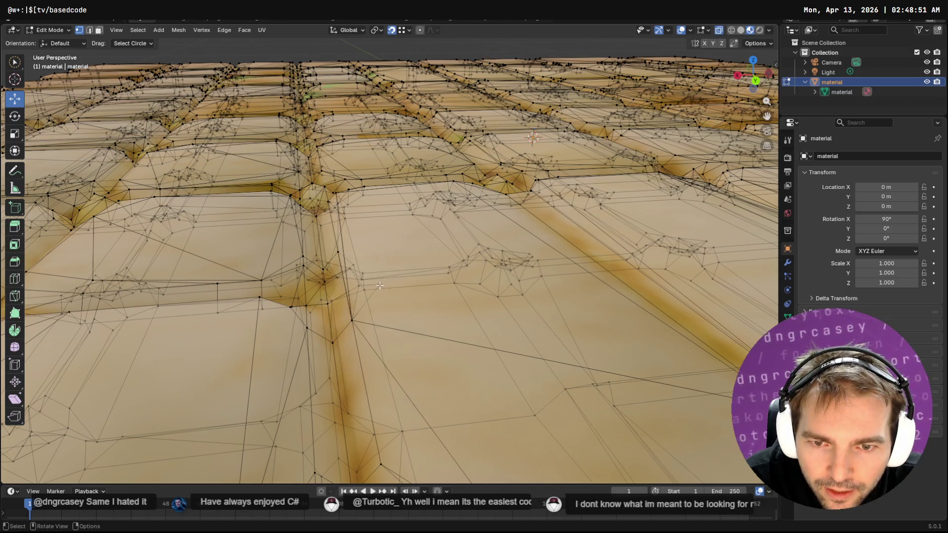
{"action": "right_click", "coordinate": [378, 300]}
{"action": "left_click", "coordinate": [378, 300]}
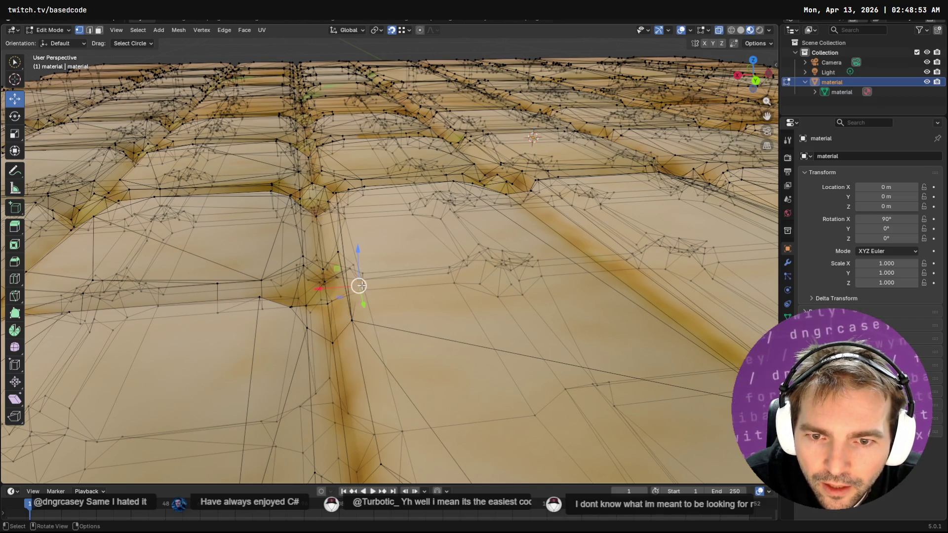
{"action": "right_click", "coordinate": [364, 288]}
{"action": "left_click", "coordinate": [363, 290]}
{"action": "right_click", "coordinate": [354, 264]}
{"action": "left_click", "coordinate": [355, 265]}
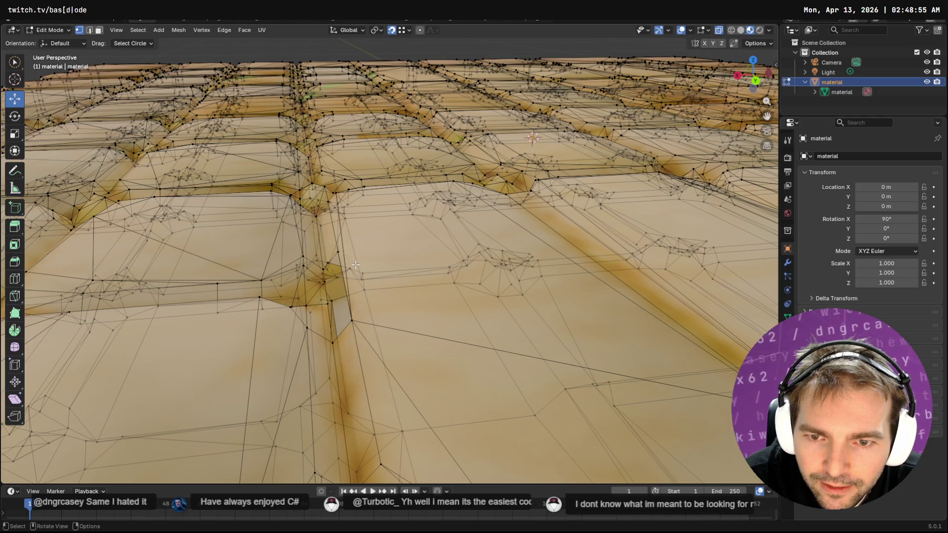
{"action": "mouse_move", "coordinate": [355, 265]}
{"action": "left_mouse_down"}
{"action": "mouse_move", "coordinate": [395, 272]}
{"action": "mouse_move", "coordinate": [385, 325]}
{"action": "mouse_move", "coordinate": [389, 314]}
{"action": "left_mouse_up"}
- Try extruding the selected edges, then undo the extrusion
{"action": "scroll", "coordinate": [383, 335], "scroll_direction": "up", "scroll_amount": 2}
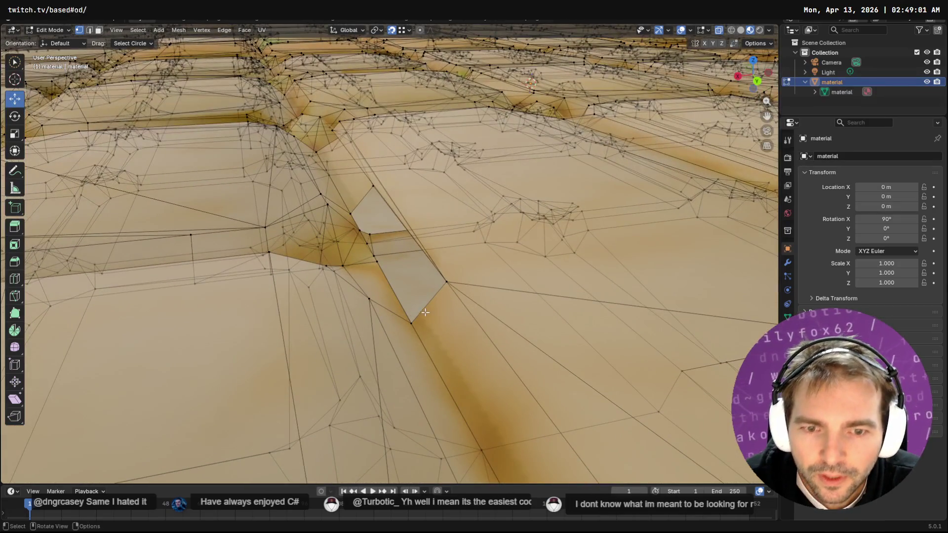
{"action": "key", "text": "2"}
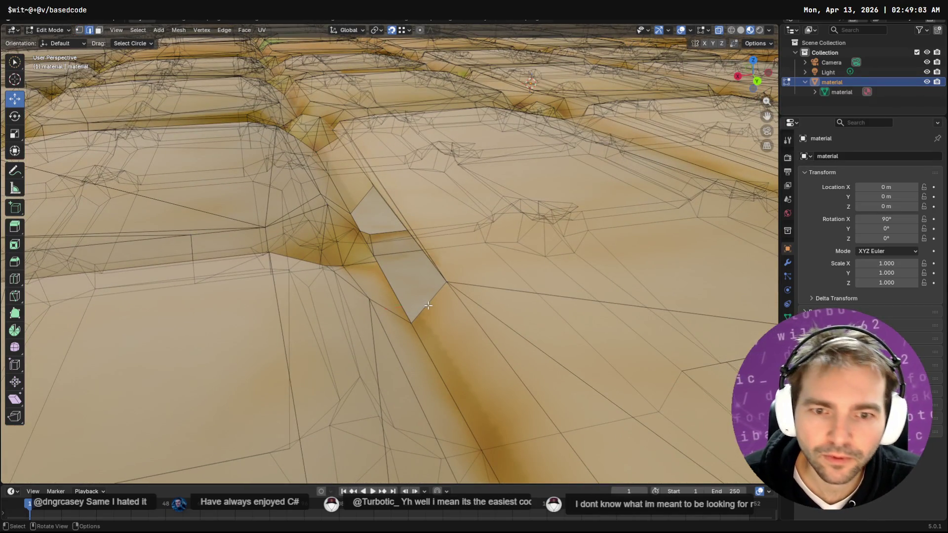
{"action": "key", "text": "e"}
{"action": "left_click", "coordinate": [371, 194]}
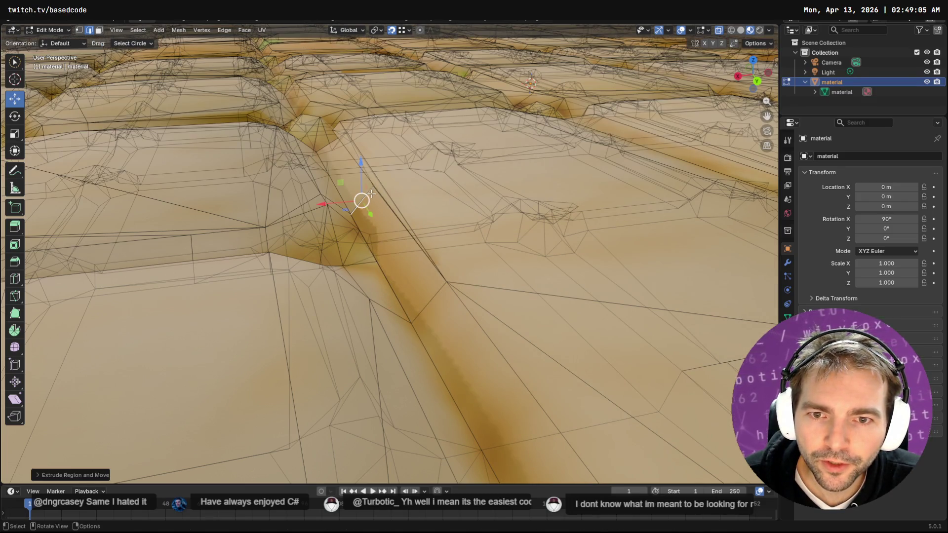
{"action": "key", "text": "ctrl+z"}
{"action": "key", "text": "ctrl+z"}
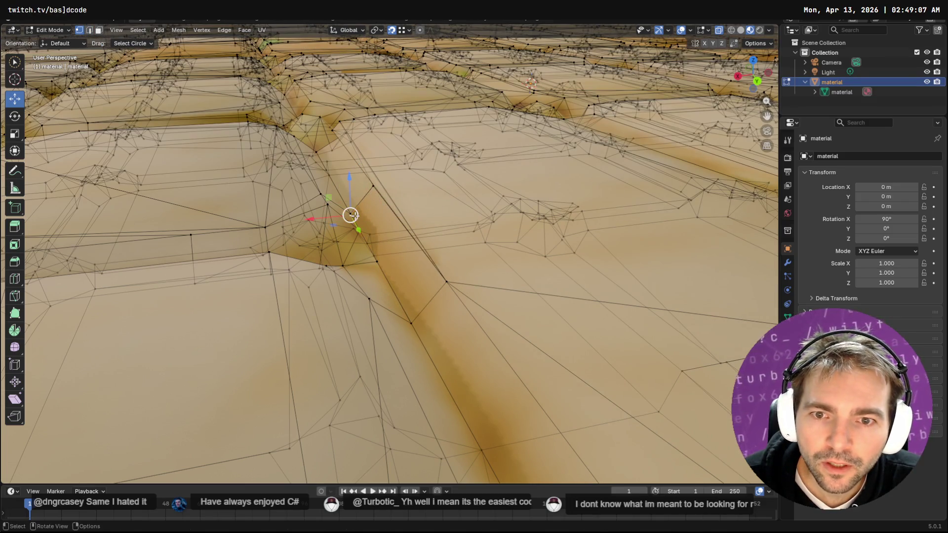
- Nudge a vertex slightly upward and return to Object Mode
{"action": "left_click_drag", "start_coordinate": [351, 212], "coordinate": [351, 210]}
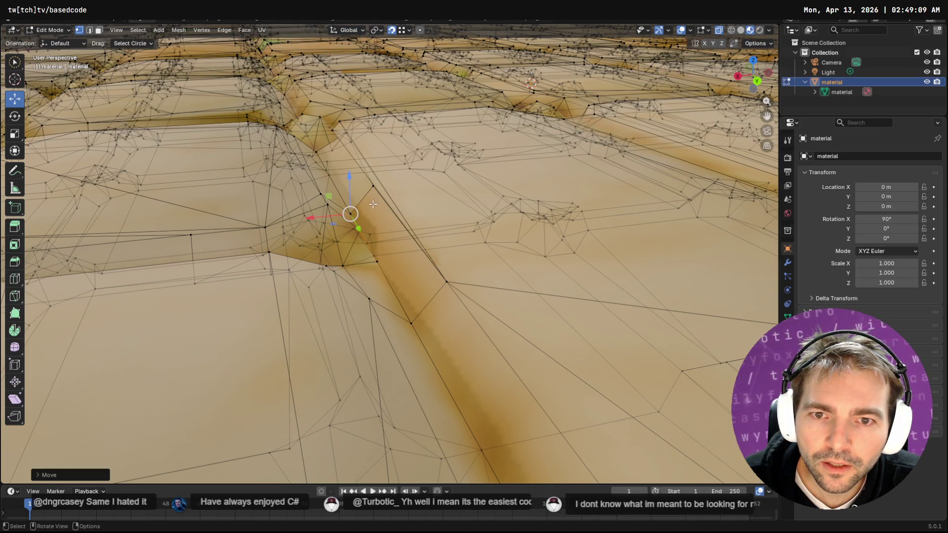
{"action": "scroll", "coordinate": [375, 188], "scroll_direction": "down", "scroll_amount": 5}
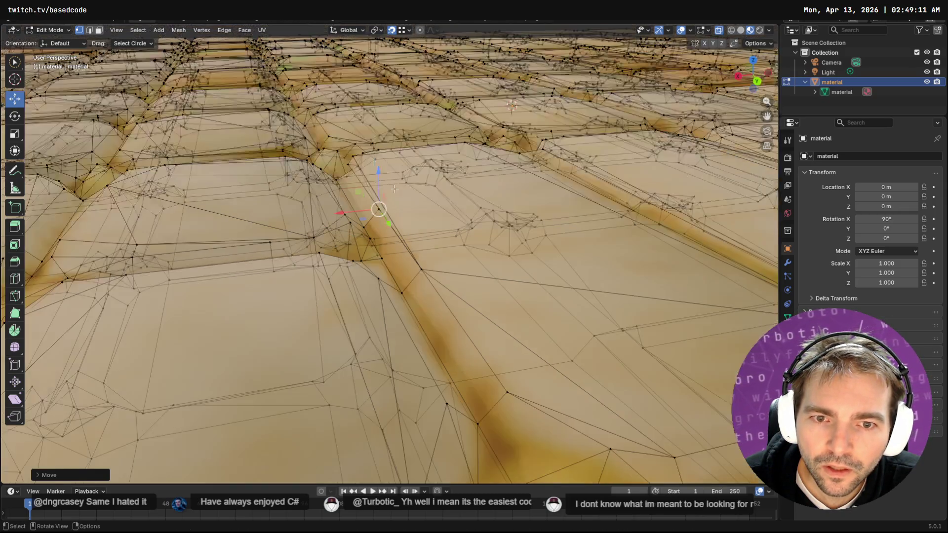
{"action": "scroll", "coordinate": [396, 192], "scroll_direction": "down", "scroll_amount": 2}
{"action": "scroll", "coordinate": [390, 207], "scroll_direction": "up", "scroll_amount": 5}
{"action": "scroll", "coordinate": [380, 227], "scroll_direction": "down", "scroll_amount": 8}
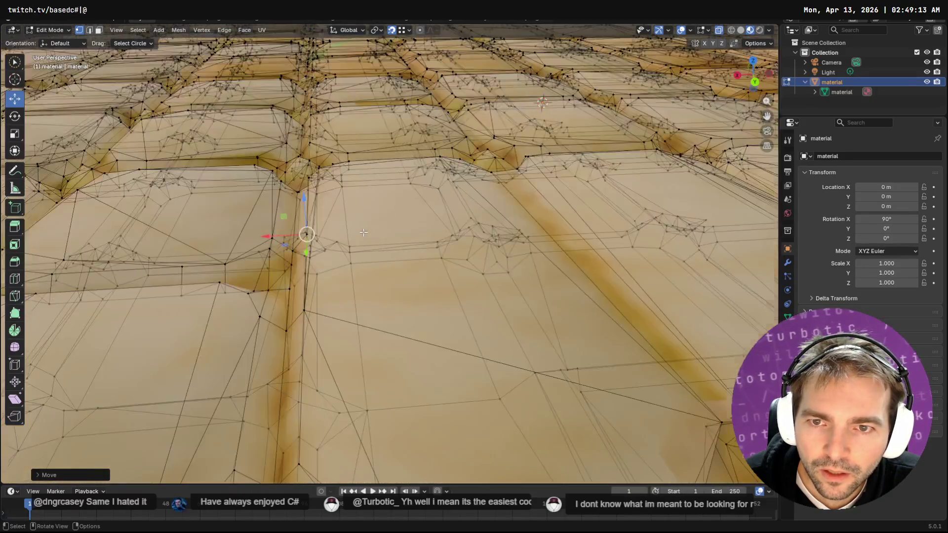
{"action": "scroll", "coordinate": [373, 250], "scroll_direction": "down", "scroll_amount": 3}
{"action": "key", "text": "Tab"}
{"action": "mouse_move", "coordinate": [405, 187]}
{"action": "left_mouse_down"}
{"action": "mouse_move", "coordinate": [445, 259]}
{"action": "mouse_move", "coordinate": [487, 244]}
{"action": "mouse_move", "coordinate": [496, 230]}
{"action": "left_mouse_up"}
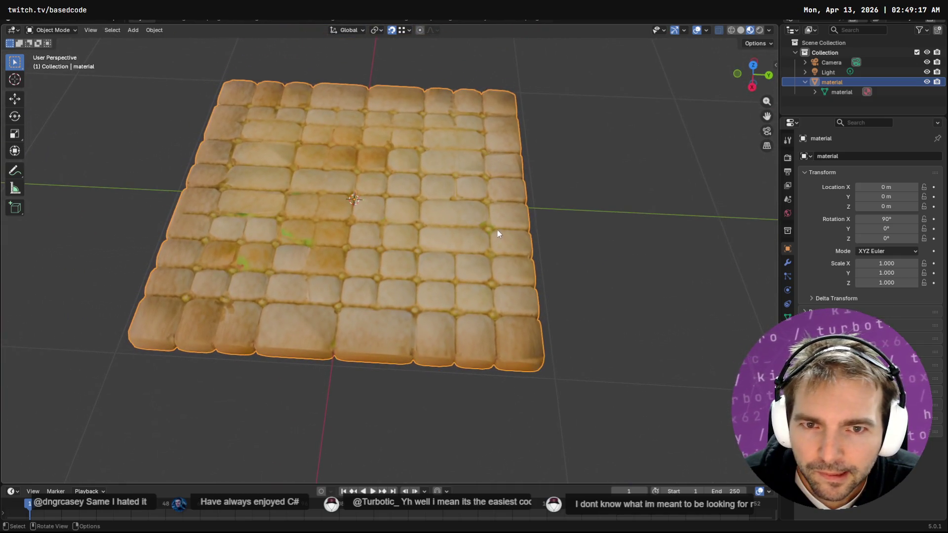
- Export the paving mesh as FBX to Cobblestones1.fbx and switch to Godot
{"action": "left_click", "coordinate": [25, 23]}
{"action": "mouse_move", "coordinate": [85, 165]}
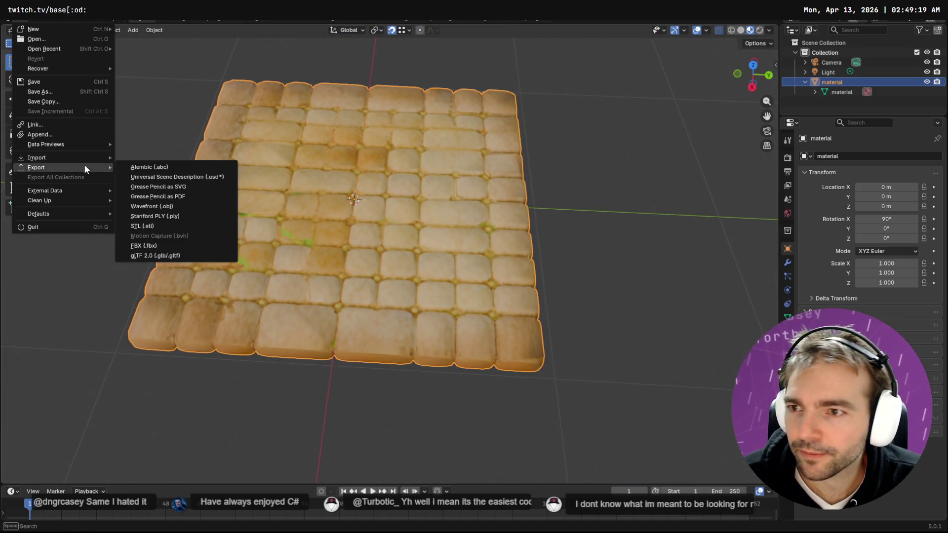
{"action": "left_click", "coordinate": [176, 245]}
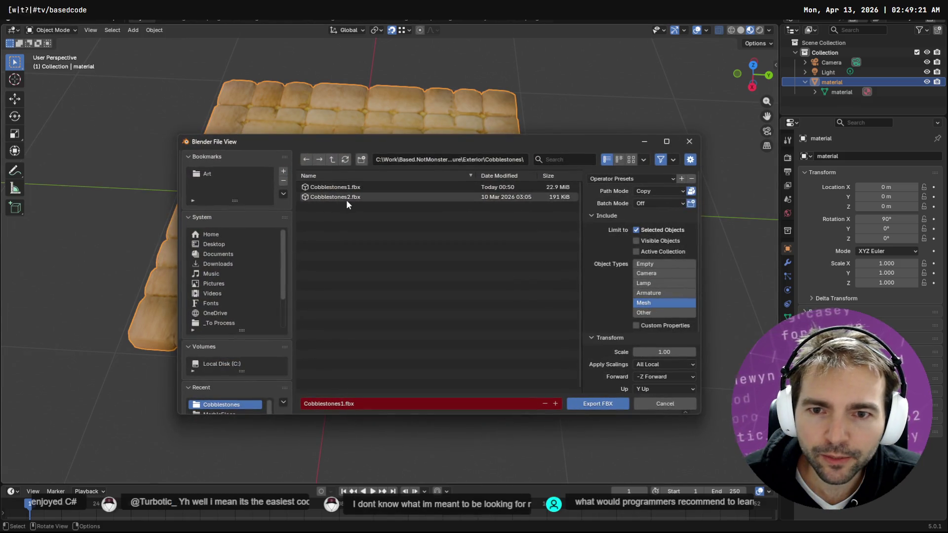
{"action": "double_click", "coordinate": [357, 189]}
{"action": "key", "text": "alt+Tab"}
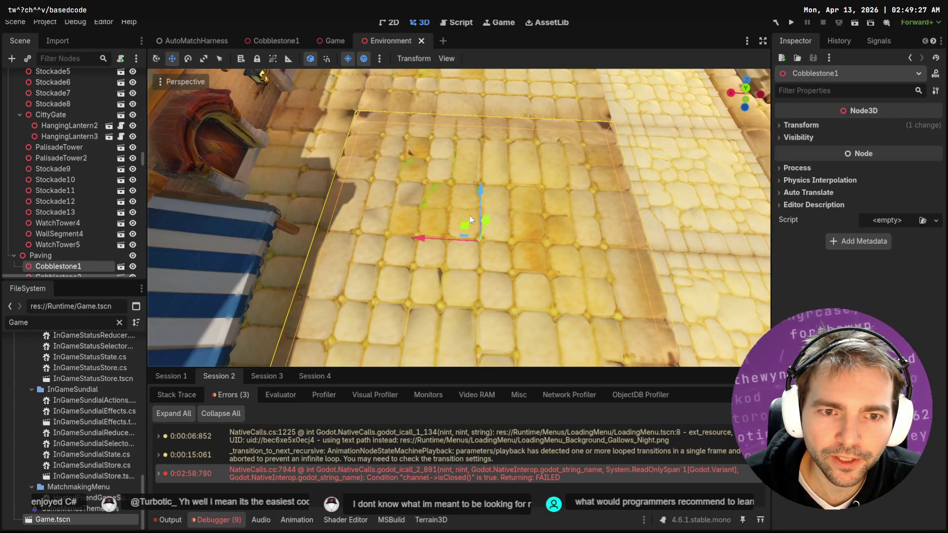
- Orbit over the reimported paving, deselect Cobblestone1, and glance at VS Code before returning
{"action": "mouse_move", "coordinate": [489, 227]}
{"action": "left_mouse_down"}
{"action": "mouse_move", "coordinate": [429, 246]}
{"action": "mouse_move", "coordinate": [380, 178]}
{"action": "mouse_move", "coordinate": [417, 217]}
{"action": "left_mouse_up"}
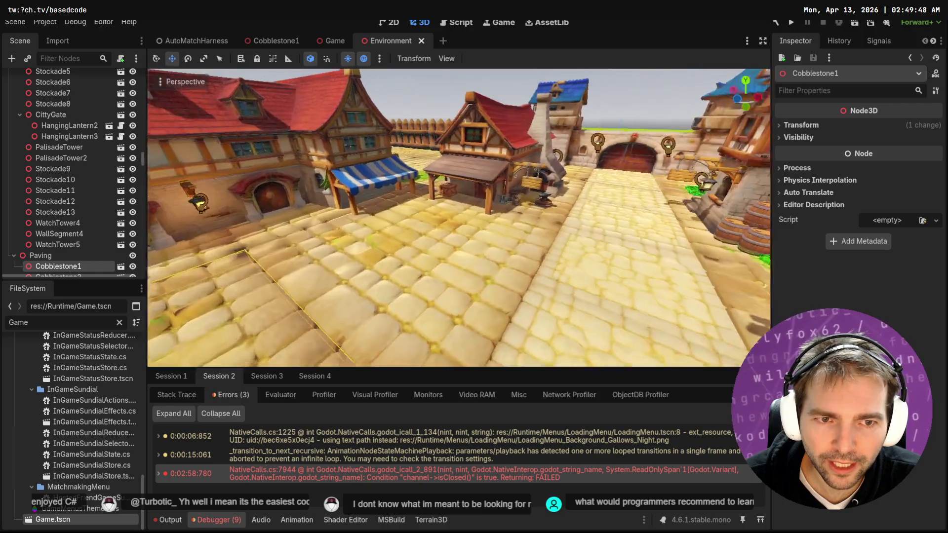
{"action": "left_click_drag", "start_coordinate": [459, 217], "coordinate": [469, 227]}
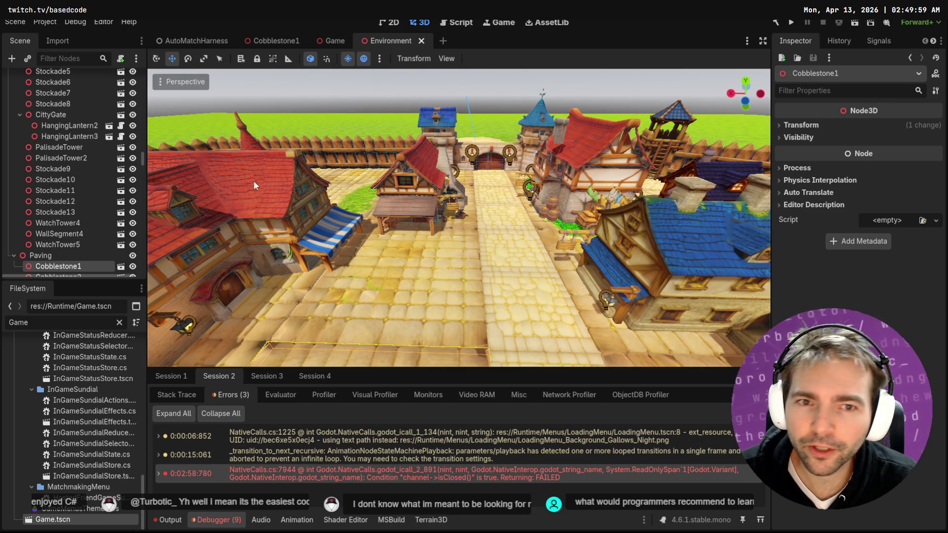
{"action": "left_click", "coordinate": [375, 93]}
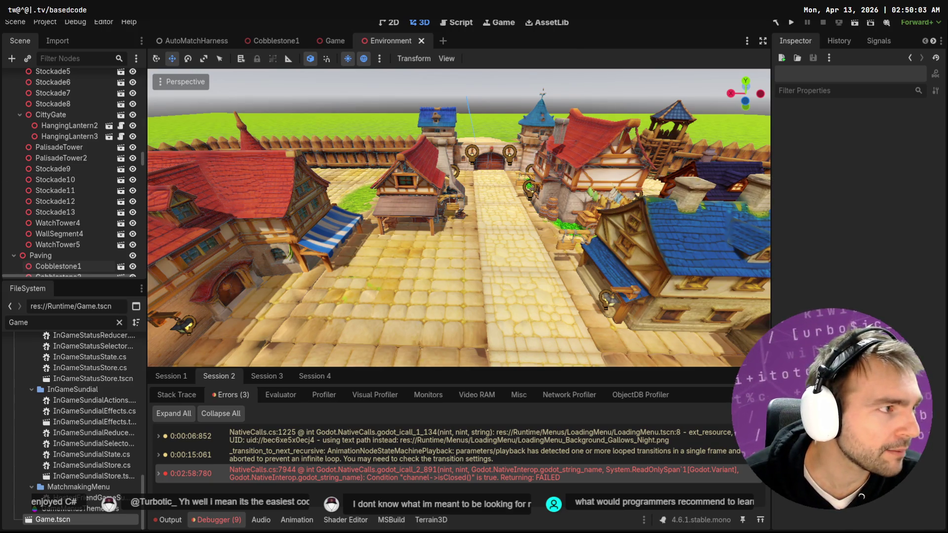
{"action": "key", "text": "alt+Tab"}
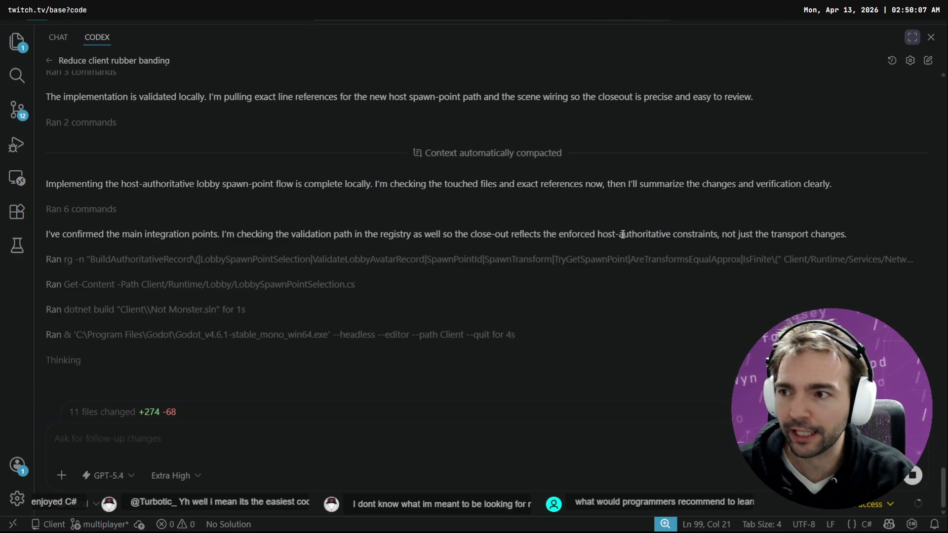
{"action": "key", "text": "alt+Tab"}
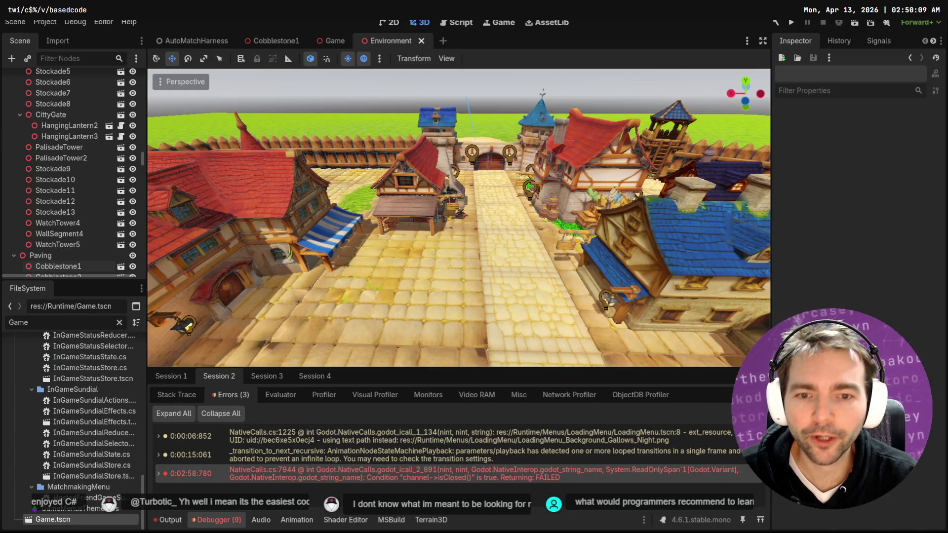
- Select Cobblestone2 and collapse the InGameMenu, InGameStatus and InGameSundial folders
{"action": "left_click", "coordinate": [416, 260]}
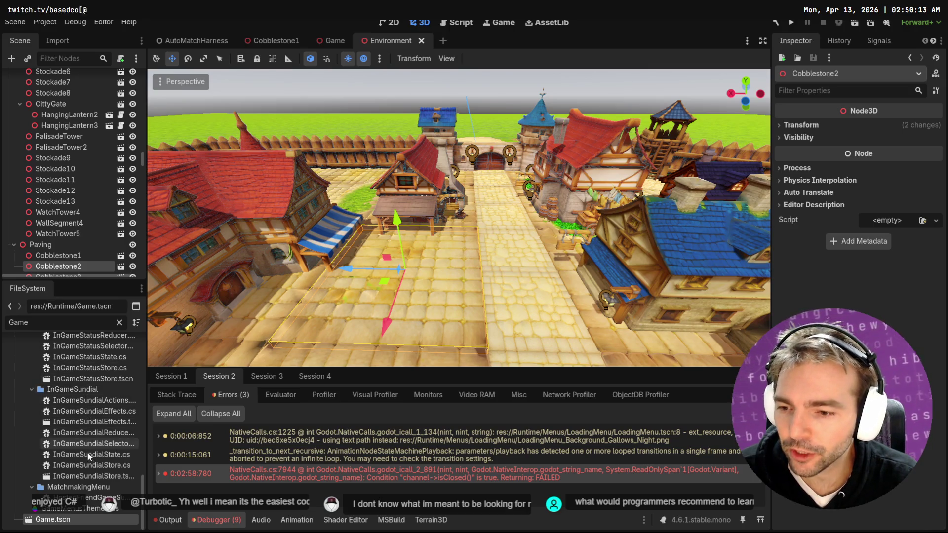
{"action": "scroll", "coordinate": [81, 429], "scroll_direction": "up", "scroll_amount": 10}
{"action": "left_click", "coordinate": [31, 430]}
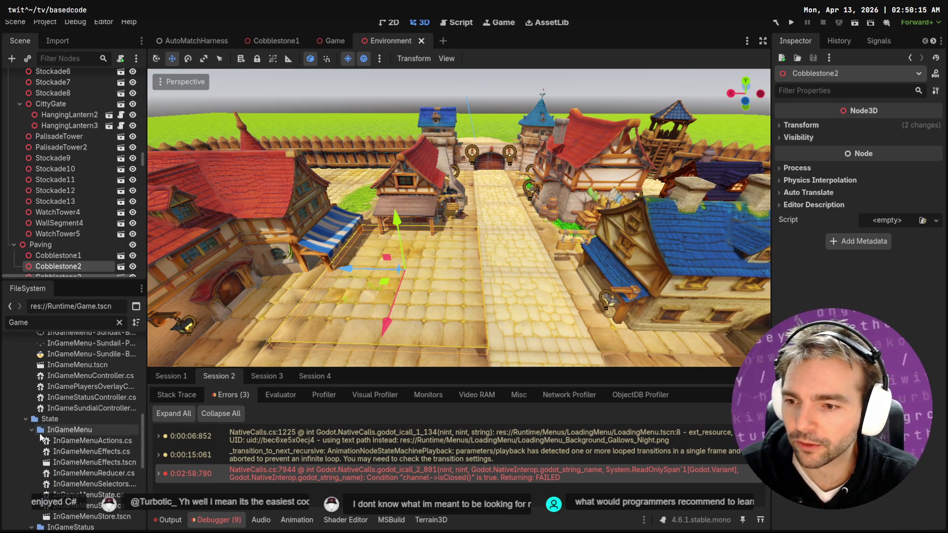
{"action": "left_click", "coordinate": [31, 440]}
{"action": "left_click", "coordinate": [31, 451]}
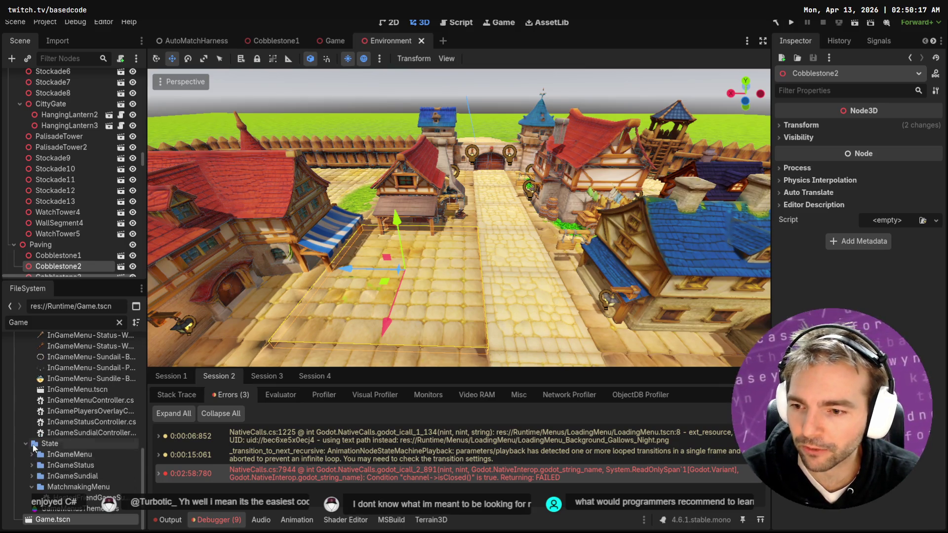
{"action": "scroll", "coordinate": [44, 446], "scroll_direction": "up", "scroll_amount": 8}
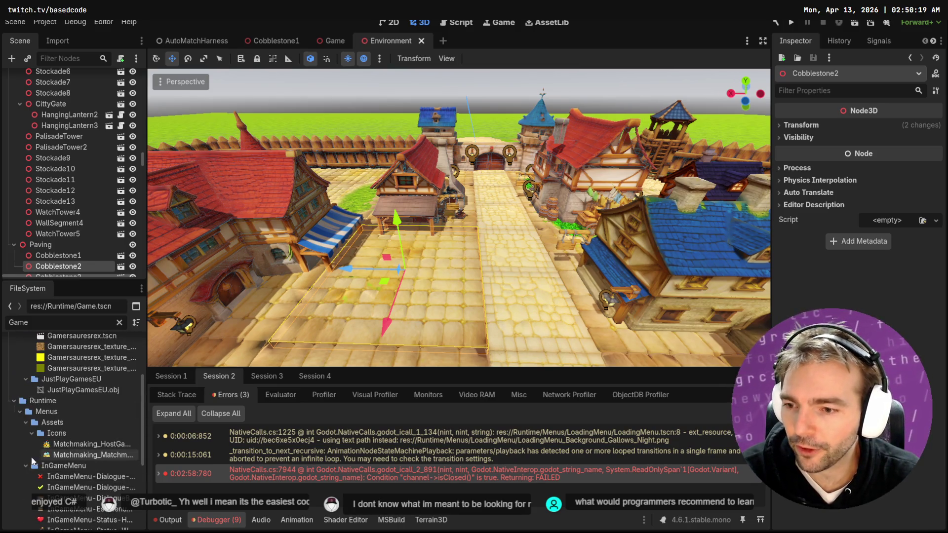
{"action": "left_click", "coordinate": [25, 465]}
- Collapse the Icons, Assets, Gamersauresrex and Statues folders and clear the Game filter
{"action": "left_click", "coordinate": [27, 454]}
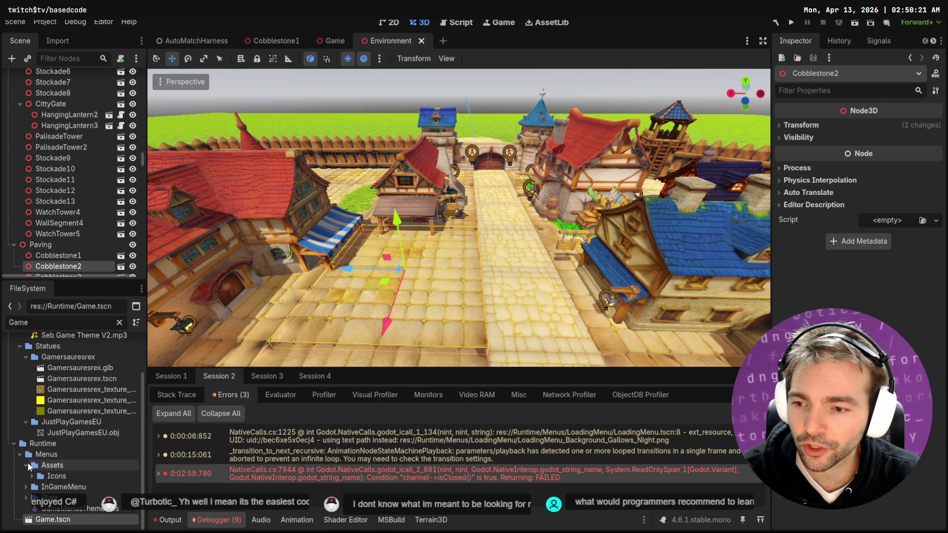
{"action": "left_click", "coordinate": [28, 463]}
{"action": "left_click", "coordinate": [27, 369]}
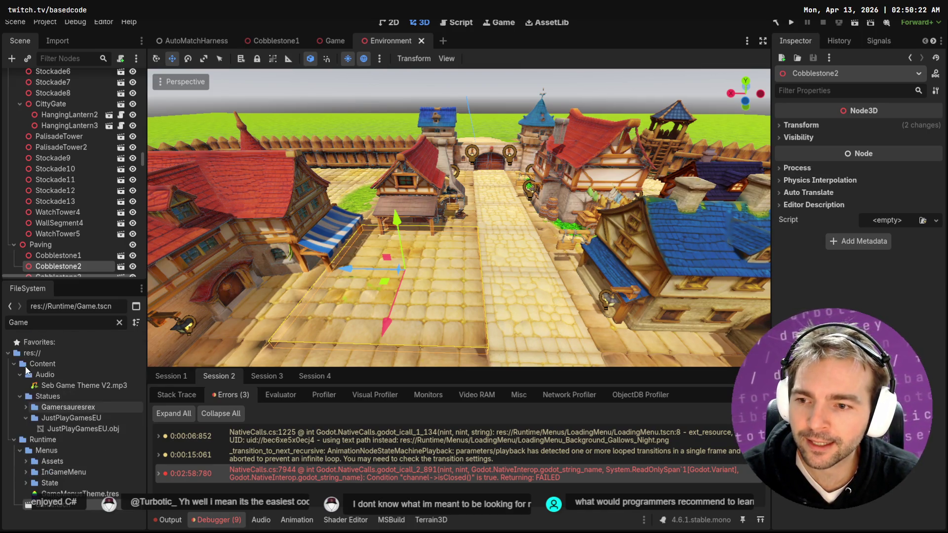
{"action": "left_click", "coordinate": [19, 396]}
{"action": "left_click", "coordinate": [119, 322]}
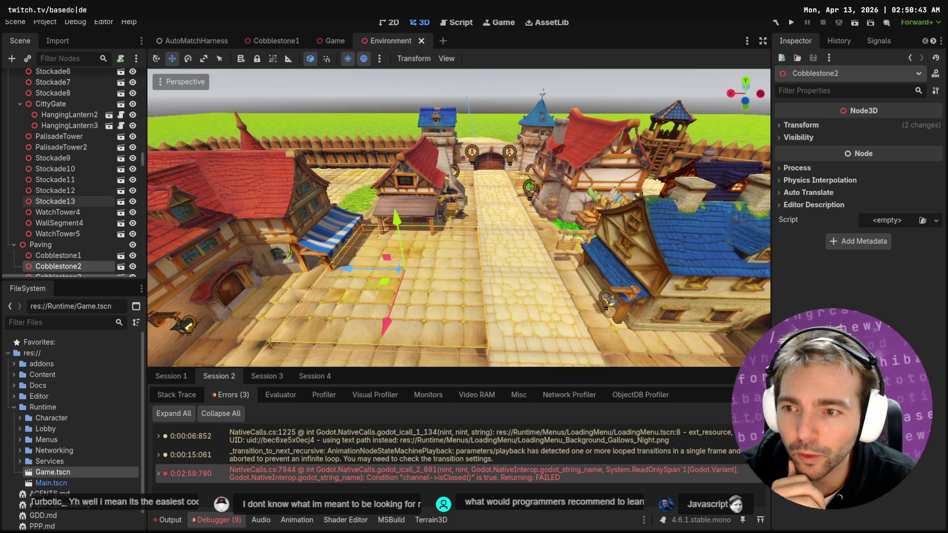
{"action": "mouse_move", "coordinate": [614, 239]}
{"action": "left_mouse_down"}
{"action": "mouse_move", "coordinate": [577, 242]}
{"action": "mouse_move", "coordinate": [623, 235]}
{"action": "left_mouse_up"}
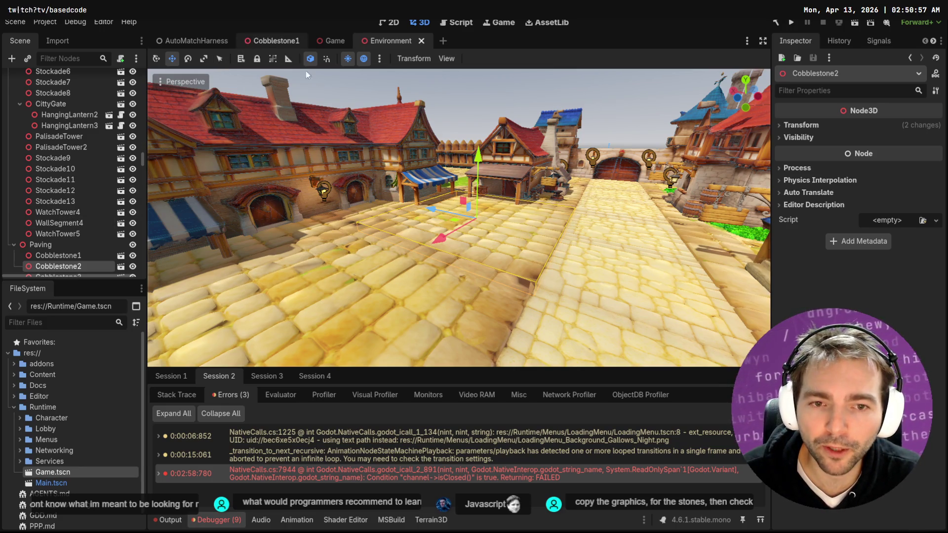
- Fly down the street toward the town gate and open the Cobblestone1 scene
{"action": "left_click_drag", "start_coordinate": [401, 146], "coordinate": [401, 146]}
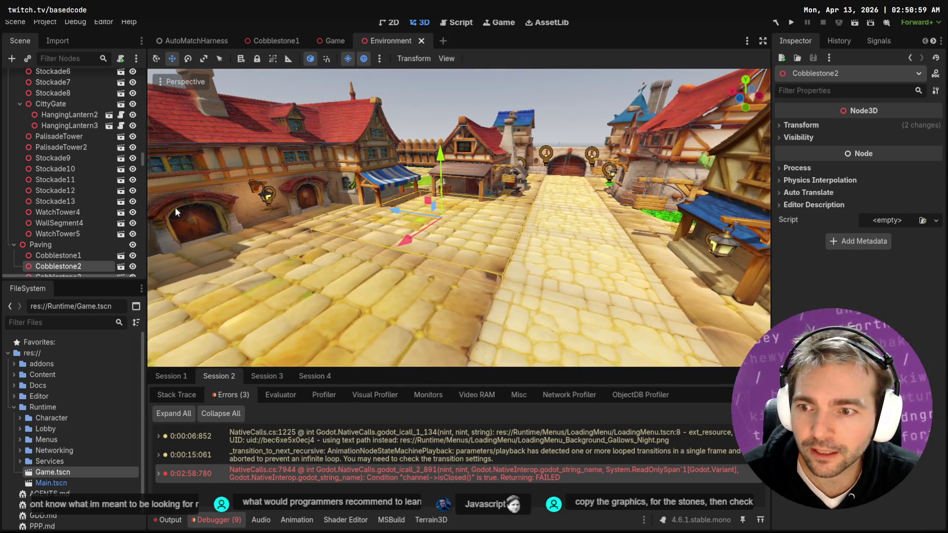
{"action": "left_click", "coordinate": [120, 267]}
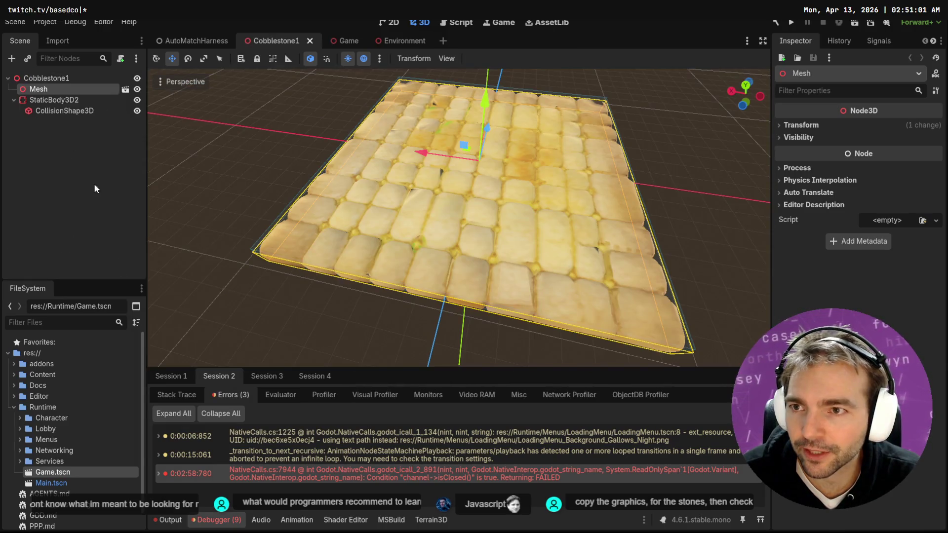
- Check the Mesh and Cobblestone1 nodes, then filter FileSystem for Cobblestone1
{"action": "left_click", "coordinate": [71, 89]}
{"action": "key", "text": "Escape"}
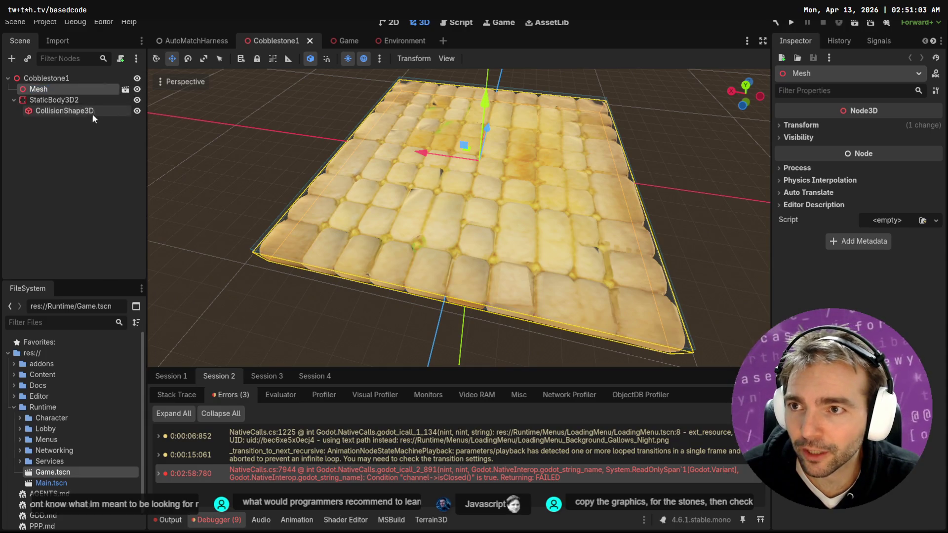
{"action": "double_click", "coordinate": [51, 76]}
{"action": "key", "text": "ctrl+c"}
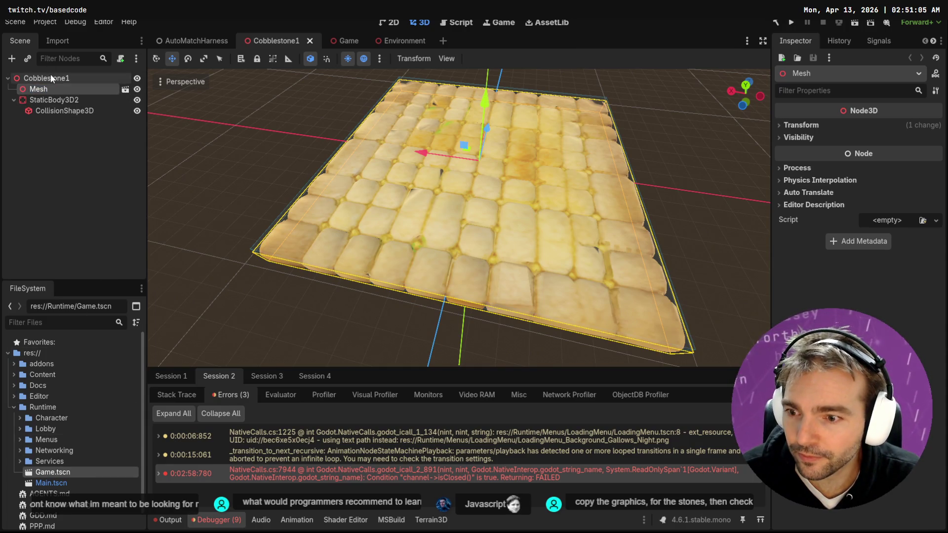
{"action": "key", "text": "Escape"}
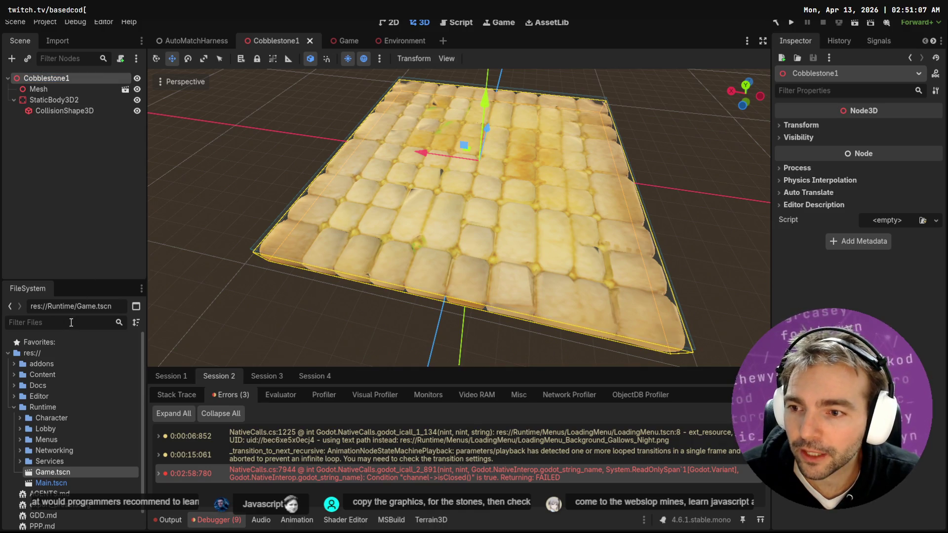
{"action": "left_click", "coordinate": [71, 322]}
{"action": "key", "text": "ctrl+v"}
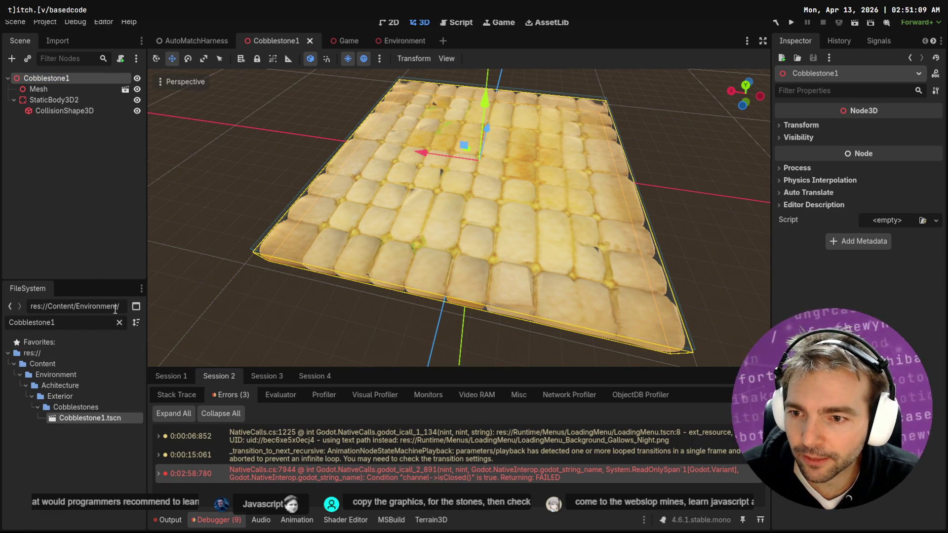
{"action": "left_click", "coordinate": [120, 323]}
- Reimport Cobblestones1.fbx from the Import dock with Root Scale 4.0
{"action": "scroll", "coordinate": [112, 434], "scroll_direction": "down", "scroll_amount": 1}
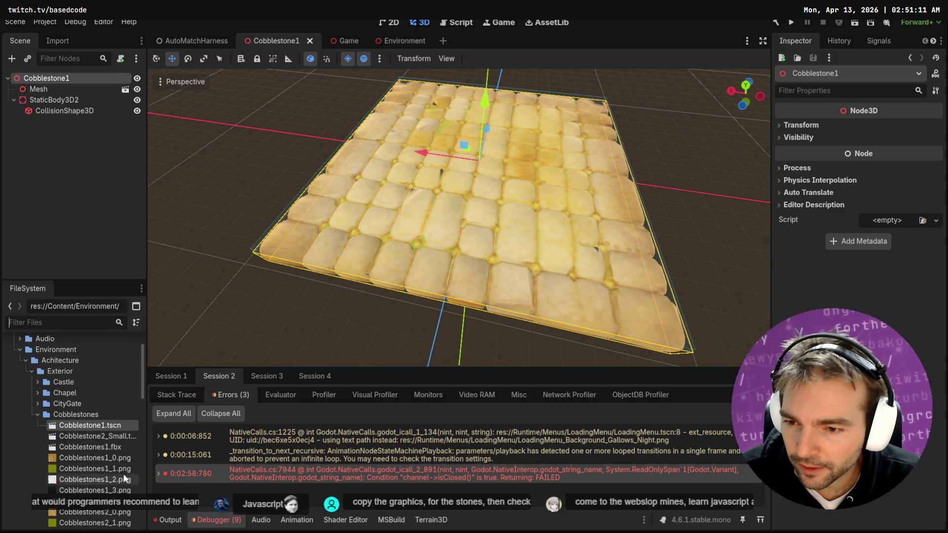
{"action": "left_click", "coordinate": [89, 446]}
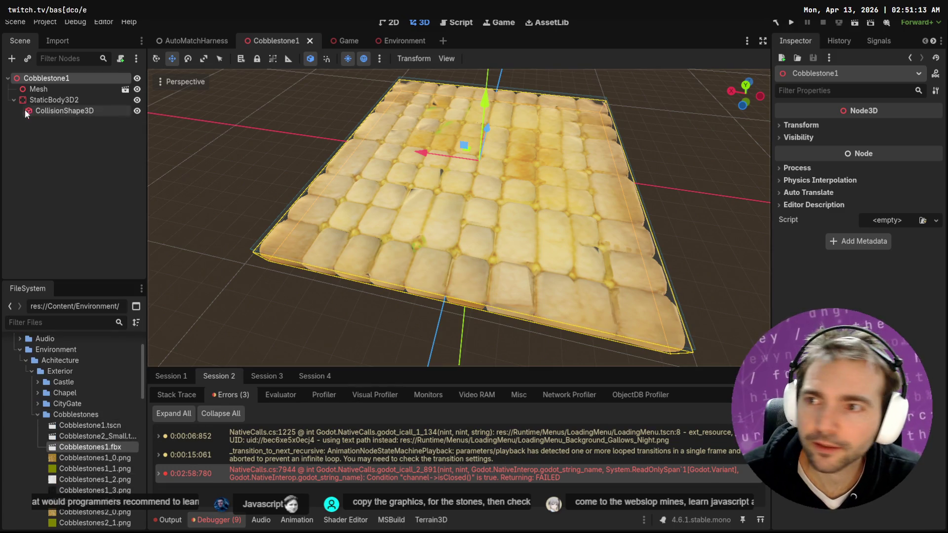
{"action": "left_click", "coordinate": [58, 42]}
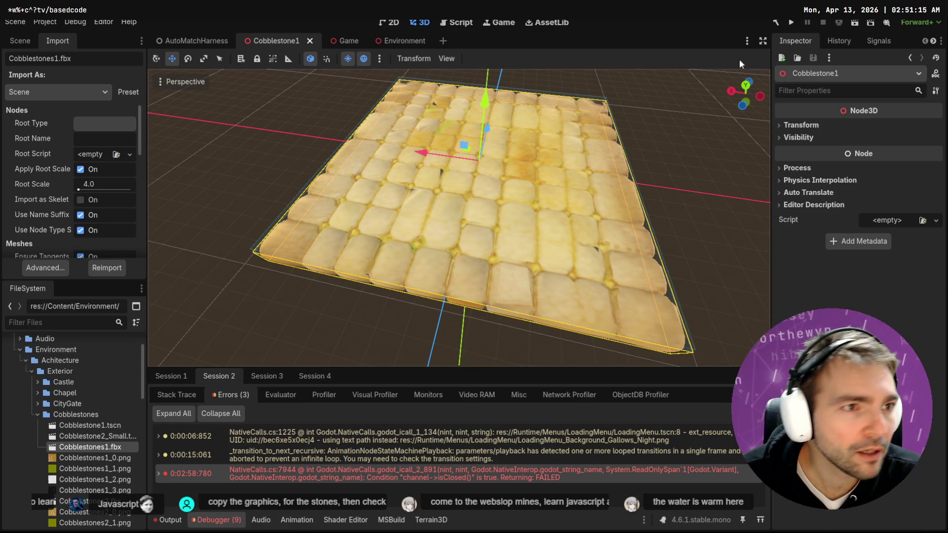
{"action": "left_click", "coordinate": [84, 447]}
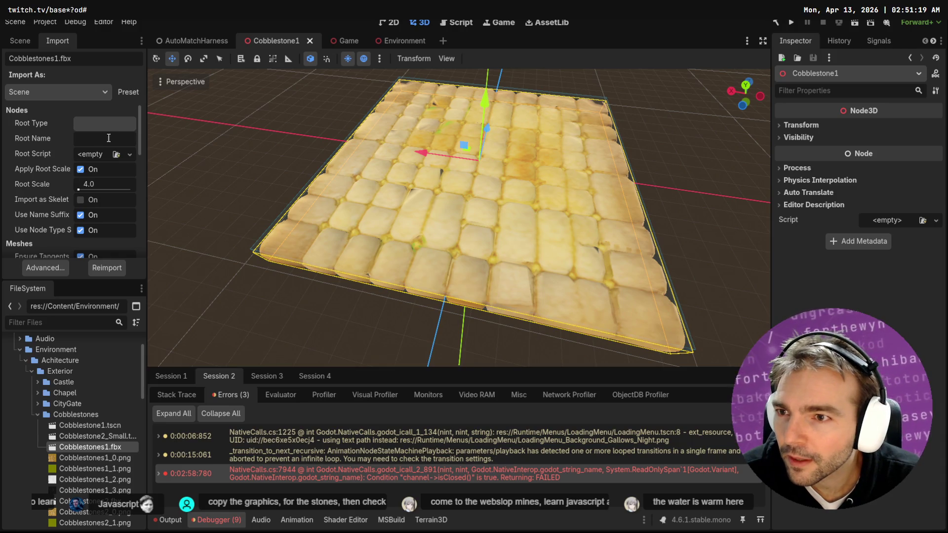
{"action": "scroll", "coordinate": [79, 217], "scroll_direction": "down", "scroll_amount": 5}
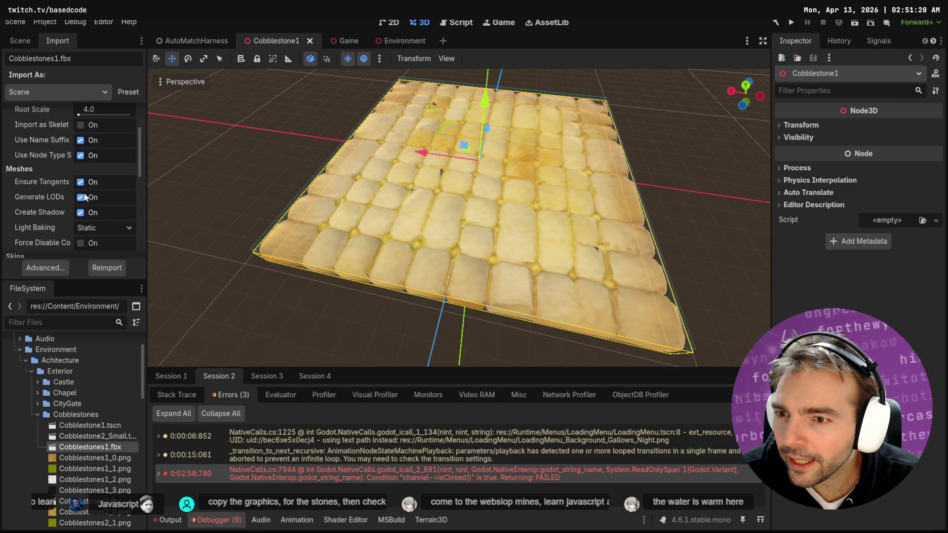
{"action": "left_click", "coordinate": [106, 271]}
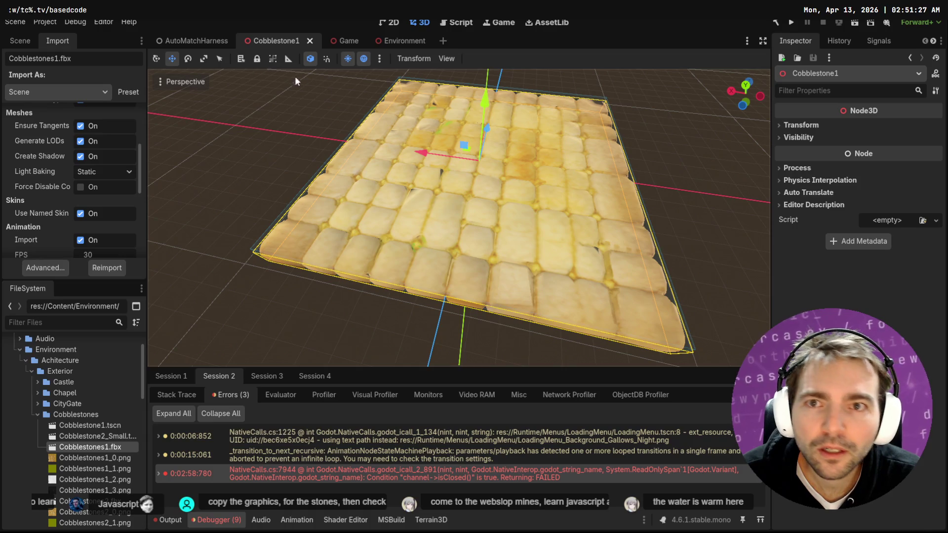
{"action": "left_click", "coordinate": [408, 40]}
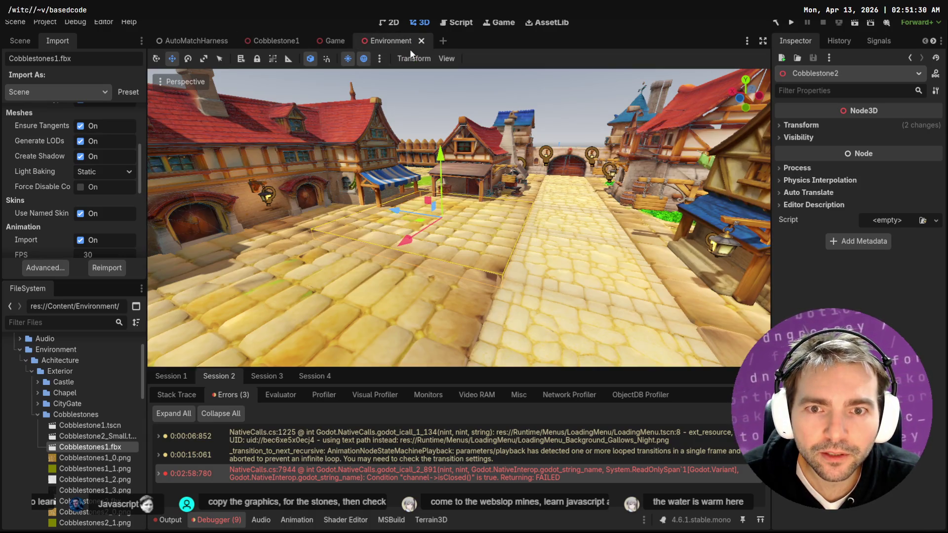
- Fly over the town's cobblestone streets and plaza, briefly comparing with Blender
{"action": "left_click", "coordinate": [561, 78]}
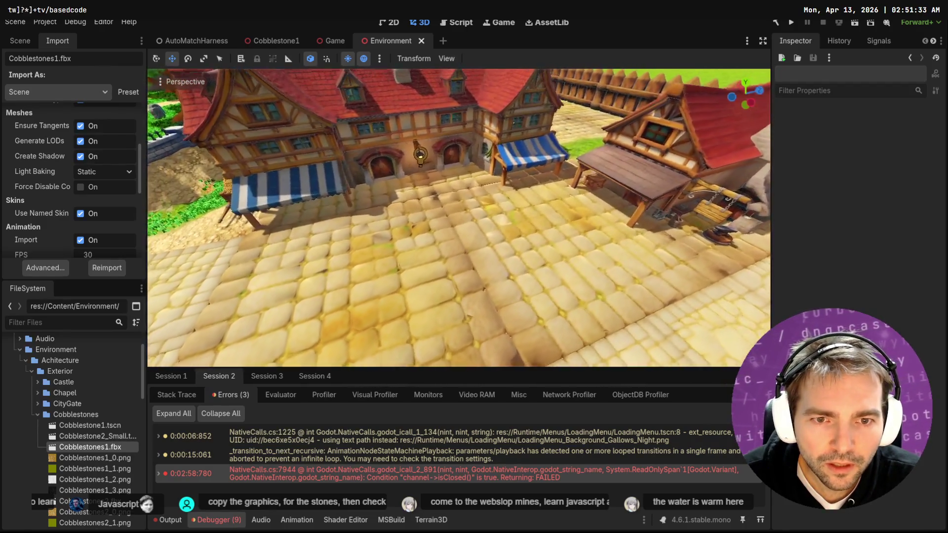
{"action": "key", "text": "w"}
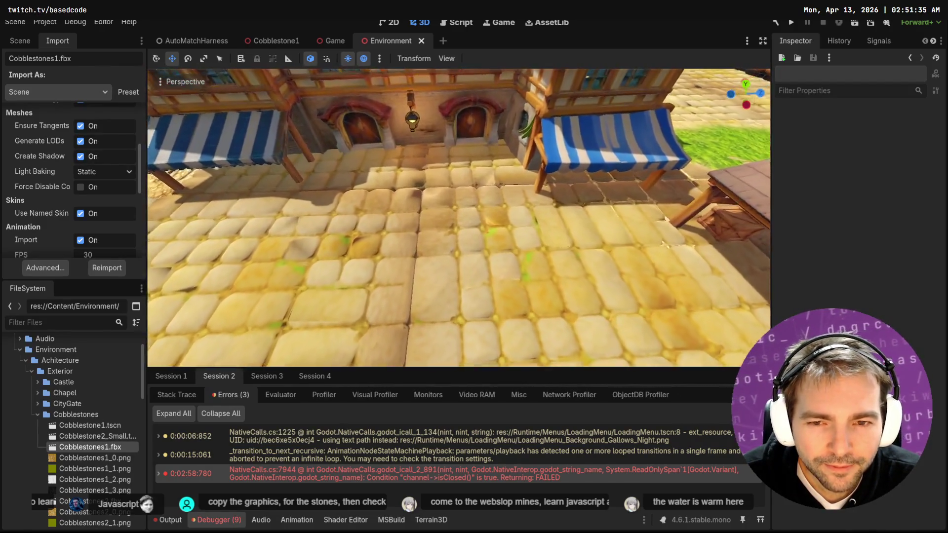
{"action": "key", "text": "w"}
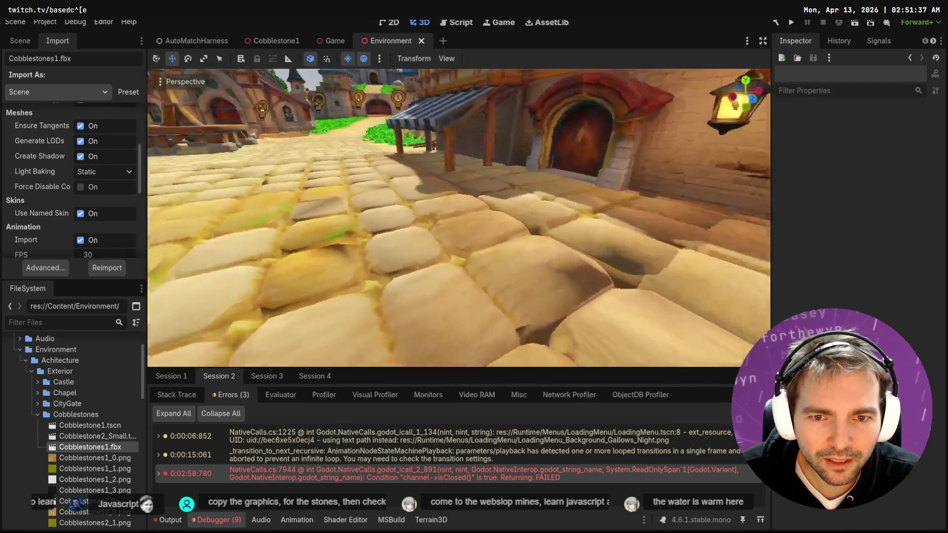
{"action": "key", "text": "w"}
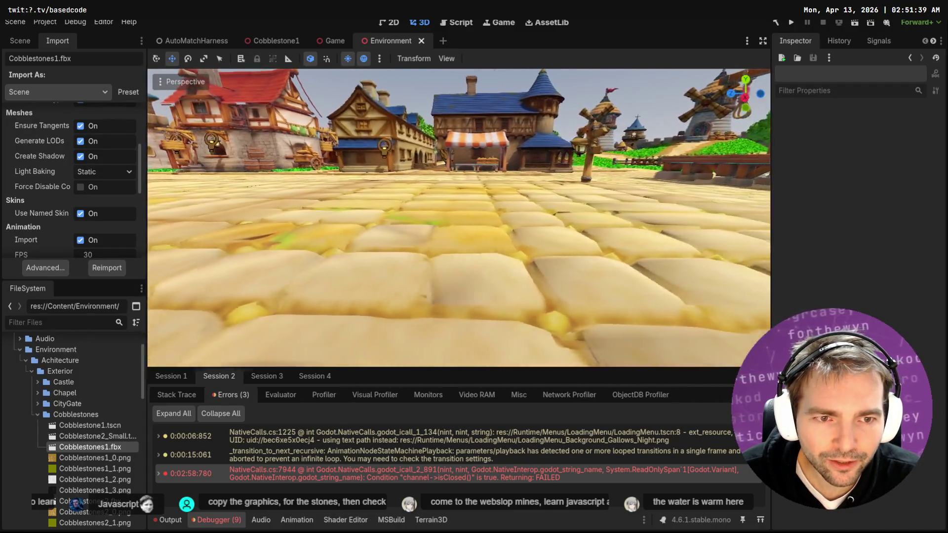
{"action": "key", "text": "w"}
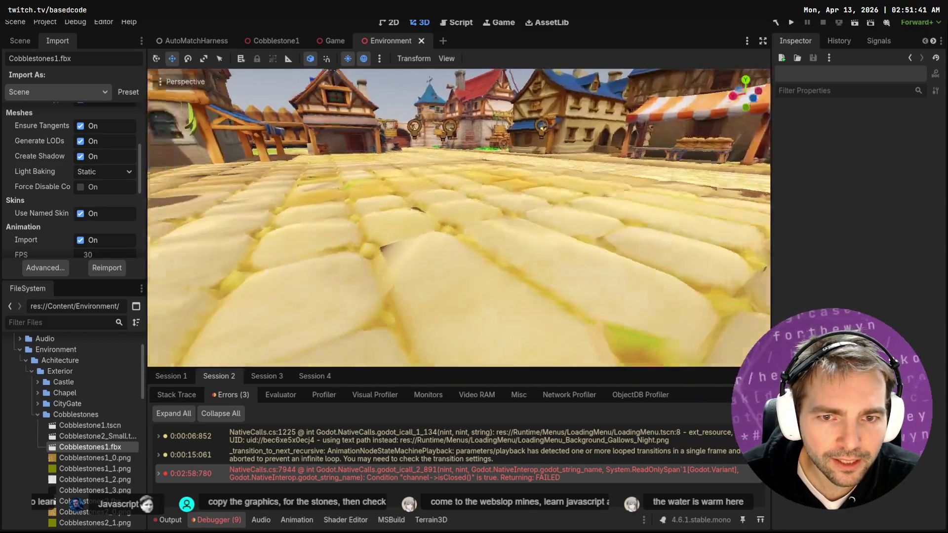
{"action": "key", "text": "w"}
{"action": "key", "text": "e"}
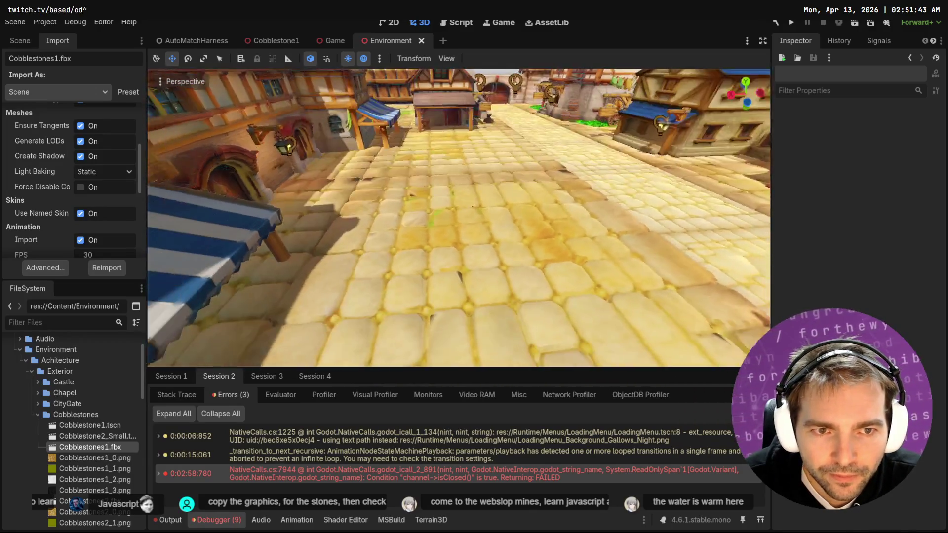
{"action": "key", "text": "e"}
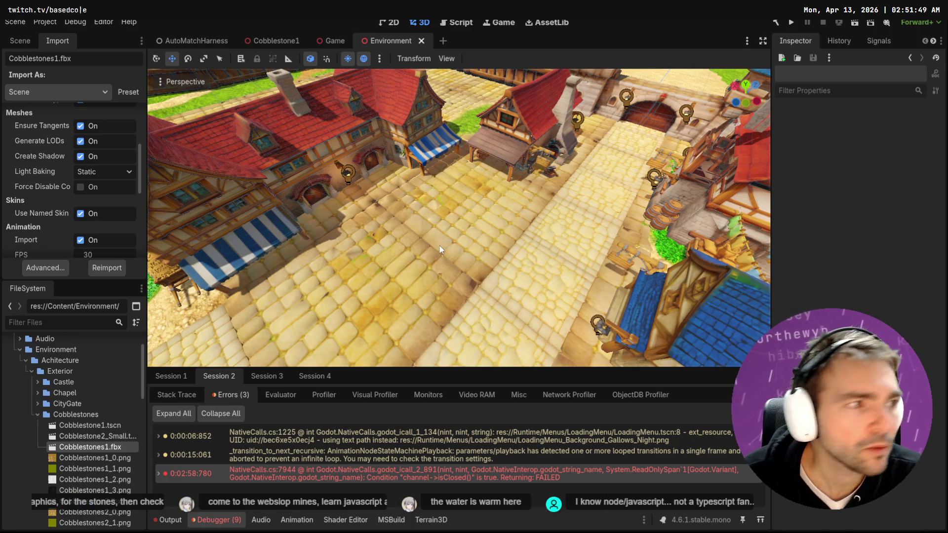
{"action": "key", "text": "alt+Tab"}
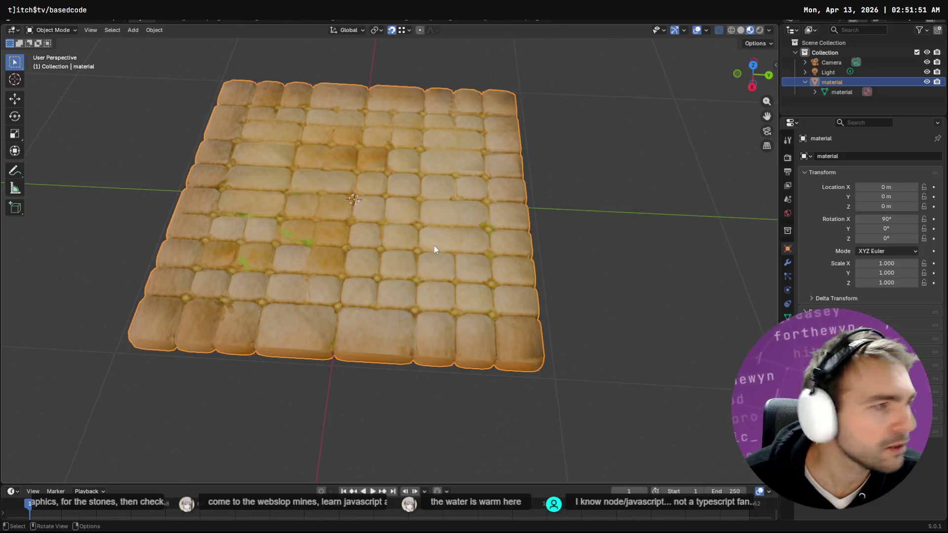
{"action": "key", "text": "alt+Tab"}
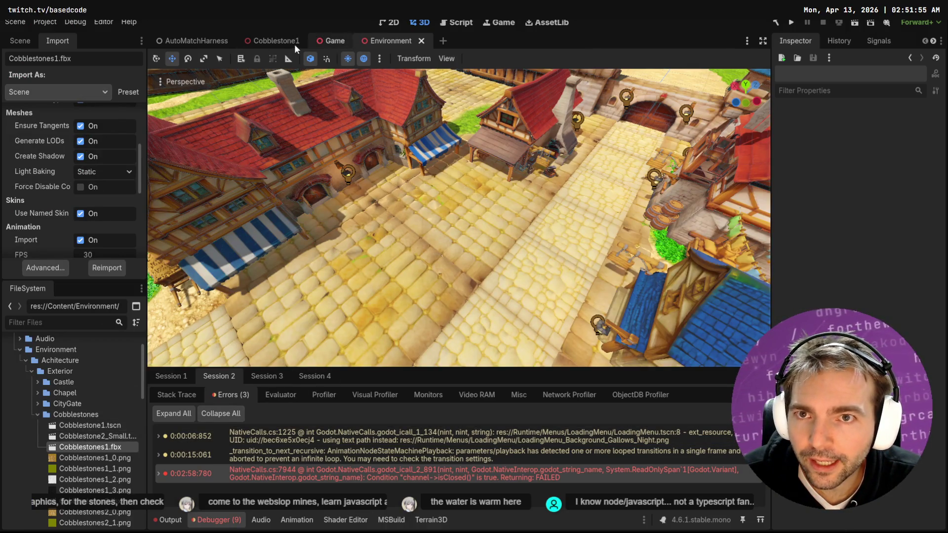
- Reopen the Cobblestone1 scene and inspect the Mesh node's Transform, which shows 2.0 scale on every axis
{"action": "left_click", "coordinate": [279, 41]}
{"action": "left_click", "coordinate": [466, 173]}
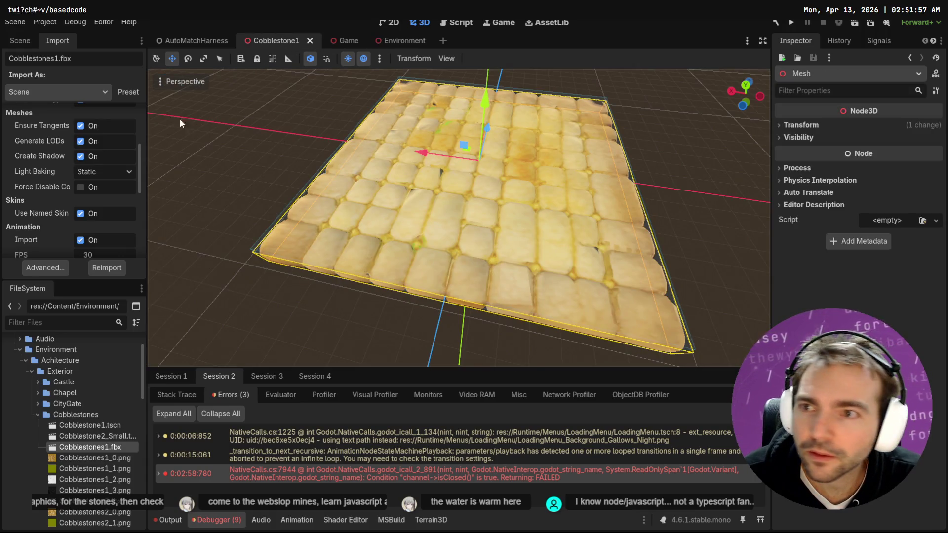
{"action": "left_click", "coordinate": [25, 40]}
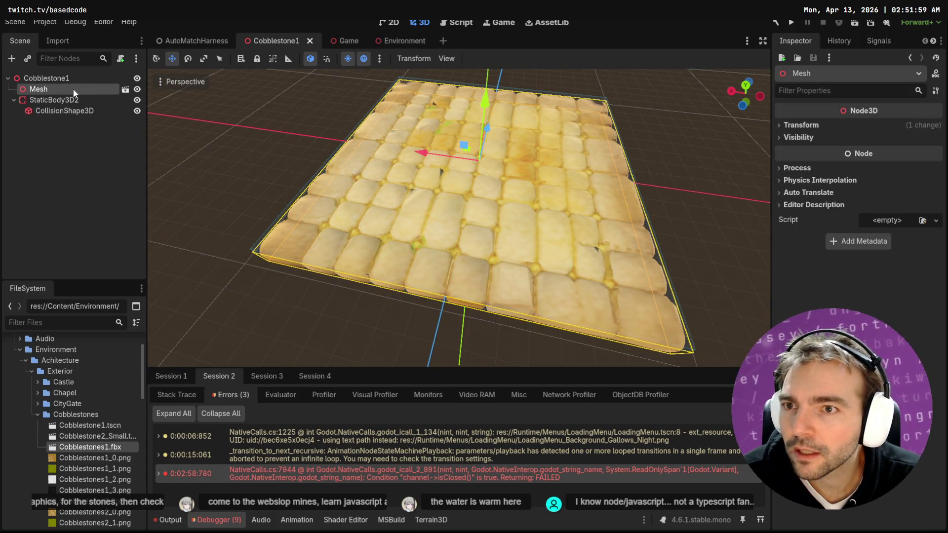
{"action": "left_click", "coordinate": [800, 138]}
{"action": "left_click", "coordinate": [805, 125]}
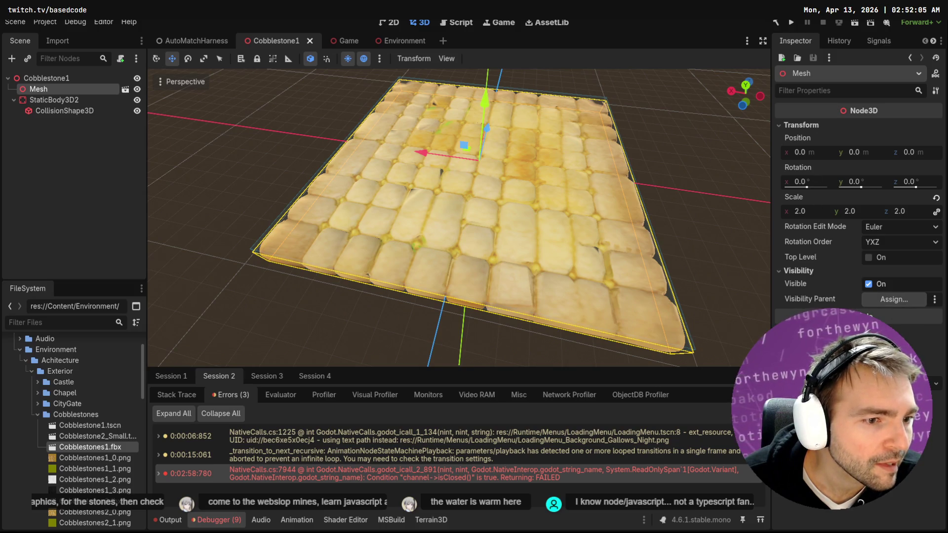
{"action": "left_click", "coordinate": [61, 100]}
{"action": "left_click", "coordinate": [60, 89]}
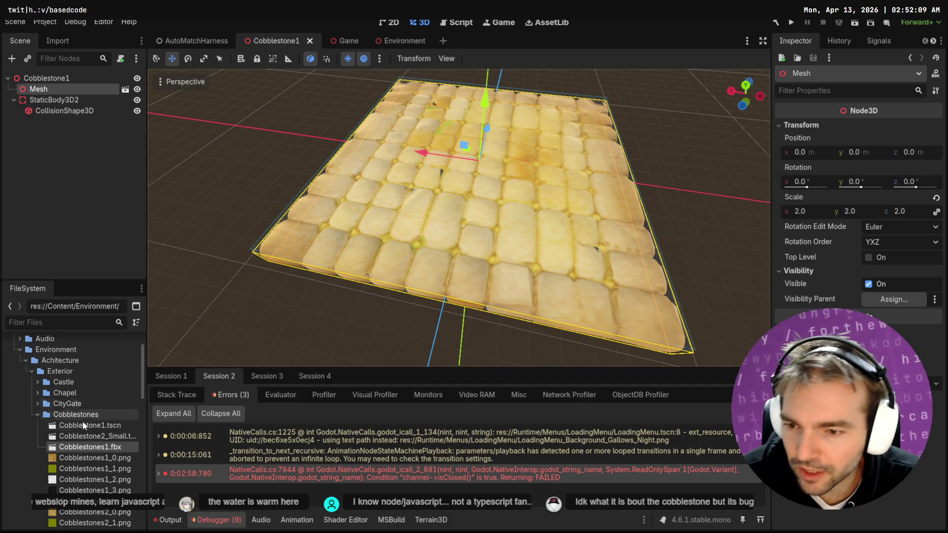
- Open Cobblestones1.fbx in Advanced Import Settings and review the material, mesh and scene-root options
{"action": "double_click", "coordinate": [100, 446]}
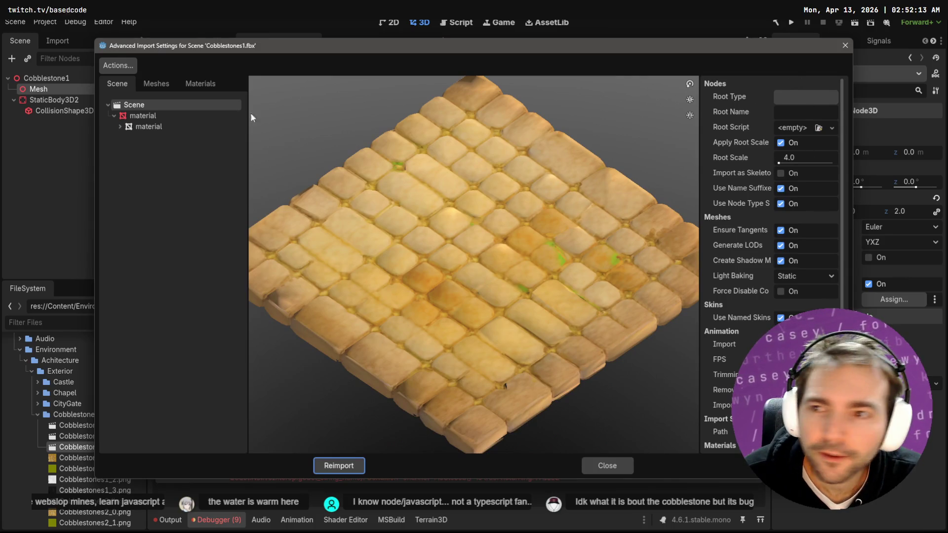
{"action": "left_click", "coordinate": [142, 116]}
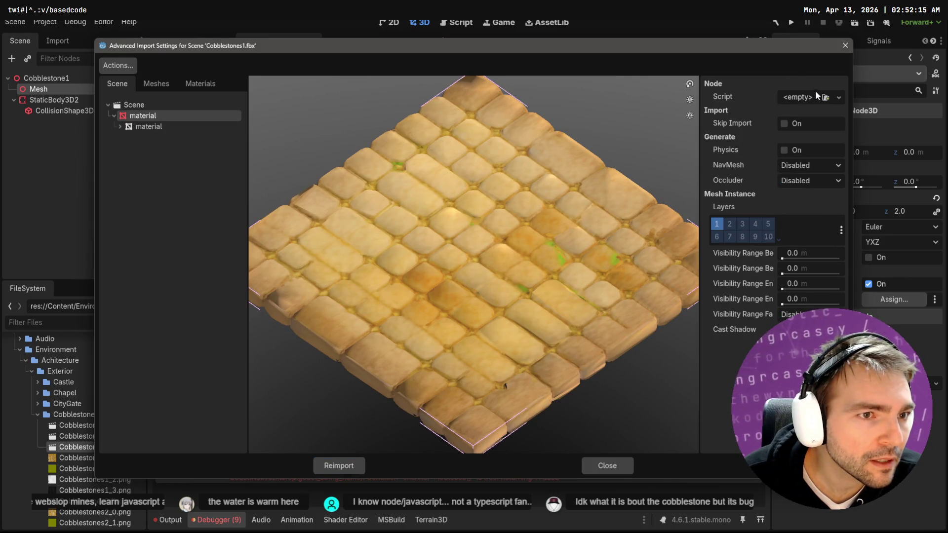
{"action": "left_click", "coordinate": [177, 126]}
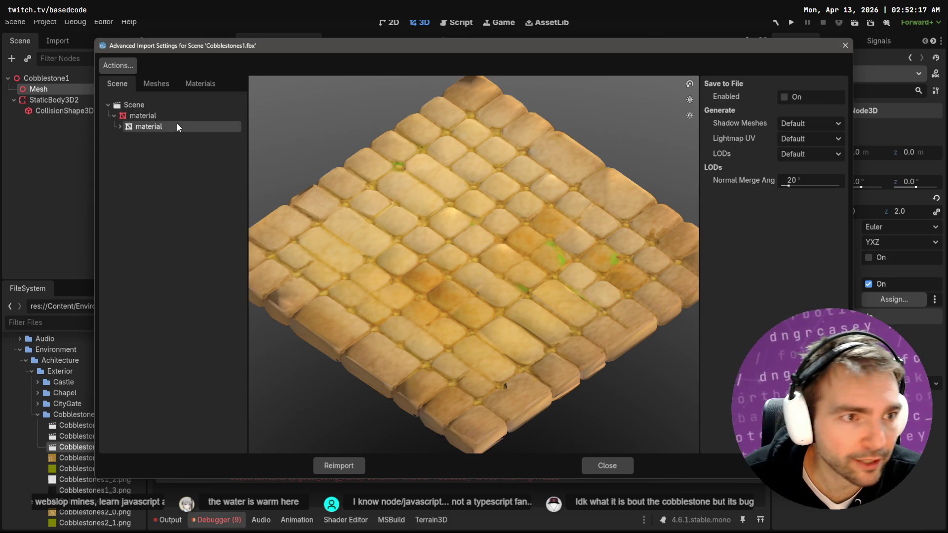
{"action": "left_click", "coordinate": [199, 115]}
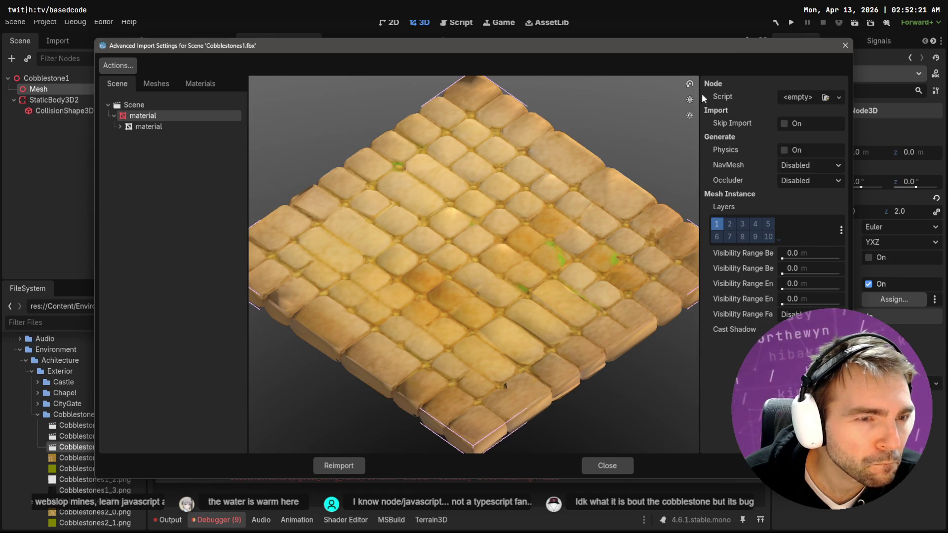
{"action": "left_click", "coordinate": [148, 104]}
{"action": "scroll", "coordinate": [748, 243], "scroll_direction": "down", "scroll_amount": 5}
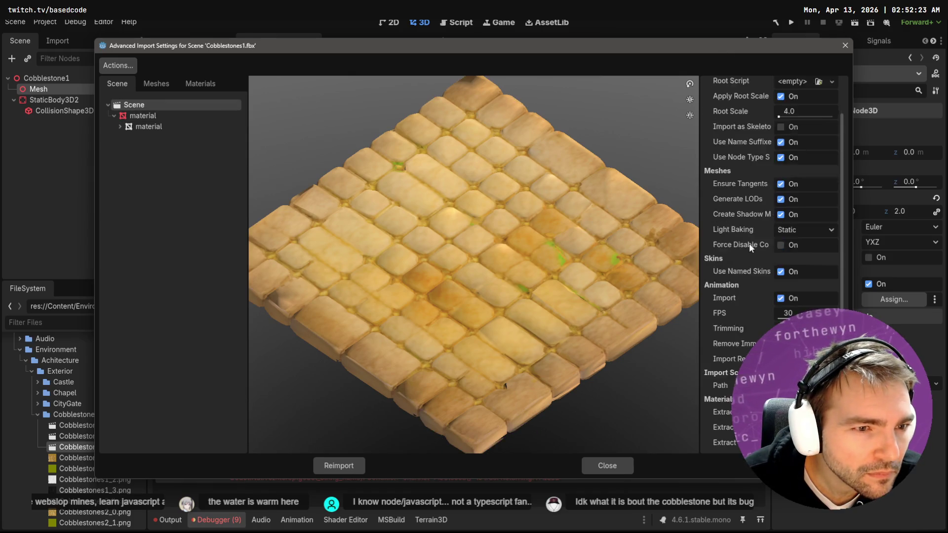
{"action": "scroll", "coordinate": [753, 242], "scroll_direction": "up", "scroll_amount": 4}
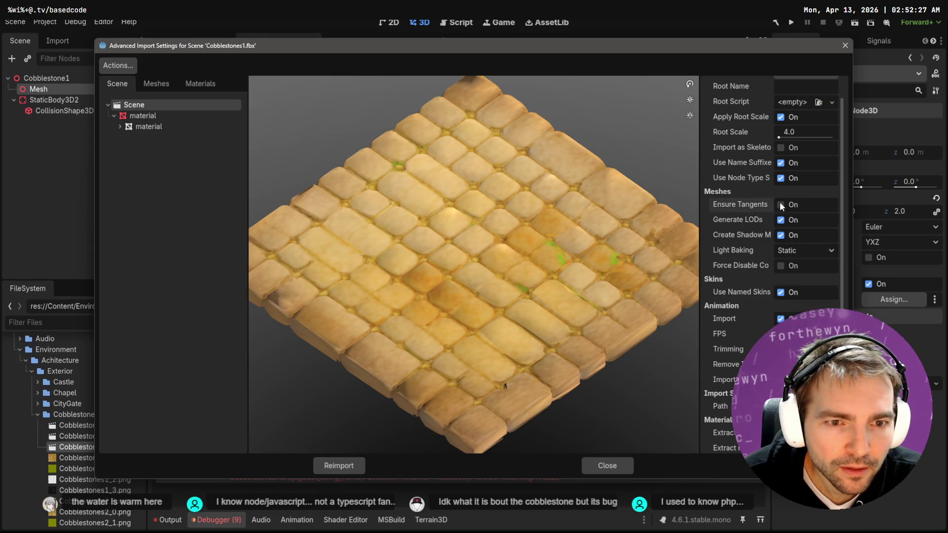
- Turn off Animation Import, Trimming and Remove Immutable Tracks, keep Light Baking Static, and reimport
{"action": "left_click", "coordinate": [781, 220]}
{"action": "left_click", "coordinate": [780, 220]}
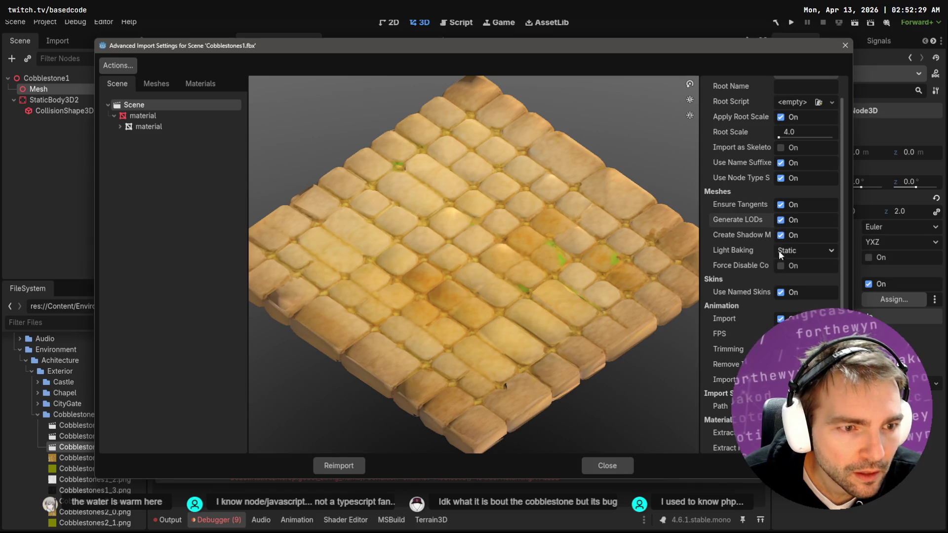
{"action": "scroll", "coordinate": [777, 304], "scroll_direction": "down", "scroll_amount": 4}
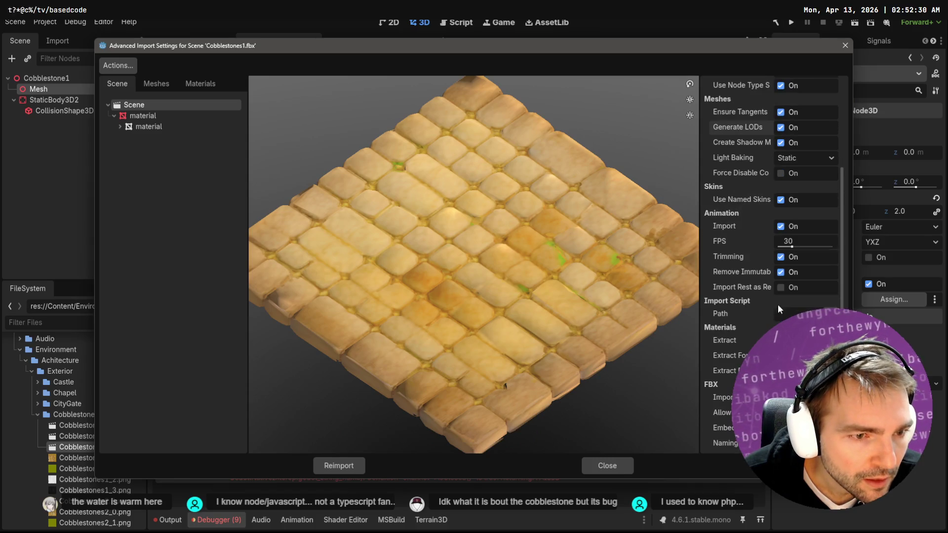
{"action": "left_click", "coordinate": [781, 227]}
{"action": "left_click", "coordinate": [781, 256]}
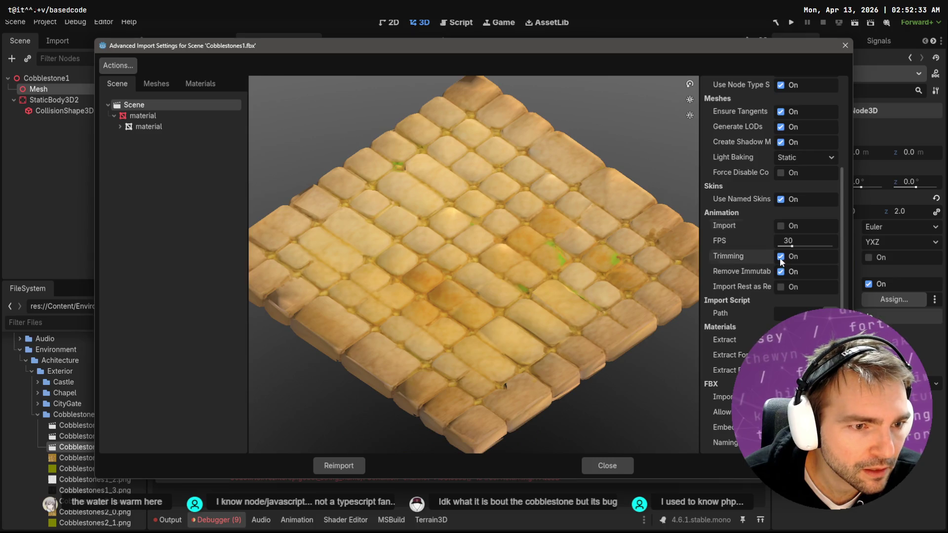
{"action": "left_click", "coordinate": [780, 271]}
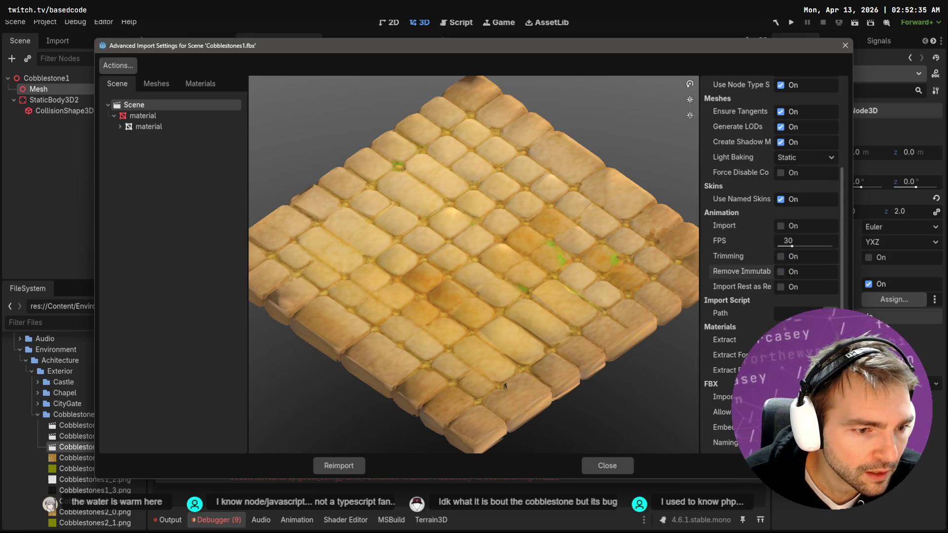
{"action": "scroll", "coordinate": [770, 266], "scroll_direction": "up", "scroll_amount": 4}
{"action": "scroll", "coordinate": [770, 267], "scroll_direction": "up", "scroll_amount": 1}
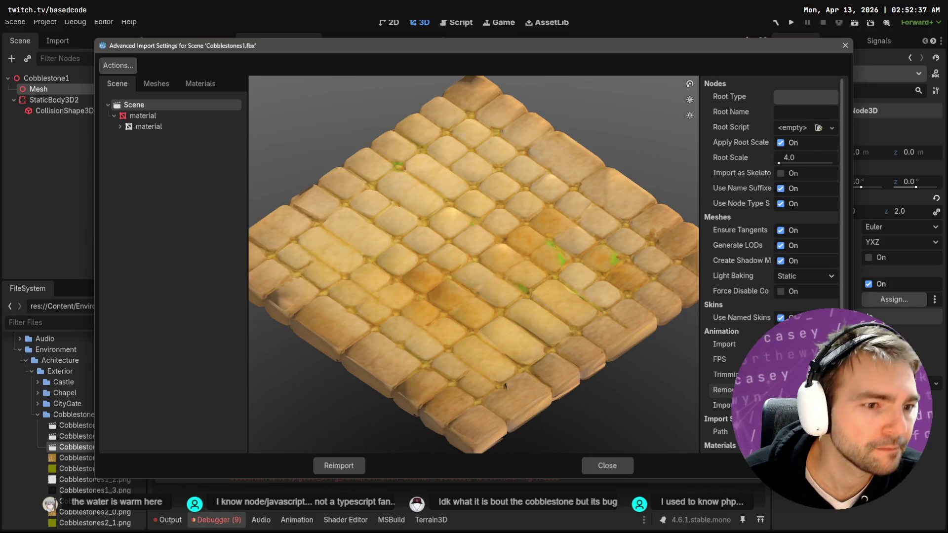
{"action": "left_click", "coordinate": [821, 271]}
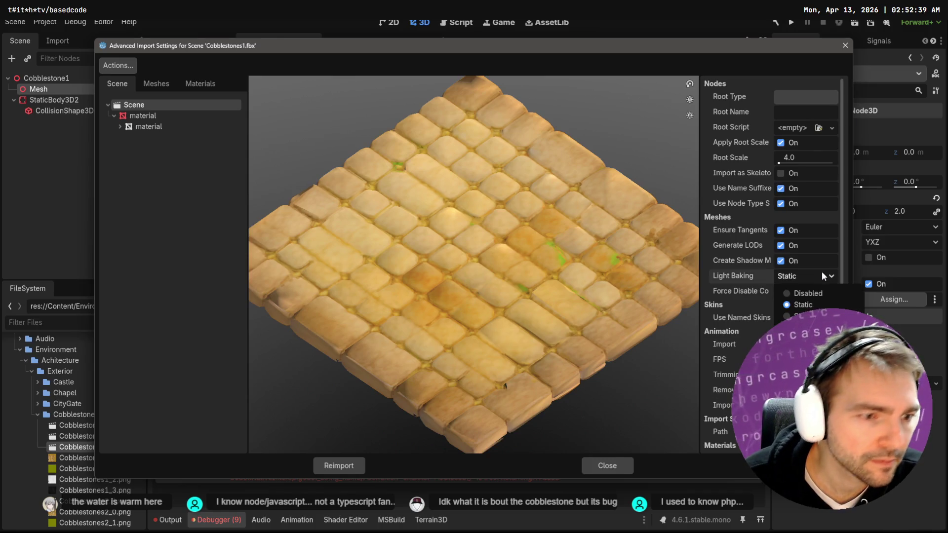
{"action": "left_click", "coordinate": [834, 271]}
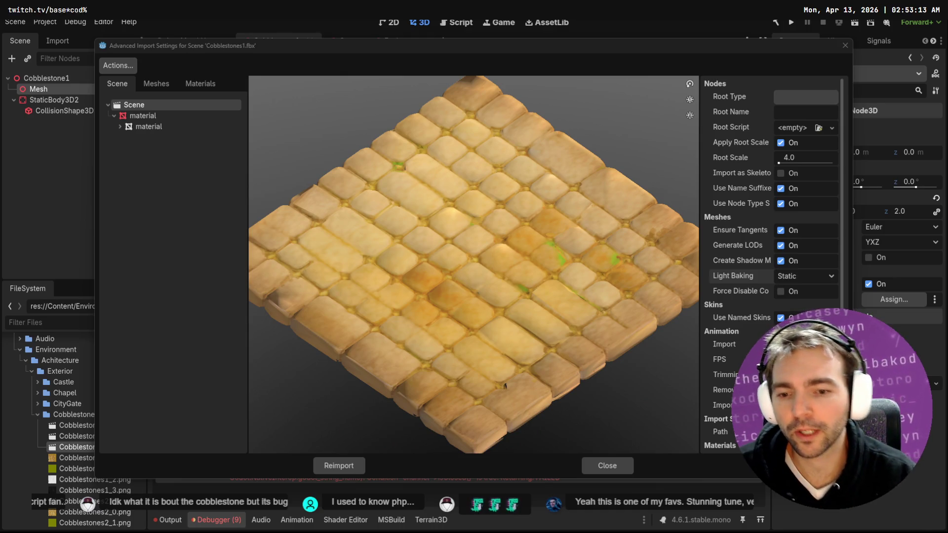
{"action": "left_click", "coordinate": [351, 463]}
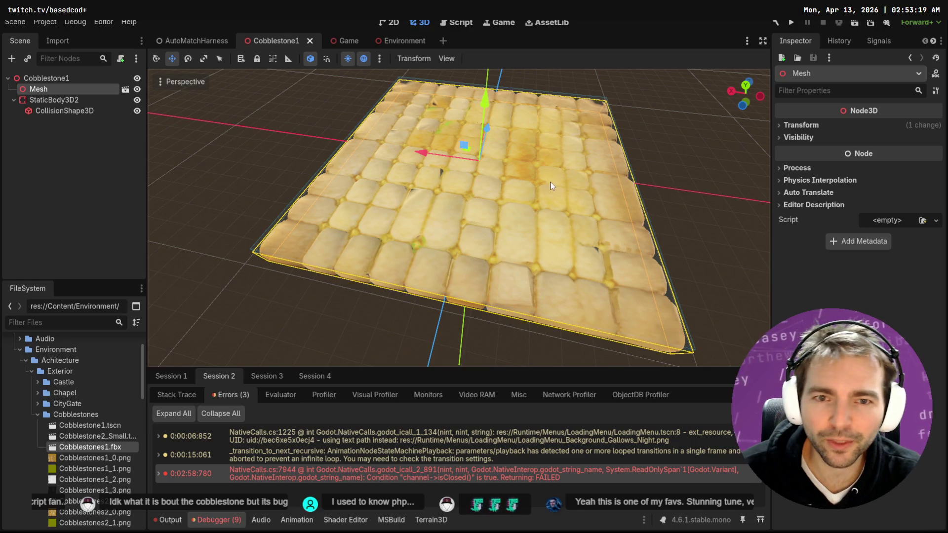
- Zoom the Godot viewport in on the cobblestone gaps, then switch back to Blender
{"action": "scroll", "coordinate": [551, 186], "scroll_direction": "up", "scroll_amount": 10}
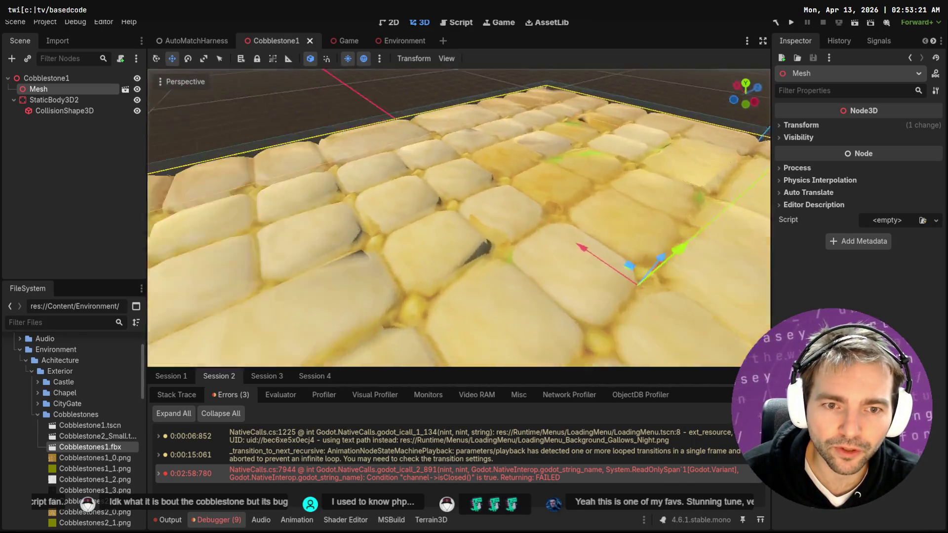
{"action": "scroll", "coordinate": [459, 217], "scroll_direction": "up", "scroll_amount": 10}
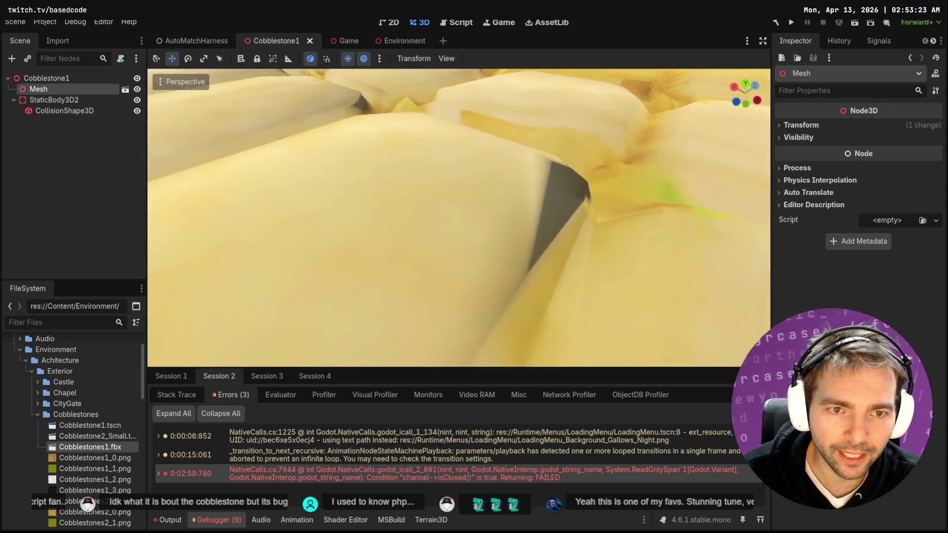
{"action": "scroll", "coordinate": [545, 188], "scroll_direction": "down", "scroll_amount": 5}
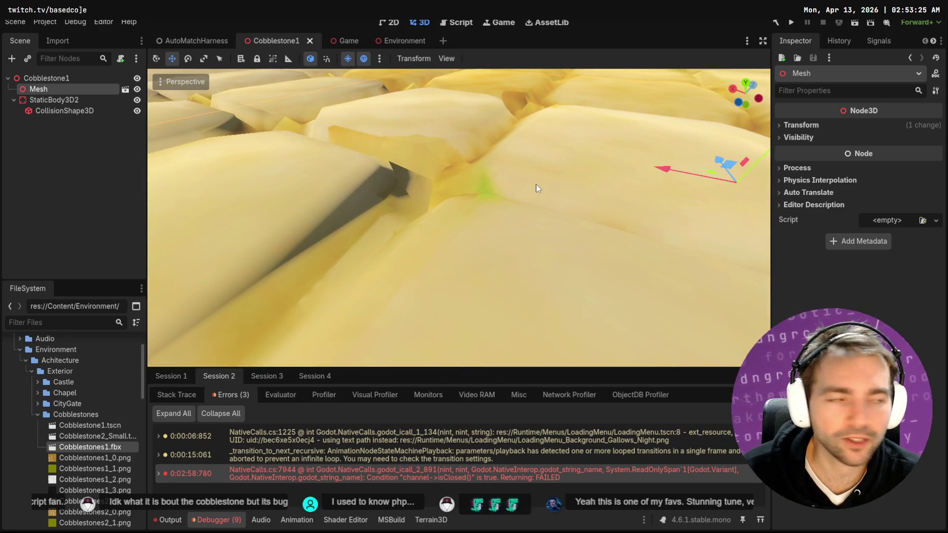
{"action": "key", "text": "alt+Tab"}
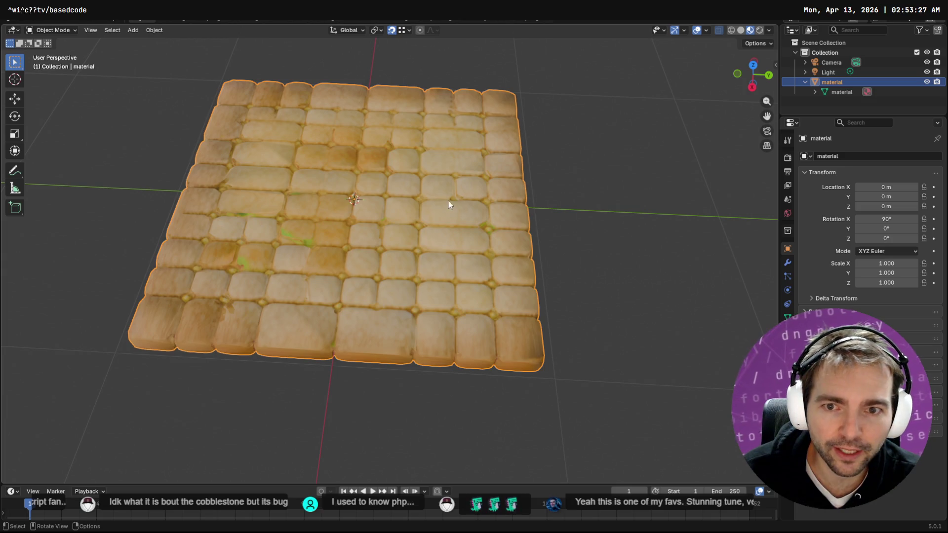
- Switch to rendered shading, enter Edit Mode and frame a vertex beside a gap
{"action": "left_click", "coordinate": [759, 31]}
{"action": "mouse_move", "coordinate": [425, 247]}
{"action": "left_mouse_down"}
{"action": "mouse_move", "coordinate": [402, 260]}
{"action": "mouse_move", "coordinate": [575, 228]}
{"action": "mouse_move", "coordinate": [587, 216]}
{"action": "mouse_move", "coordinate": [565, 264]}
{"action": "mouse_move", "coordinate": [490, 239]}
{"action": "mouse_move", "coordinate": [463, 211]}
{"action": "mouse_move", "coordinate": [444, 220]}
{"action": "mouse_move", "coordinate": [447, 282]}
{"action": "left_mouse_up"}
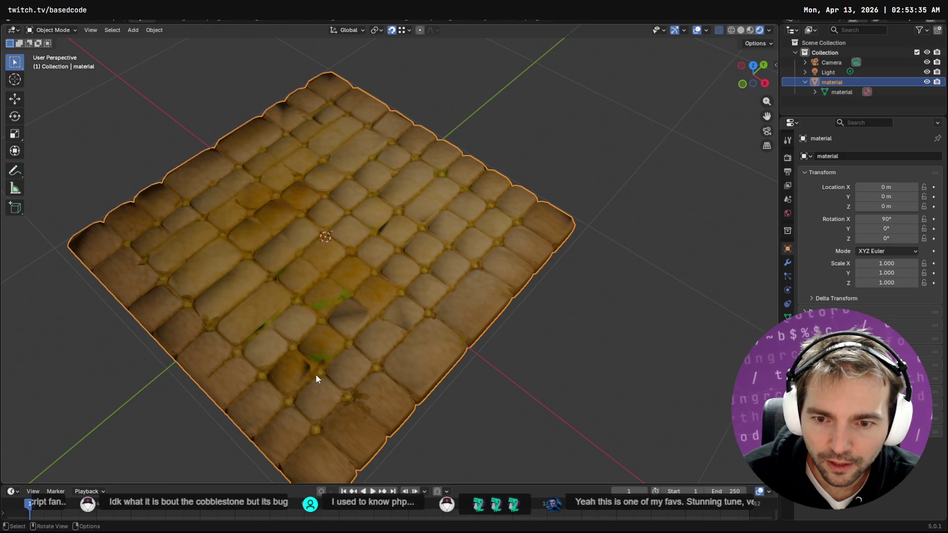
{"action": "key", "text": "Tab"}
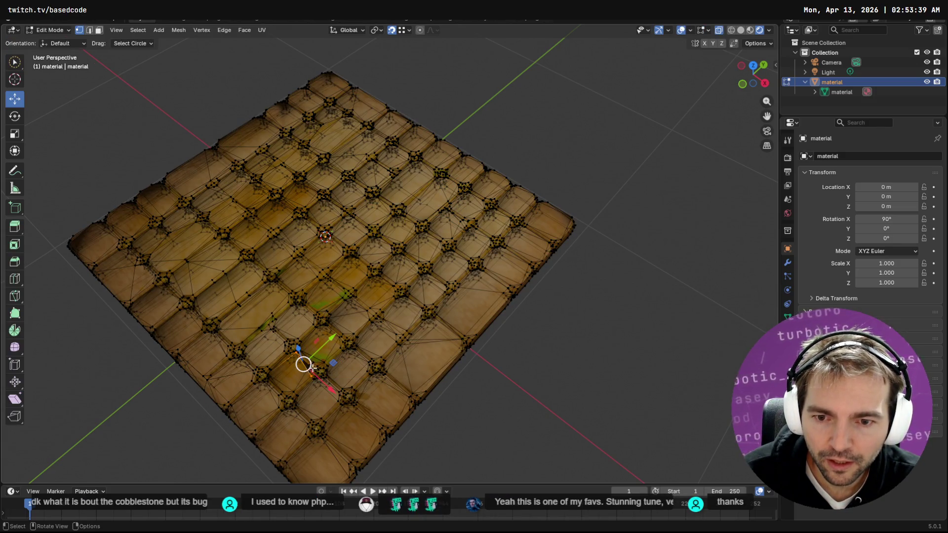
{"action": "left_click", "coordinate": [309, 366]}
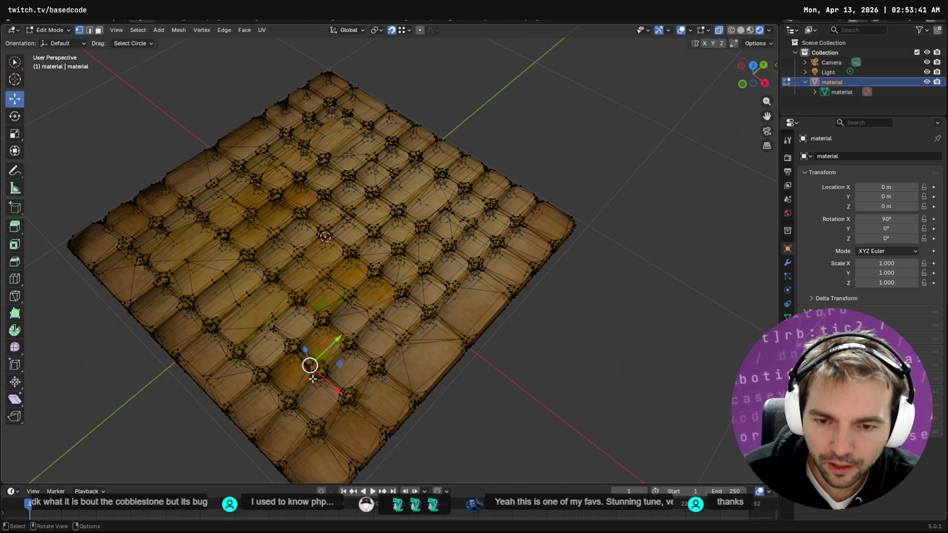
{"action": "key", "text": "z"}
{"action": "key", "text": "Escape"}
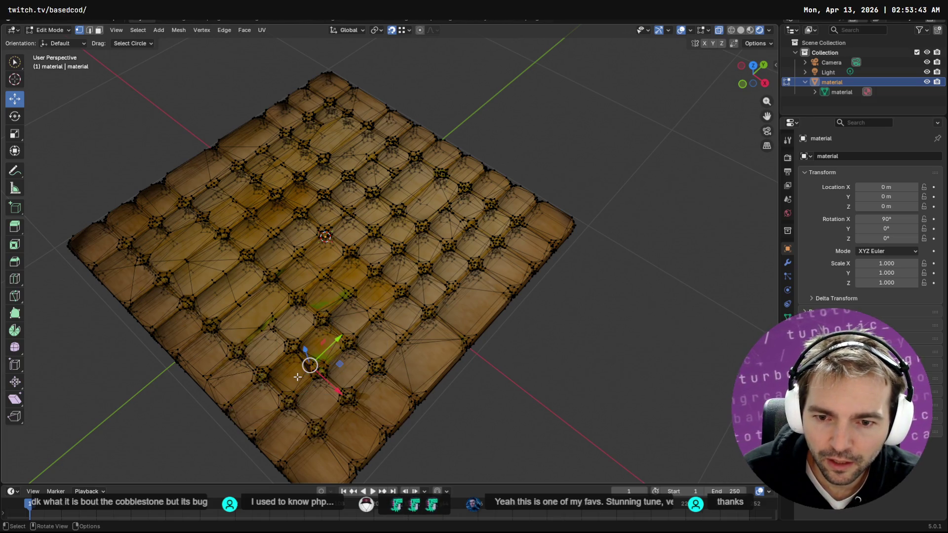
{"action": "key", "text": "q"}
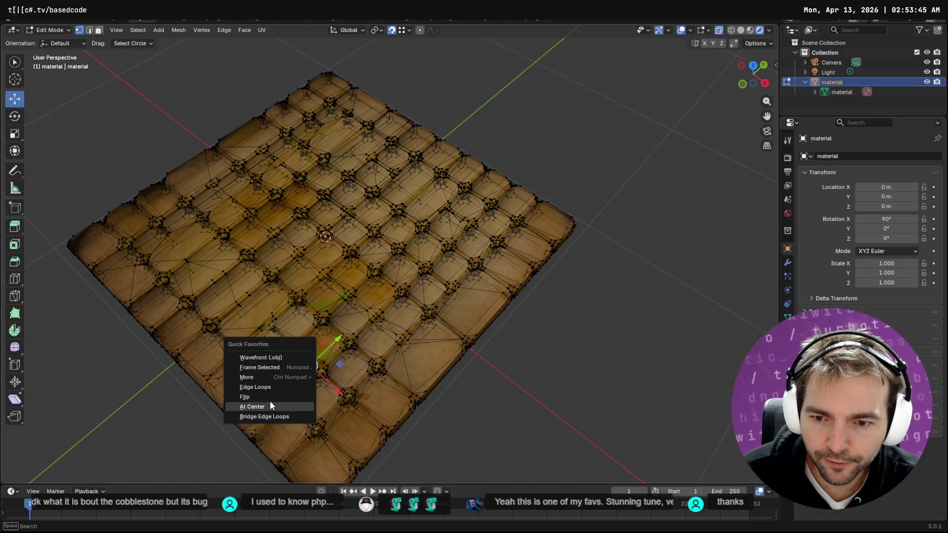
{"action": "left_click", "coordinate": [272, 367]}
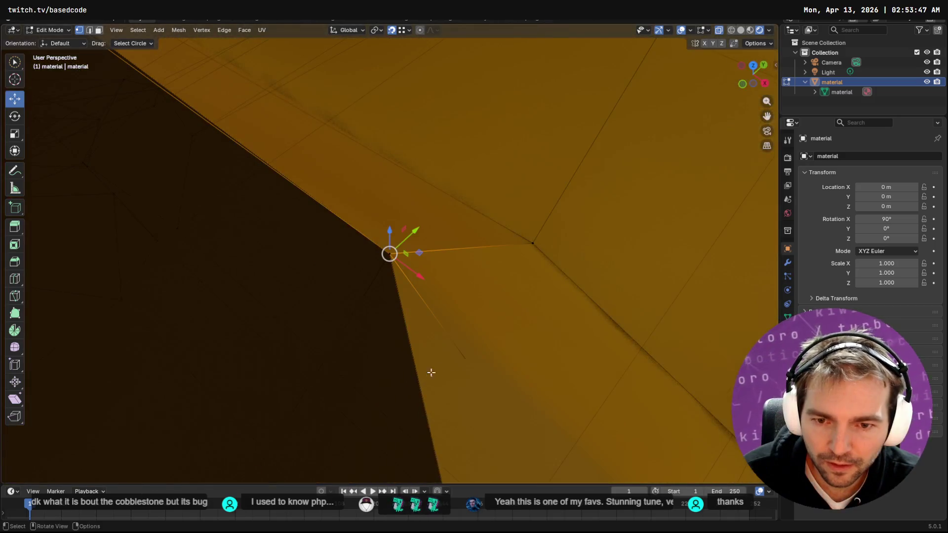
{"action": "mouse_move", "coordinate": [431, 372]}
{"action": "left_mouse_down"}
{"action": "mouse_move", "coordinate": [392, 313]}
{"action": "mouse_move", "coordinate": [402, 303]}
{"action": "mouse_move", "coordinate": [431, 311]}
{"action": "mouse_move", "coordinate": [474, 294]}
{"action": "mouse_move", "coordinate": [473, 260]}
{"action": "mouse_move", "coordinate": [423, 283]}
{"action": "mouse_move", "coordinate": [436, 313]}
{"action": "mouse_move", "coordinate": [429, 309]}
{"action": "left_mouse_up"}
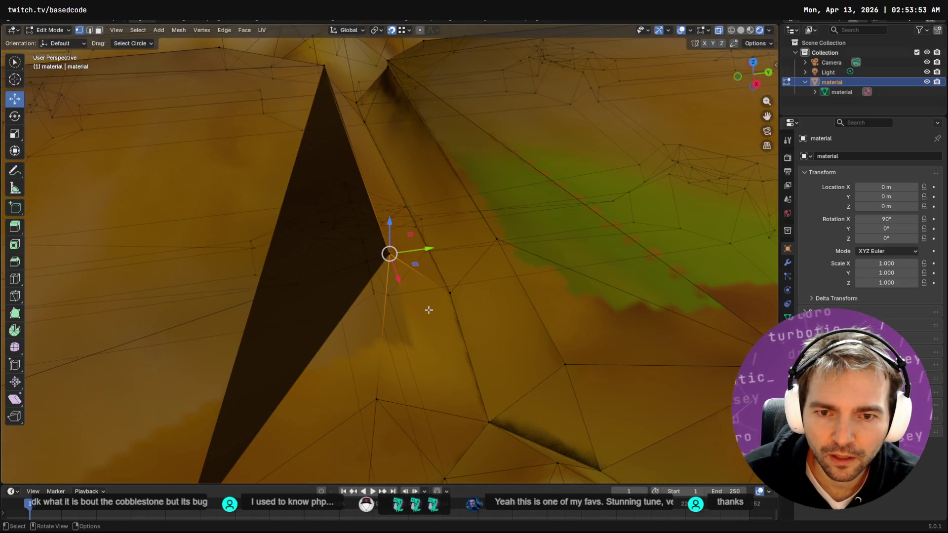
- Delete the dark stray sliver faces sitting in the gaps between stones
{"action": "key", "text": "3"}
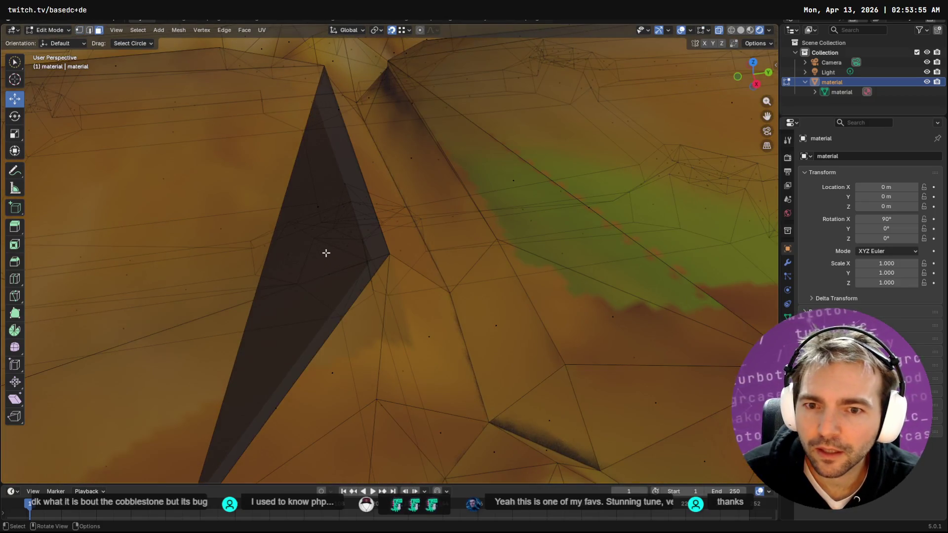
{"action": "left_click", "coordinate": [340, 255]}
{"action": "scroll", "coordinate": [353, 271], "scroll_direction": "down", "scroll_amount": 4}
{"action": "left_click_drag", "start_coordinate": [422, 267], "coordinate": [385, 228]}
{"action": "left_click", "coordinate": [390, 237]}
{"action": "key", "text": "x"}
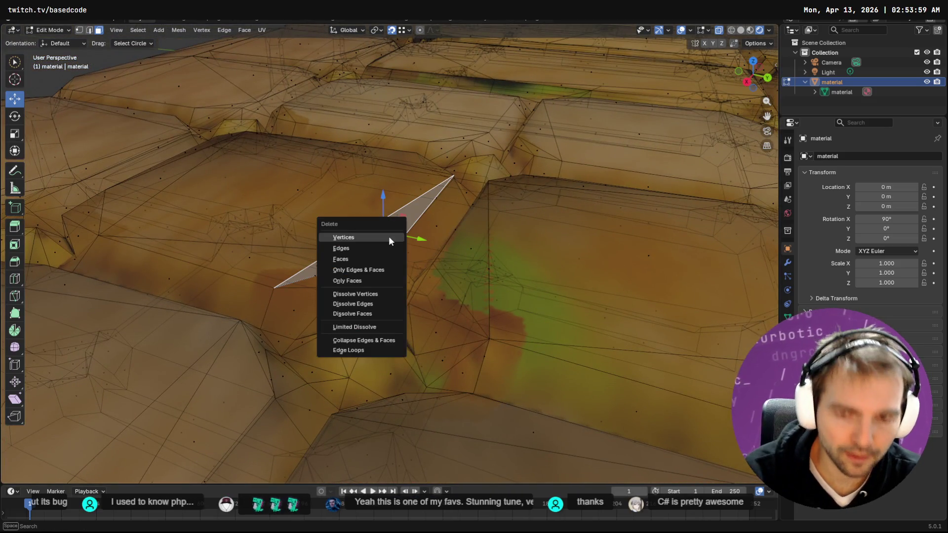
{"action": "left_click", "coordinate": [389, 255]}
{"action": "mouse_move", "coordinate": [405, 262]}
{"action": "left_mouse_down"}
{"action": "mouse_move", "coordinate": [392, 258]}
{"action": "mouse_move", "coordinate": [417, 268]}
{"action": "mouse_move", "coordinate": [356, 245]}
{"action": "mouse_move", "coordinate": [474, 224]}
{"action": "left_mouse_up"}
{"action": "left_click", "coordinate": [474, 225]}
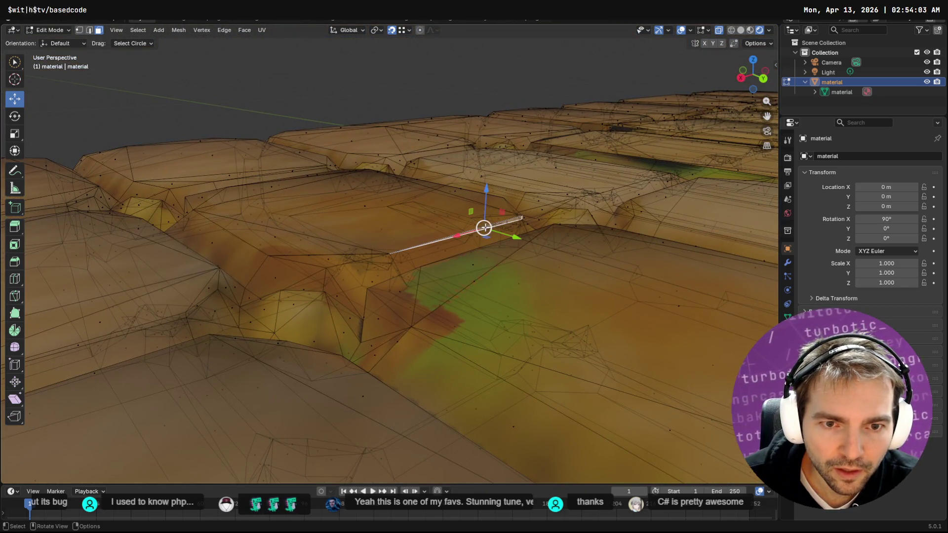
{"action": "key", "text": "x"}
{"action": "left_click", "coordinate": [491, 230]}
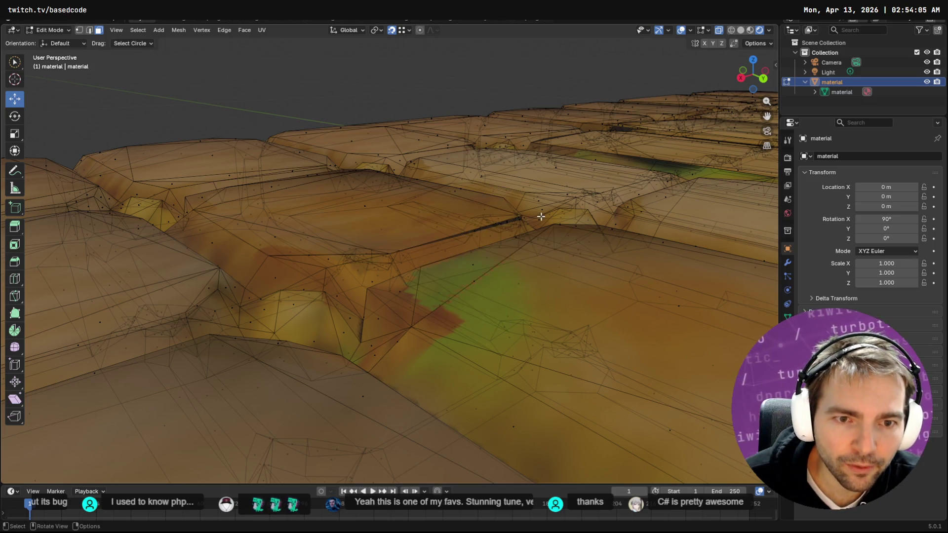
{"action": "mouse_move", "coordinate": [522, 211]}
{"action": "left_mouse_down"}
{"action": "mouse_move", "coordinate": [440, 208]}
{"action": "mouse_move", "coordinate": [696, 306]}
{"action": "mouse_move", "coordinate": [522, 286]}
{"action": "left_mouse_up"}
- Move a gap-edge vertex to close the gap, then check the paving and re-enter Edit Mode
{"action": "left_click", "coordinate": [78, 29]}
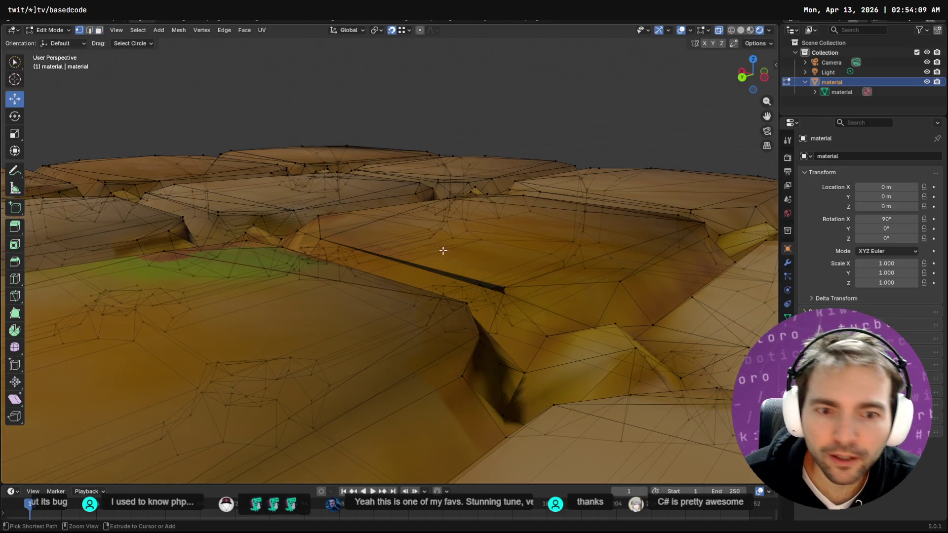
{"action": "left_click", "coordinate": [503, 293]}
{"action": "left_click", "coordinate": [518, 285]}
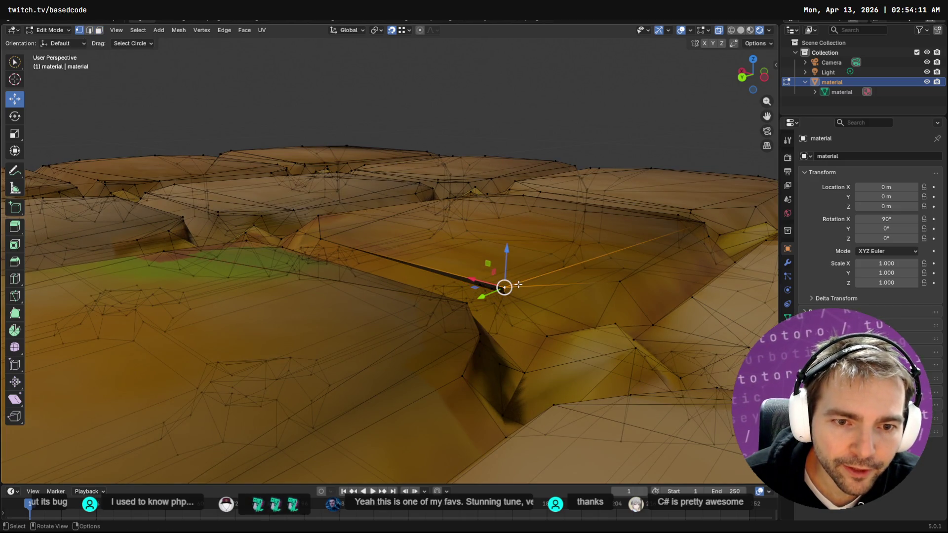
{"action": "mouse_move", "coordinate": [509, 290]}
{"action": "left_mouse_down"}
{"action": "mouse_move", "coordinate": [338, 267]}
{"action": "mouse_move", "coordinate": [439, 281]}
{"action": "mouse_move", "coordinate": [440, 289]}
{"action": "mouse_move", "coordinate": [494, 285]}
{"action": "mouse_move", "coordinate": [484, 259]}
{"action": "left_mouse_up"}
{"action": "key", "text": "Tab"}
{"action": "scroll", "coordinate": [437, 277], "scroll_direction": "up", "scroll_amount": 5}
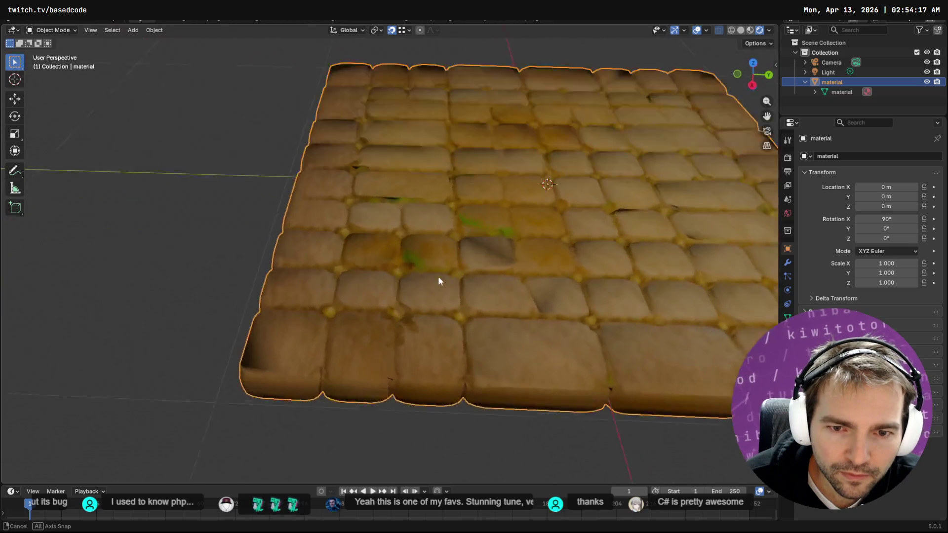
{"action": "mouse_move", "coordinate": [443, 299]}
{"action": "left_mouse_down"}
{"action": "mouse_move", "coordinate": [538, 284]}
{"action": "mouse_move", "coordinate": [433, 242]}
{"action": "left_mouse_up"}
{"action": "scroll", "coordinate": [433, 242], "scroll_direction": "up", "scroll_amount": 6}
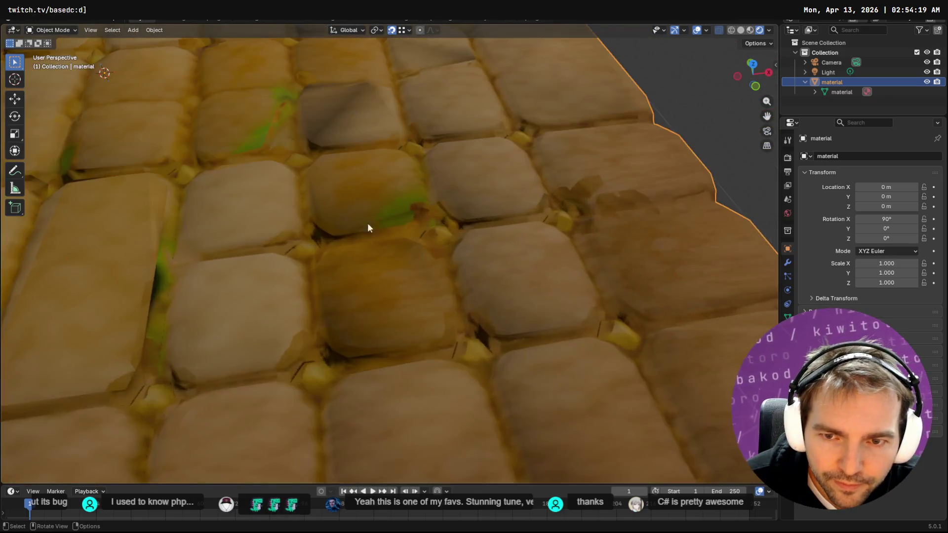
{"action": "scroll", "coordinate": [277, 242], "scroll_direction": "down", "scroll_amount": 3}
{"action": "key", "text": "Tab"}
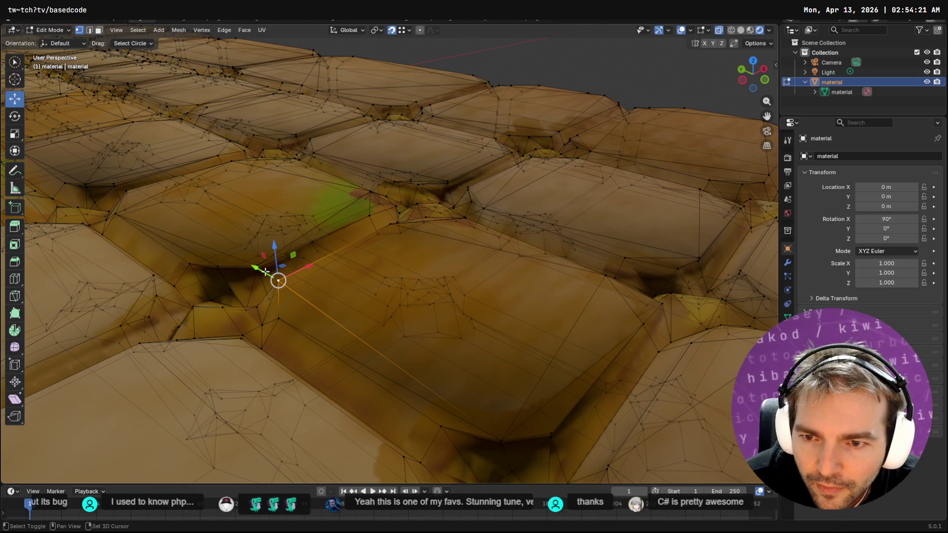
- Select vertices around the gap and pull the lower vertex up into it
{"action": "mouse_move", "coordinate": [265, 271]}
{"action": "left_mouse_down"}
{"action": "mouse_move", "coordinate": [455, 250]}
{"action": "mouse_move", "coordinate": [572, 271]}
{"action": "mouse_move", "coordinate": [554, 265]}
{"action": "mouse_move", "coordinate": [573, 246]}
{"action": "left_mouse_up"}
{"action": "left_click", "coordinate": [571, 236]}
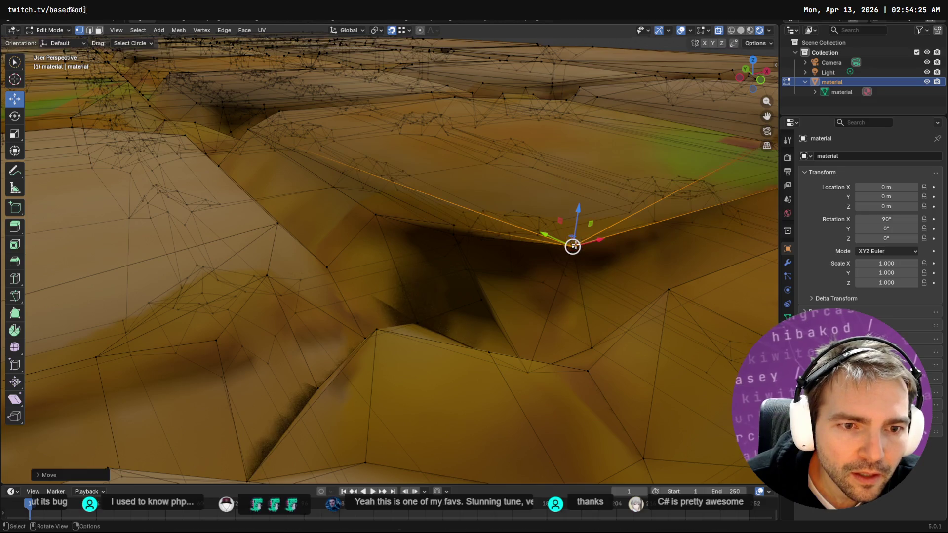
{"action": "left_click", "coordinate": [456, 224]}
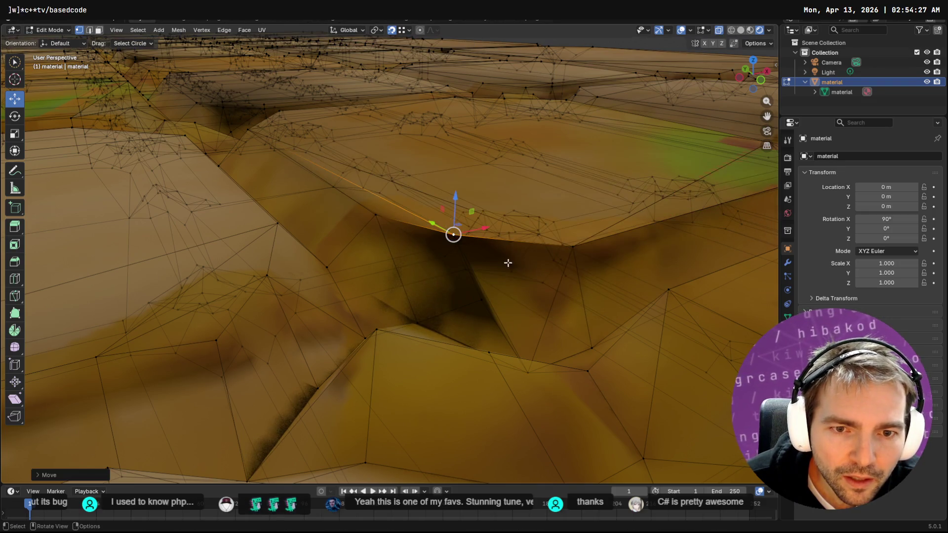
{"action": "mouse_move", "coordinate": [508, 262]}
{"action": "left_mouse_down"}
{"action": "mouse_move", "coordinate": [510, 278]}
{"action": "mouse_move", "coordinate": [497, 279]}
{"action": "left_mouse_up"}
{"action": "left_click", "coordinate": [409, 414]}
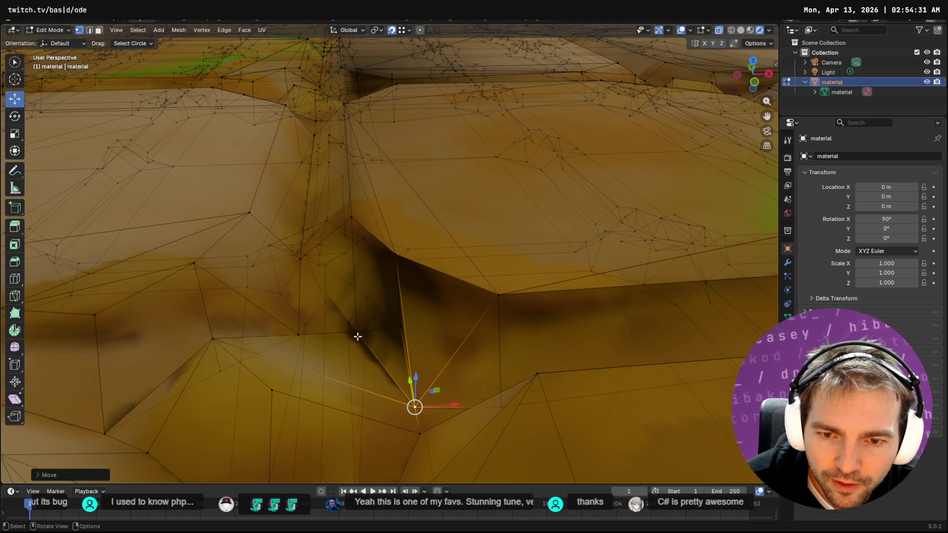
{"action": "mouse_move", "coordinate": [416, 419]}
{"action": "left_mouse_down"}
{"action": "mouse_move", "coordinate": [368, 338]}
{"action": "mouse_move", "coordinate": [458, 316]}
{"action": "mouse_move", "coordinate": [472, 345]}
{"action": "mouse_move", "coordinate": [501, 343]}
{"action": "left_mouse_up"}
{"action": "left_click_drag", "start_coordinate": [550, 263], "coordinate": [543, 264]}
- Snap a neighbouring vertex onto its partner across the gap, undoing the stray attempts
{"action": "mouse_move", "coordinate": [601, 302]}
{"action": "left_mouse_down"}
{"action": "mouse_move", "coordinate": [476, 268]}
{"action": "mouse_move", "coordinate": [447, 290]}
{"action": "left_mouse_up"}
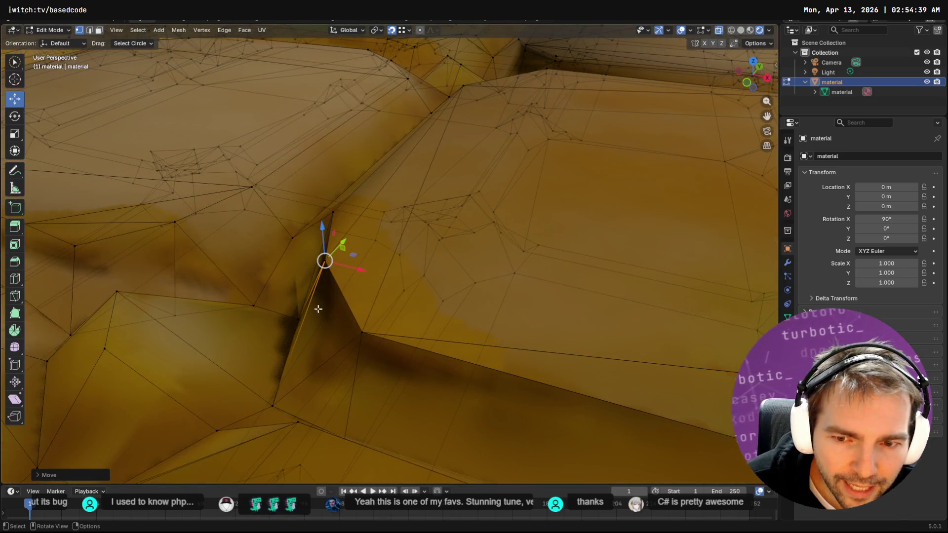
{"action": "left_click_drag", "start_coordinate": [318, 308], "coordinate": [361, 340]}
{"action": "key", "text": "g"}
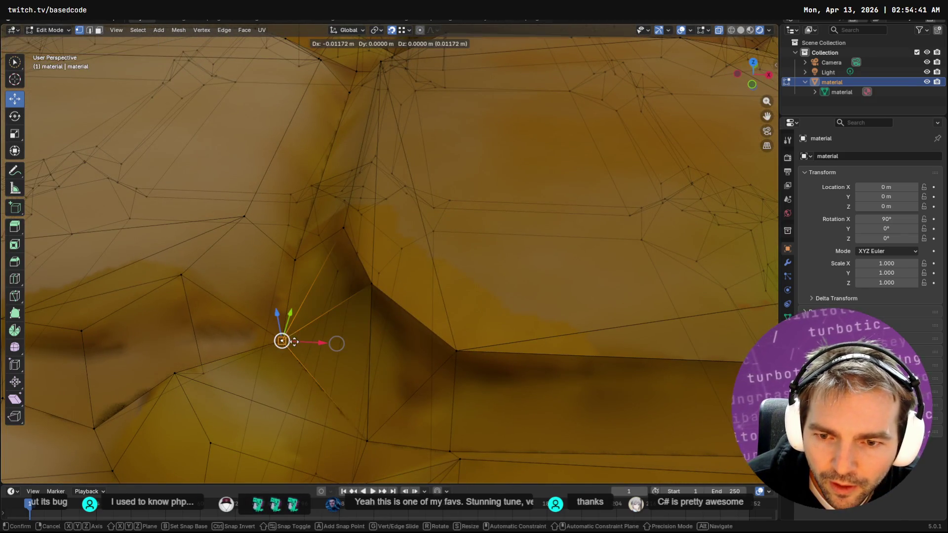
{"action": "left_click", "coordinate": [336, 343]}
{"action": "key", "text": "ctrl+z"}
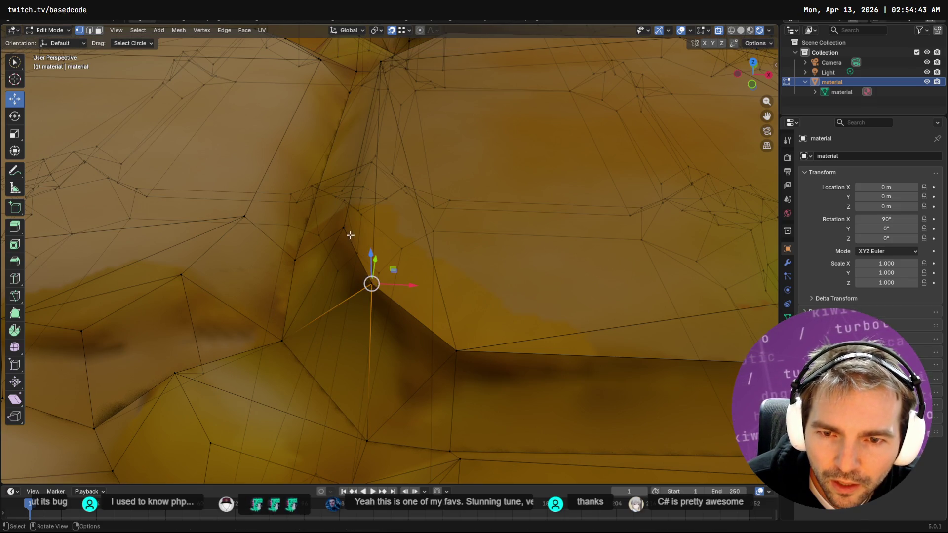
{"action": "left_click", "coordinate": [345, 230]}
{"action": "key", "text": "g"}
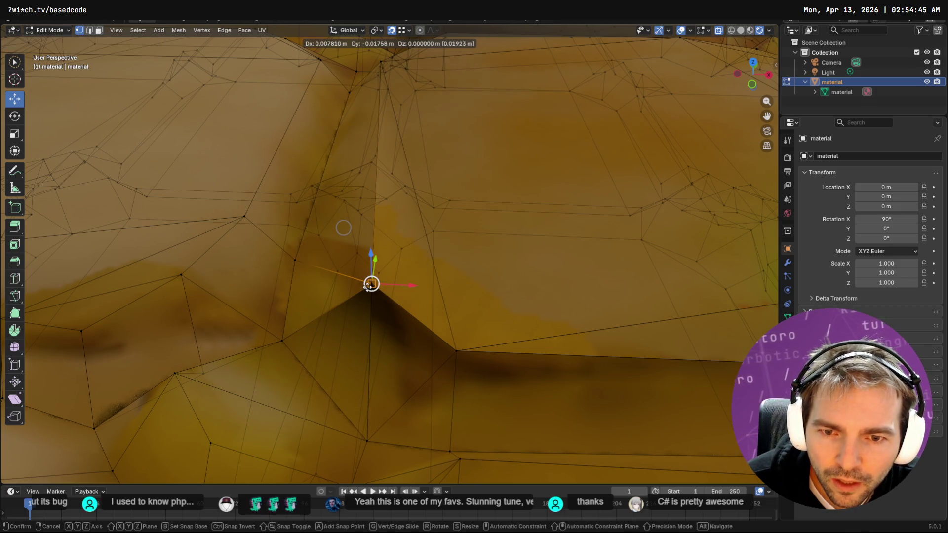
{"action": "left_click", "coordinate": [424, 346]}
{"action": "key", "text": "ctrl+z"}
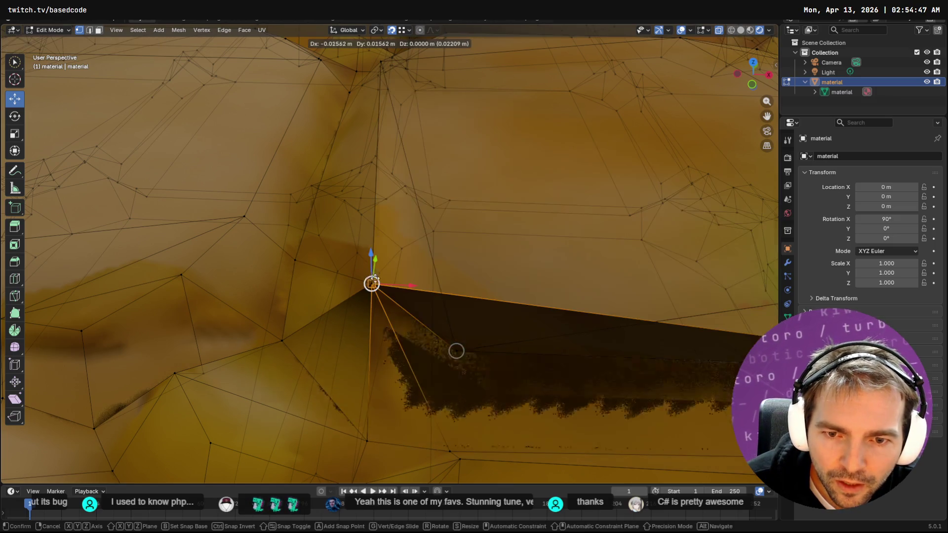
{"action": "key", "text": "ctrl+z"}
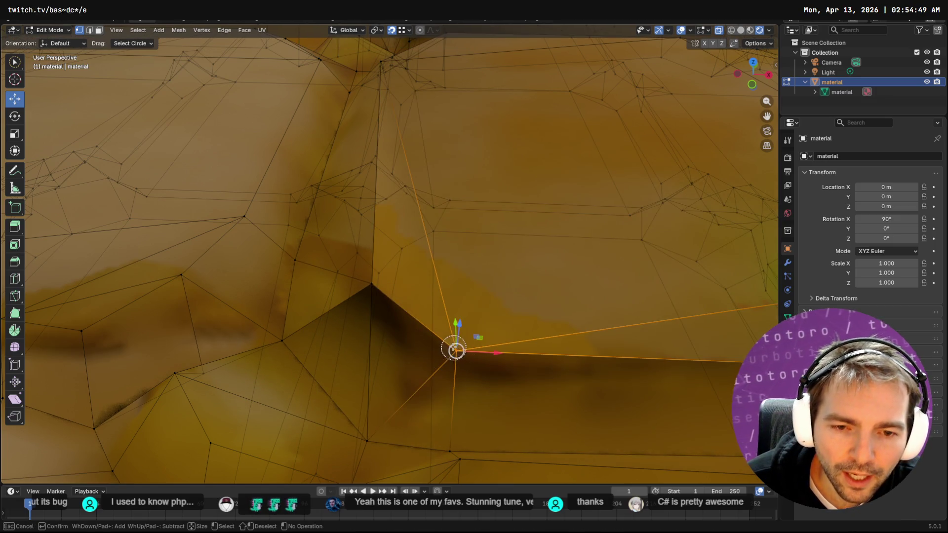
- Merge the overlapping vertex pairs at their centre with Quick Favorites > Merge At Center
{"action": "left_click", "coordinate": [363, 286], "text": "shift"}
{"action": "key", "text": "m"}
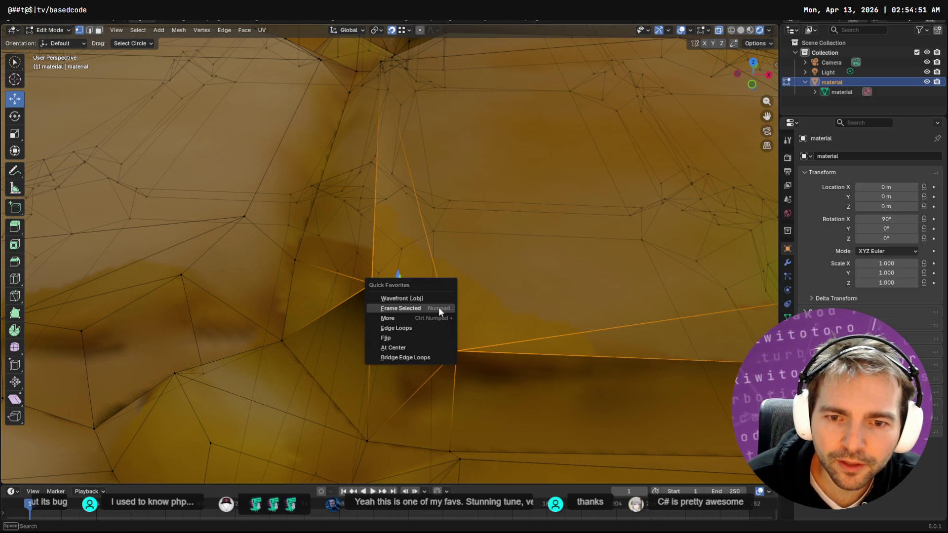
{"action": "key", "text": "Escape"}
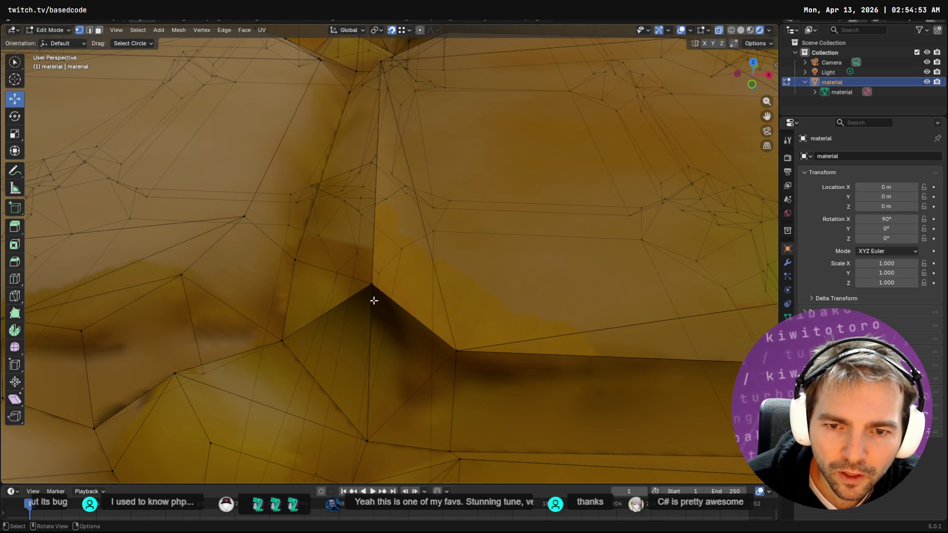
{"action": "left_click", "coordinate": [377, 297]}
{"action": "key", "text": "q"}
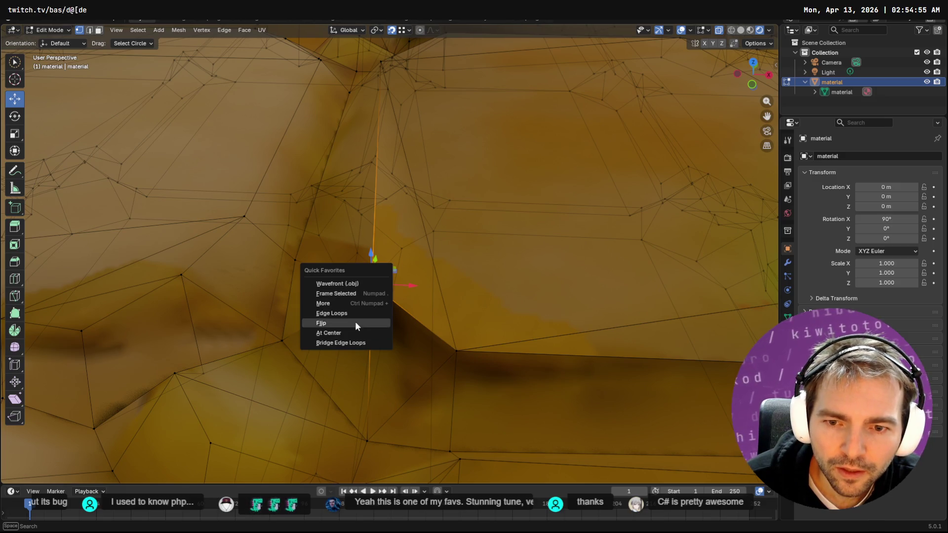
{"action": "left_click", "coordinate": [355, 329]}
{"action": "left_click", "coordinate": [446, 345]}
{"action": "key", "text": "q"}
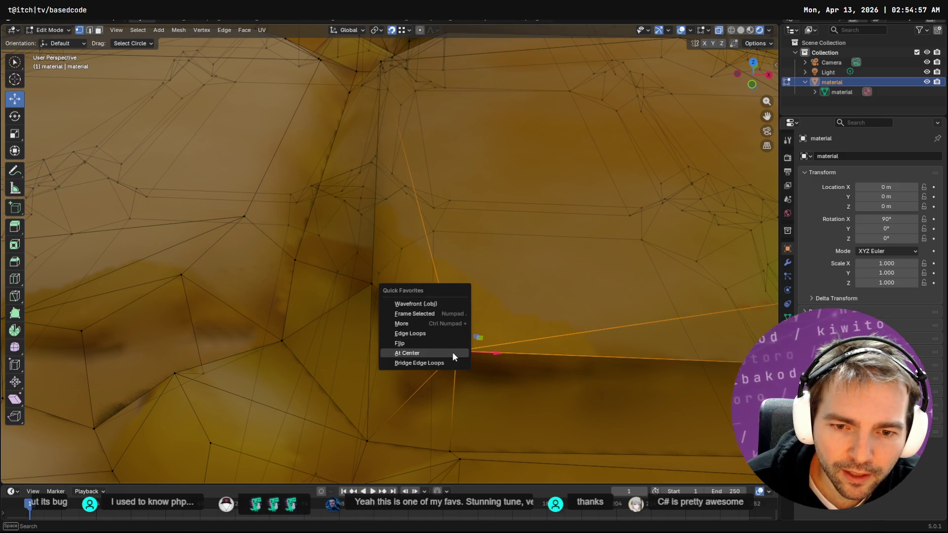
{"action": "left_click", "coordinate": [453, 355]}
{"action": "scroll", "coordinate": [444, 341], "scroll_direction": "down", "scroll_amount": 3}
{"action": "scroll", "coordinate": [332, 305], "scroll_direction": "down", "scroll_amount": 3}
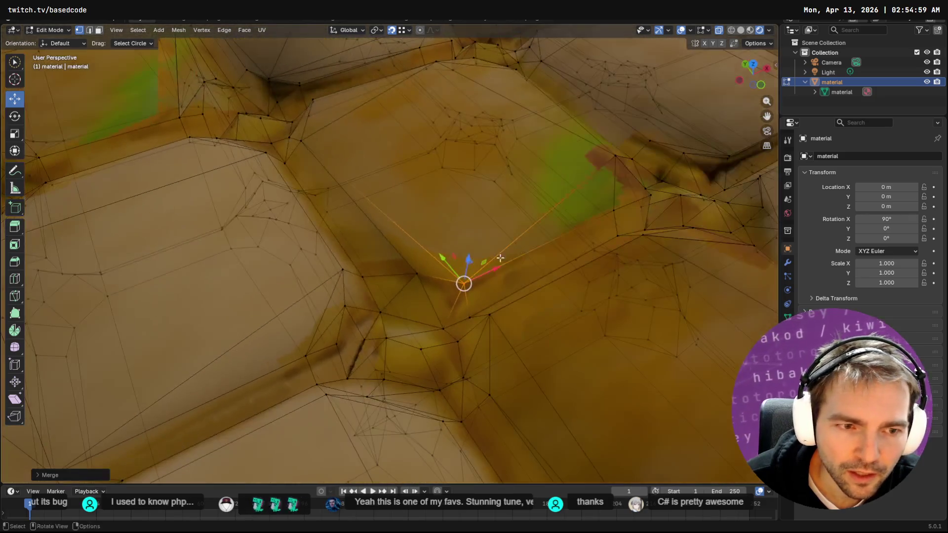
{"action": "scroll", "coordinate": [661, 292], "scroll_direction": "up", "scroll_amount": 3}
{"action": "scroll", "coordinate": [661, 292], "scroll_direction": "down", "scroll_amount": 4}
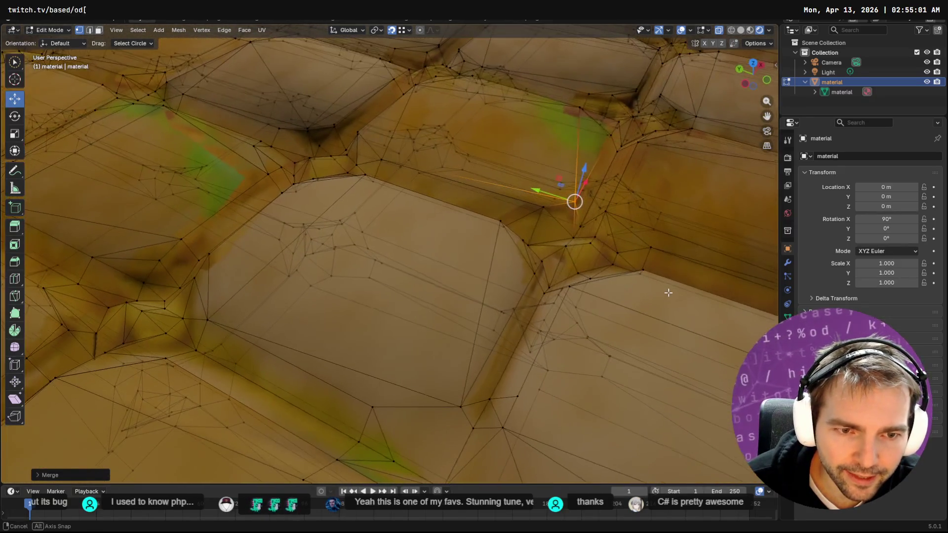
{"action": "left_click", "coordinate": [349, 191]}
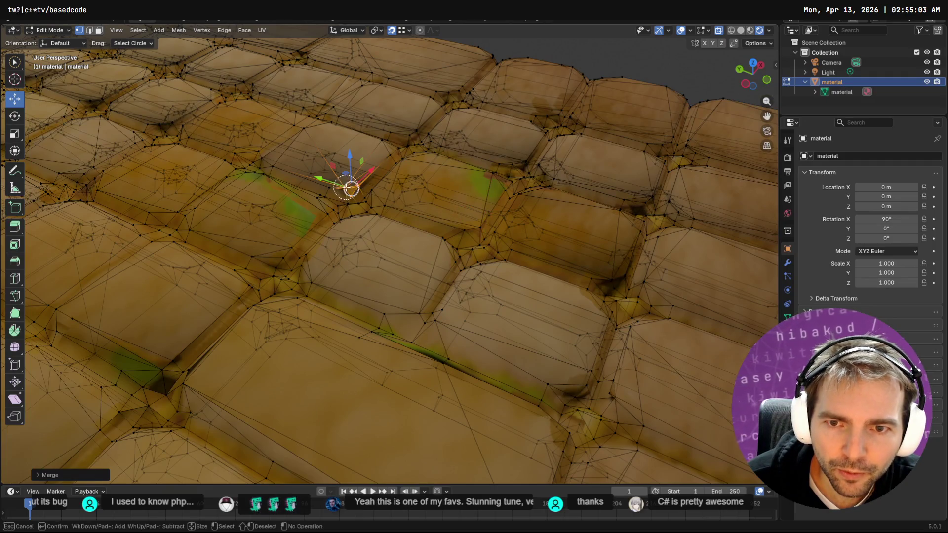
{"action": "scroll", "coordinate": [463, 236], "scroll_direction": "up", "scroll_amount": 4}
{"action": "scroll", "coordinate": [380, 214], "scroll_direction": "up", "scroll_amount": 2}
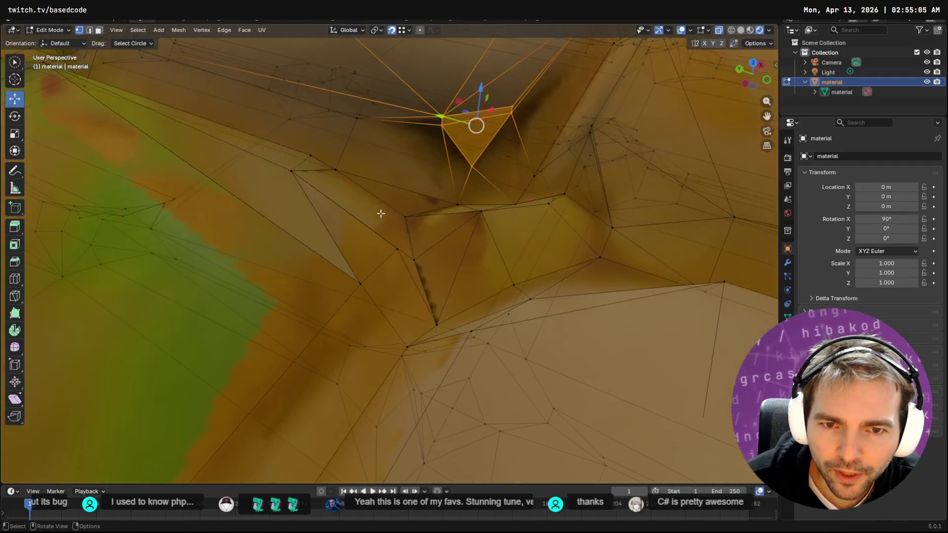
{"action": "left_click", "coordinate": [440, 117], "text": "shift"}
{"action": "key", "text": "m"}
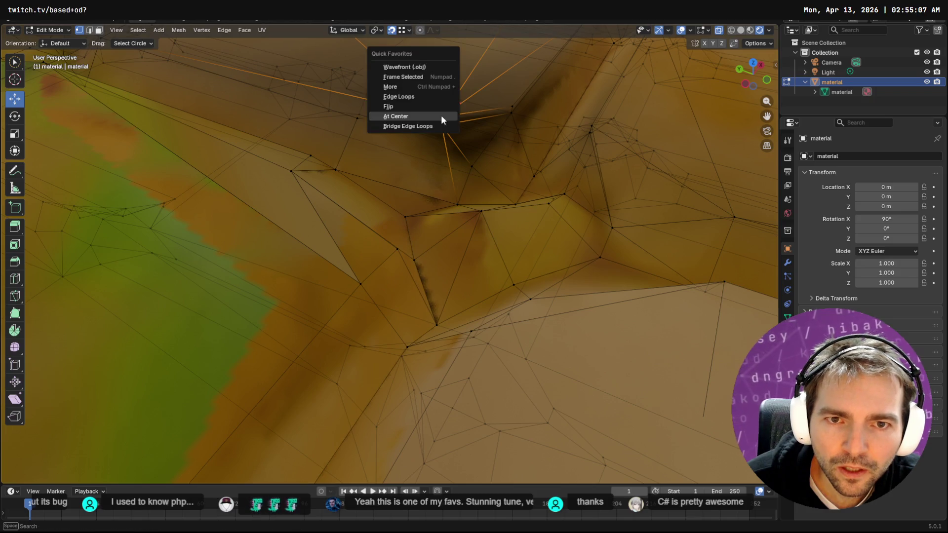
{"action": "left_click", "coordinate": [440, 115]}
{"action": "left_click", "coordinate": [511, 108], "text": "shift"}
{"action": "key", "text": "m"}
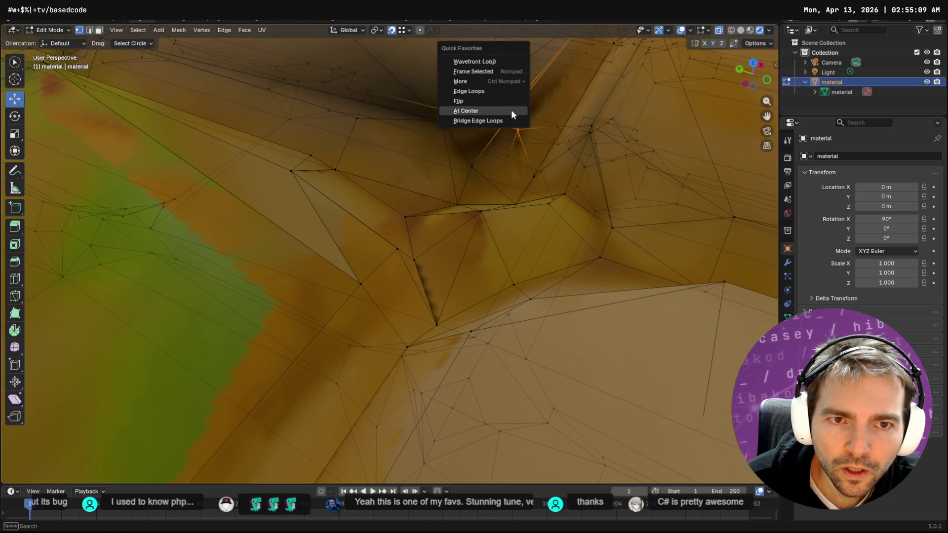
{"action": "left_click", "coordinate": [511, 109]}
{"action": "key", "text": "g"}
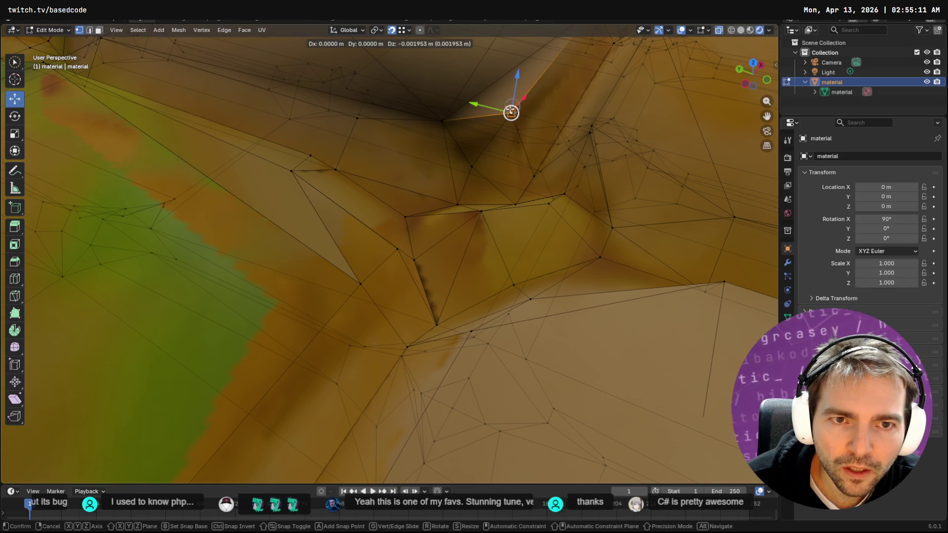
{"action": "left_click", "coordinate": [517, 130]}
{"action": "key", "text": "m"}
{"action": "key", "text": "Escape"}
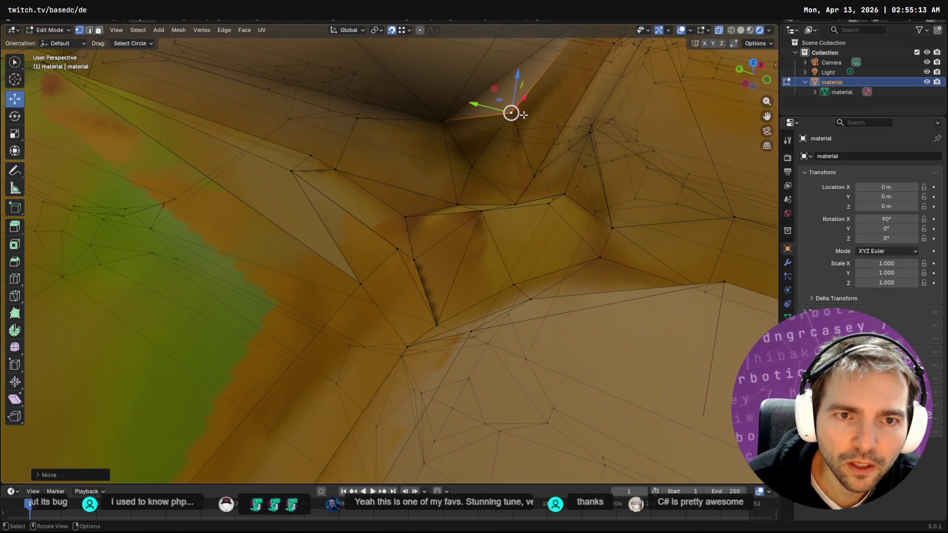
{"action": "key", "text": "g"}
{"action": "key", "text": "Escape"}
{"action": "left_click", "coordinate": [472, 127], "text": "shift"}
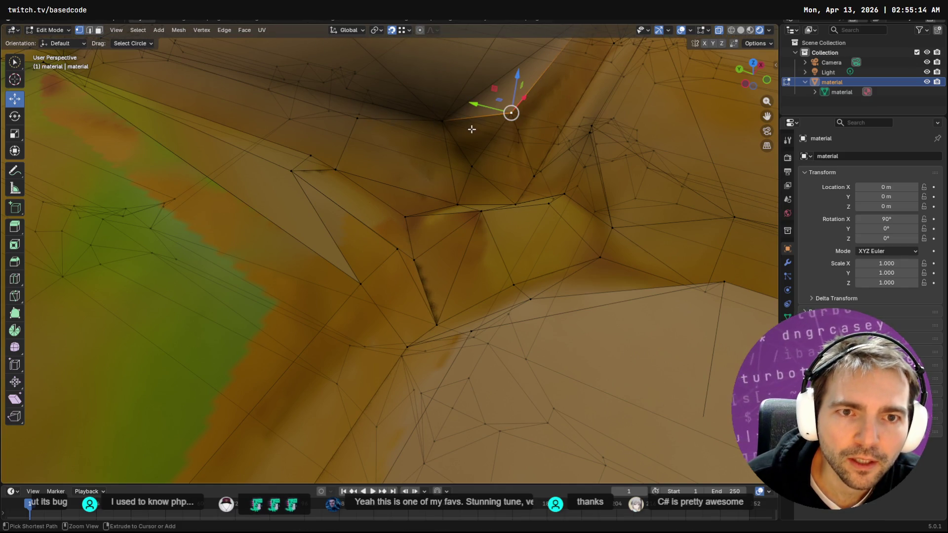
{"action": "key", "text": "q"}
{"action": "left_click", "coordinate": [498, 119]}
{"action": "key", "text": "ctrl+space"}
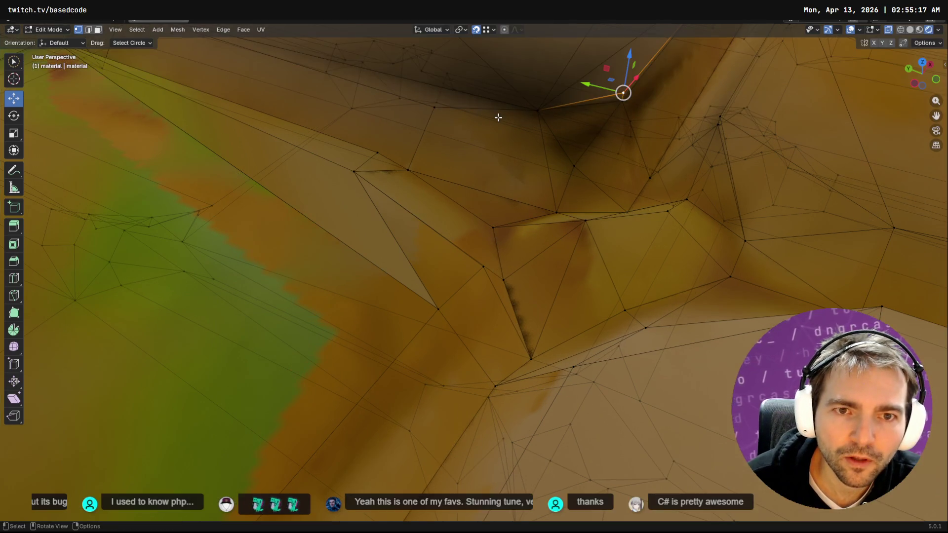
{"action": "key", "text": "ctrl+space"}
{"action": "key", "text": "shift+space"}
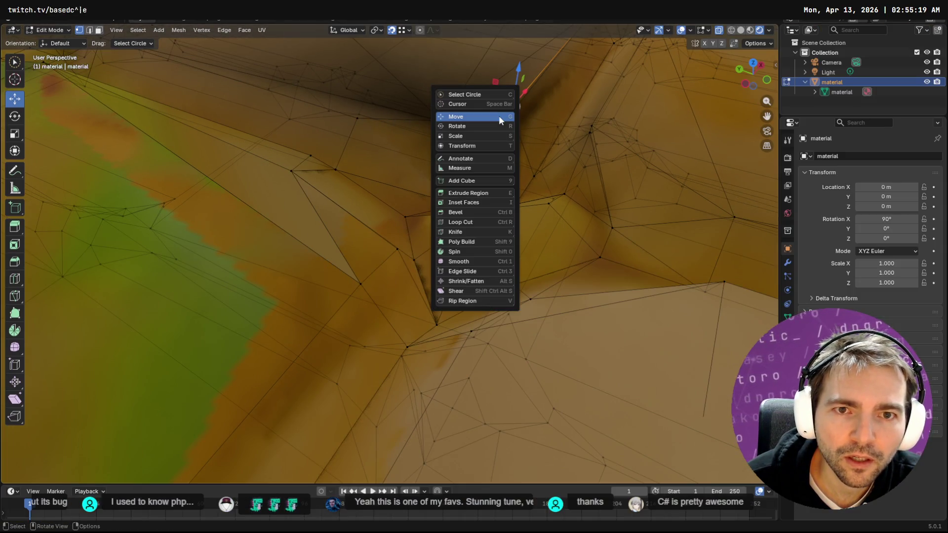
{"action": "left_click", "coordinate": [467, 94]}
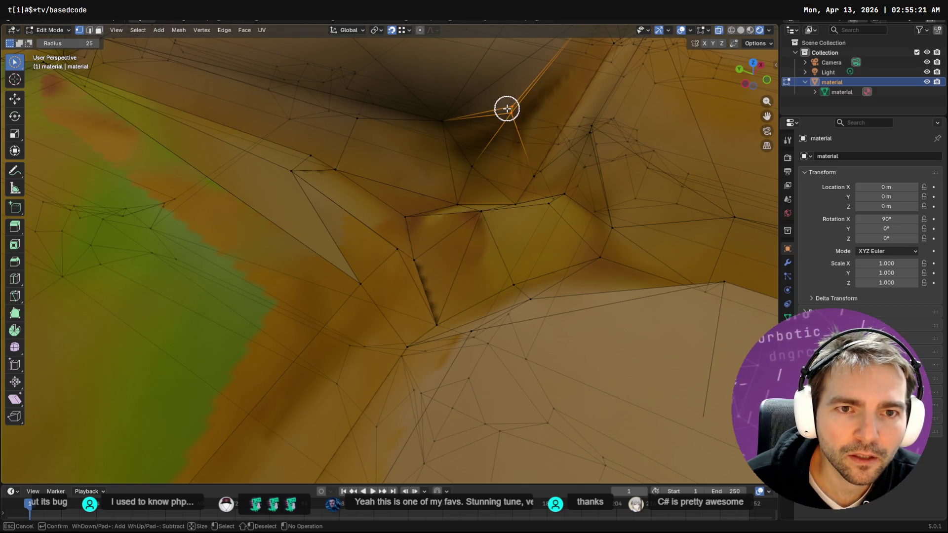
{"action": "key", "text": "q"}
{"action": "left_click", "coordinate": [496, 117]}
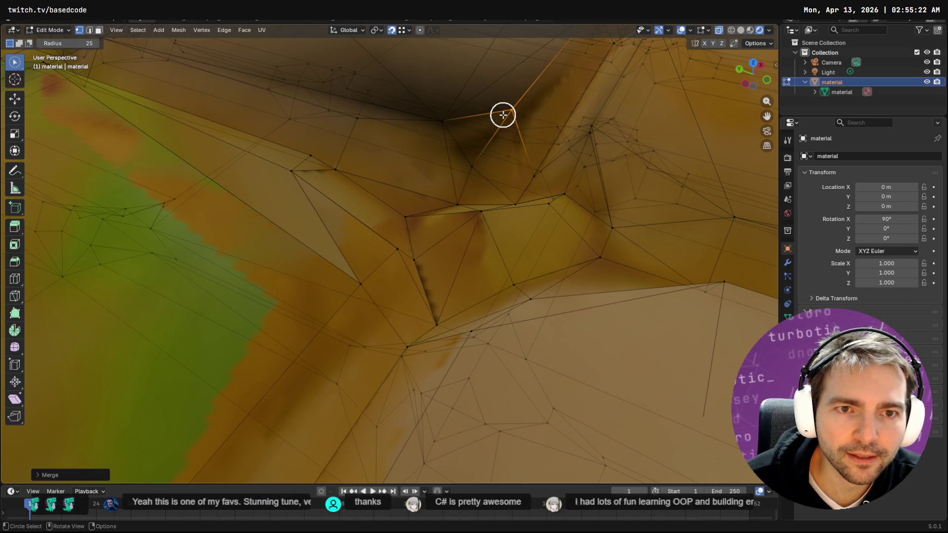
{"action": "left_click", "coordinate": [435, 119]}
{"action": "key", "text": "q"}
{"action": "left_click", "coordinate": [435, 125]}
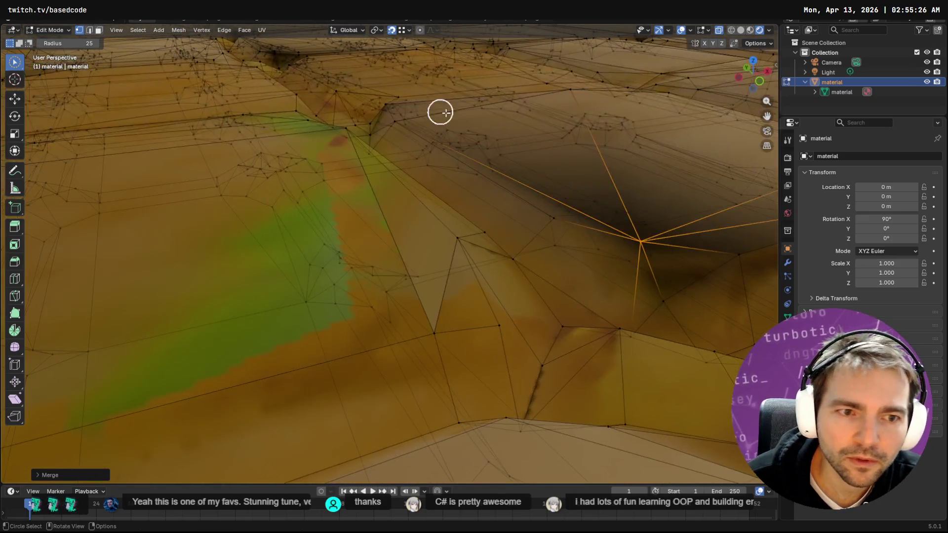
{"action": "mouse_move", "coordinate": [445, 112]}
{"action": "left_mouse_down"}
{"action": "mouse_move", "coordinate": [694, 180]}
{"action": "mouse_move", "coordinate": [364, 128]}
{"action": "mouse_move", "coordinate": [595, 146]}
{"action": "mouse_move", "coordinate": [571, 59]}
{"action": "mouse_move", "coordinate": [541, 165]}
{"action": "mouse_move", "coordinate": [550, 159]}
{"action": "mouse_move", "coordinate": [588, 210]}
{"action": "mouse_move", "coordinate": [390, 254]}
{"action": "left_mouse_up"}
{"action": "key", "text": "c"}
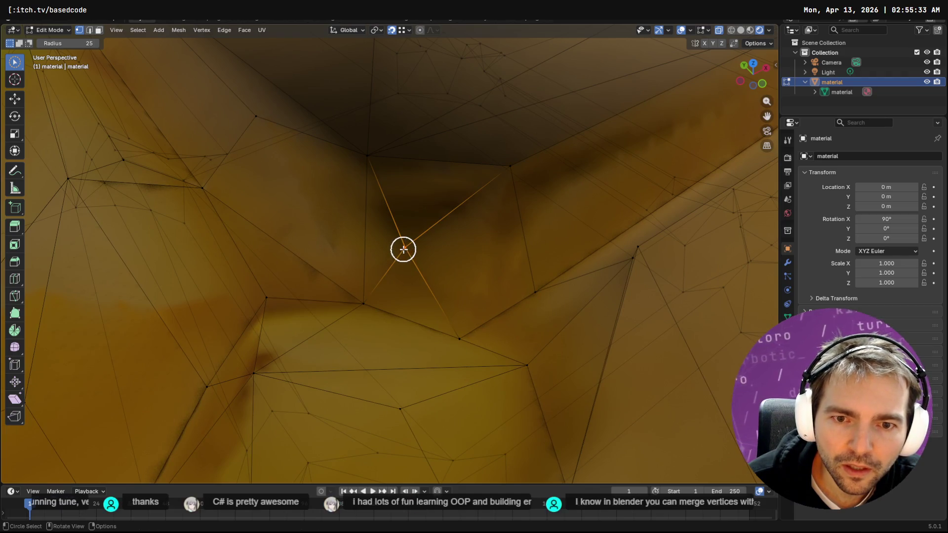
{"action": "key", "text": "Escape"}
{"action": "mouse_move", "coordinate": [404, 247]}
{"action": "left_mouse_down"}
{"action": "mouse_move", "coordinate": [385, 211]}
{"action": "mouse_move", "coordinate": [339, 216]}
{"action": "mouse_move", "coordinate": [310, 267]}
{"action": "mouse_move", "coordinate": [469, 239]}
{"action": "mouse_move", "coordinate": [404, 235]}
{"action": "mouse_move", "coordinate": [397, 216]}
{"action": "left_mouse_up"}
{"action": "scroll", "coordinate": [400, 220], "scroll_direction": "up", "scroll_amount": 4}
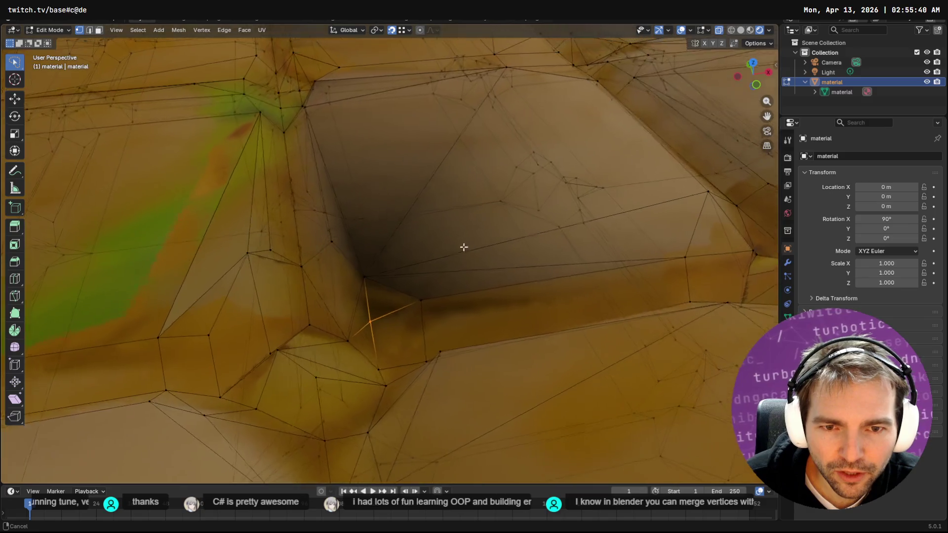
{"action": "left_click_drag", "start_coordinate": [463, 246], "coordinate": [384, 349]}
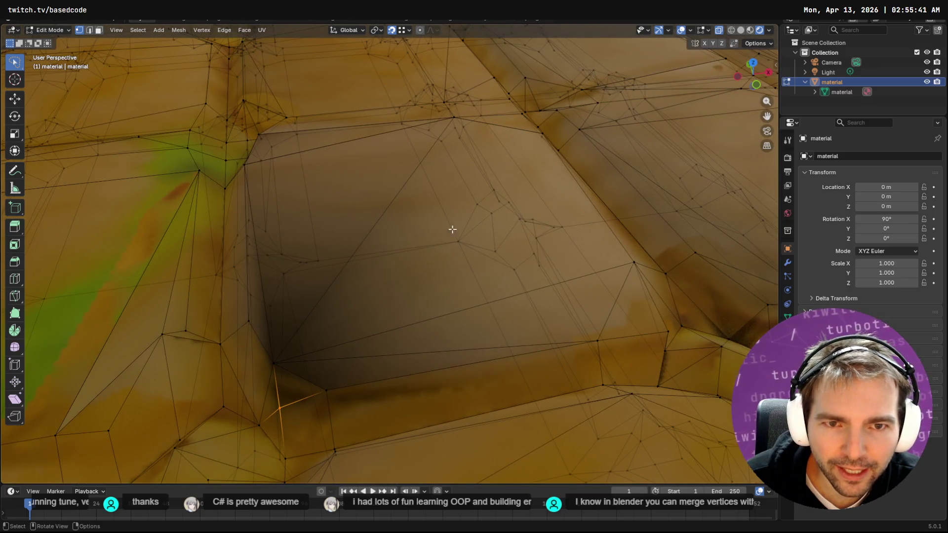
{"action": "mouse_move", "coordinate": [452, 229]}
{"action": "left_mouse_down"}
{"action": "mouse_move", "coordinate": [552, 205]}
{"action": "mouse_move", "coordinate": [311, 311]}
{"action": "mouse_move", "coordinate": [587, 163]}
{"action": "left_mouse_up"}
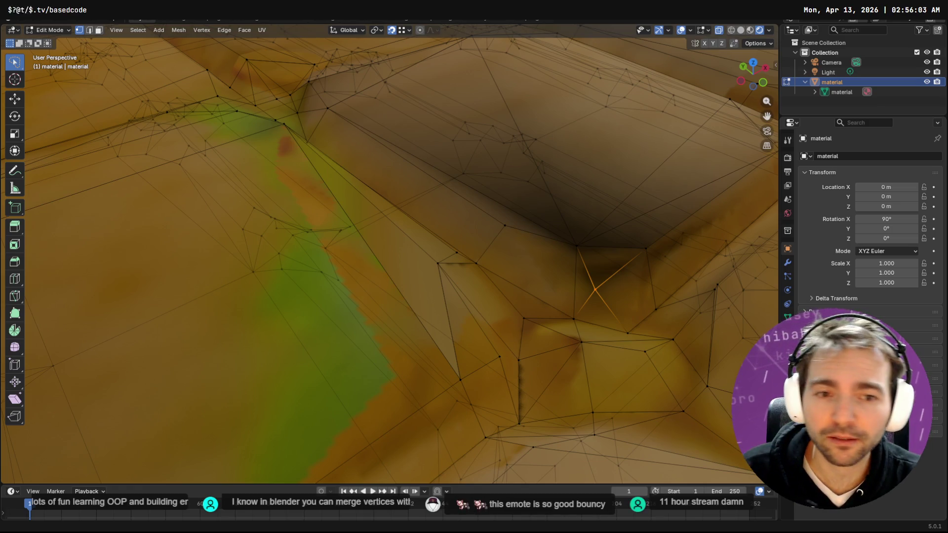
- Select the sunken vertex at the bottom of the dip and delete it, leaving a hole
{"action": "left_click", "coordinate": [578, 246]}
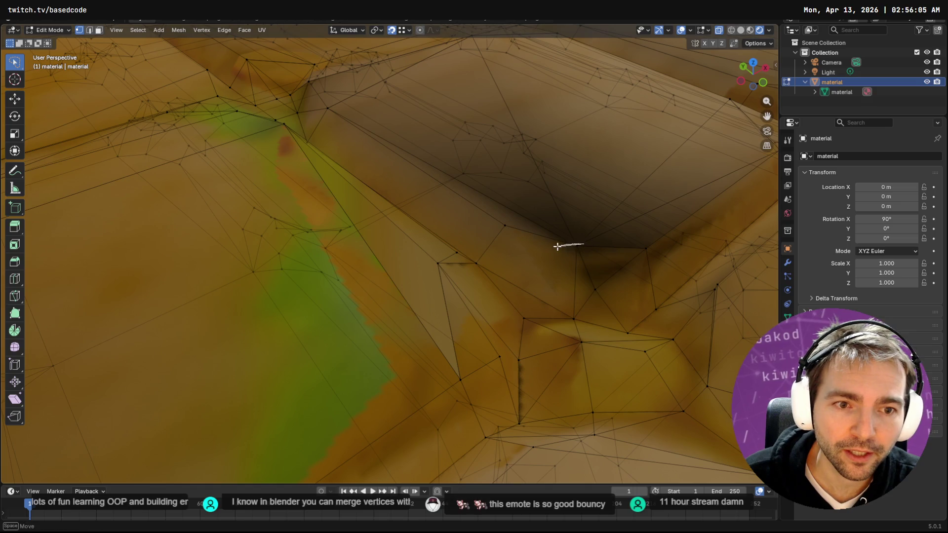
{"action": "scroll", "coordinate": [622, 252], "scroll_direction": "up", "scroll_amount": 3}
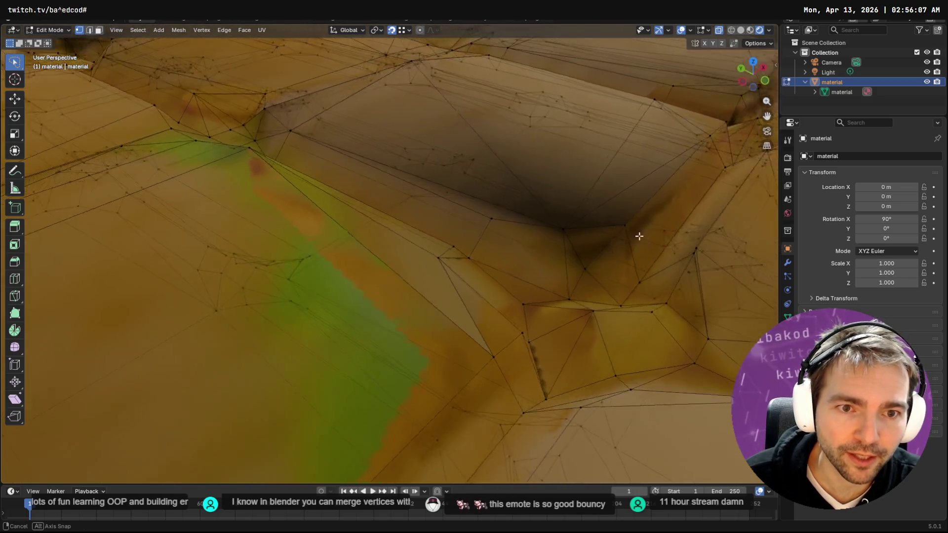
{"action": "scroll", "coordinate": [410, 266], "scroll_direction": "down", "scroll_amount": 5}
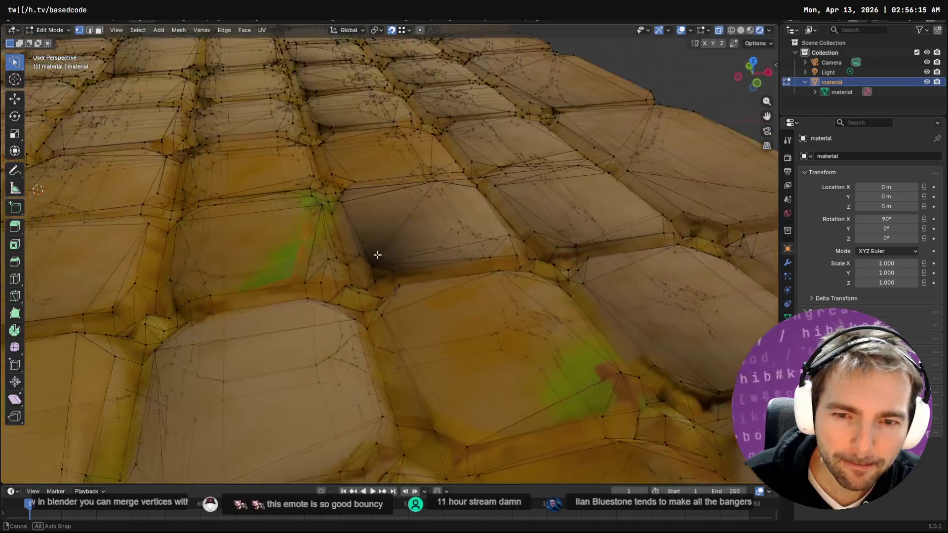
{"action": "left_click", "coordinate": [372, 264]}
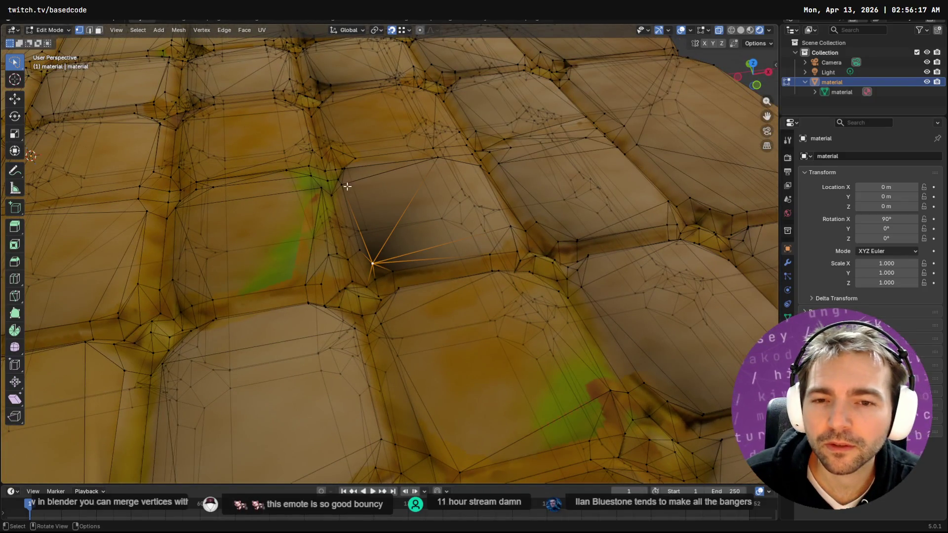
{"action": "scroll", "coordinate": [347, 186], "scroll_direction": "down", "scroll_amount": 6}
{"action": "key", "text": "Tab"}
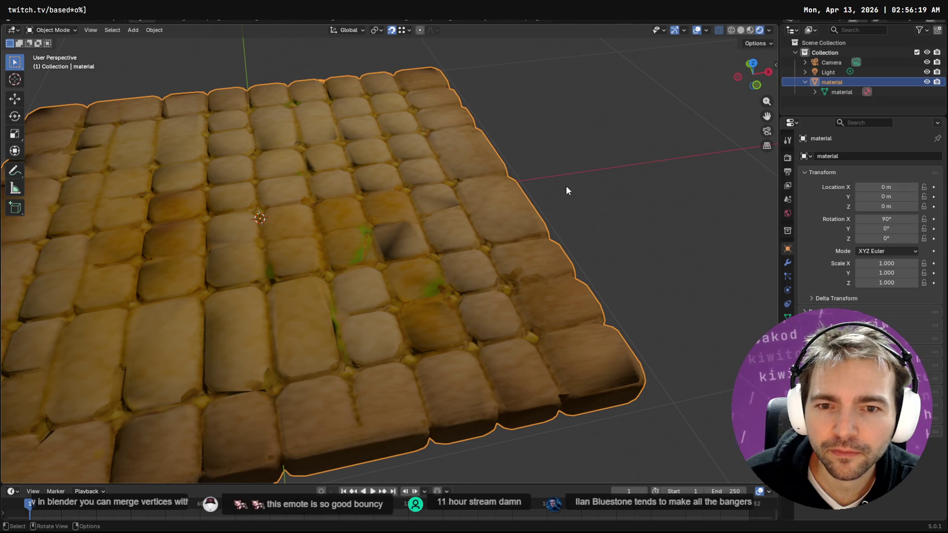
{"action": "mouse_move", "coordinate": [566, 187]}
{"action": "left_mouse_down"}
{"action": "mouse_move", "coordinate": [333, 176]}
{"action": "mouse_move", "coordinate": [573, 204]}
{"action": "left_mouse_up"}
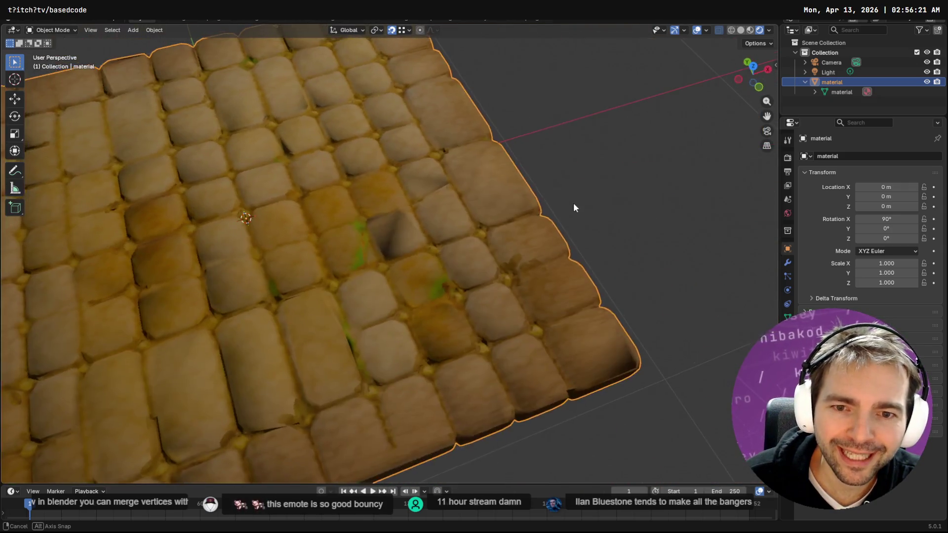
{"action": "key", "text": "Tab"}
{"action": "scroll", "coordinate": [430, 229], "scroll_direction": "up", "scroll_amount": 8}
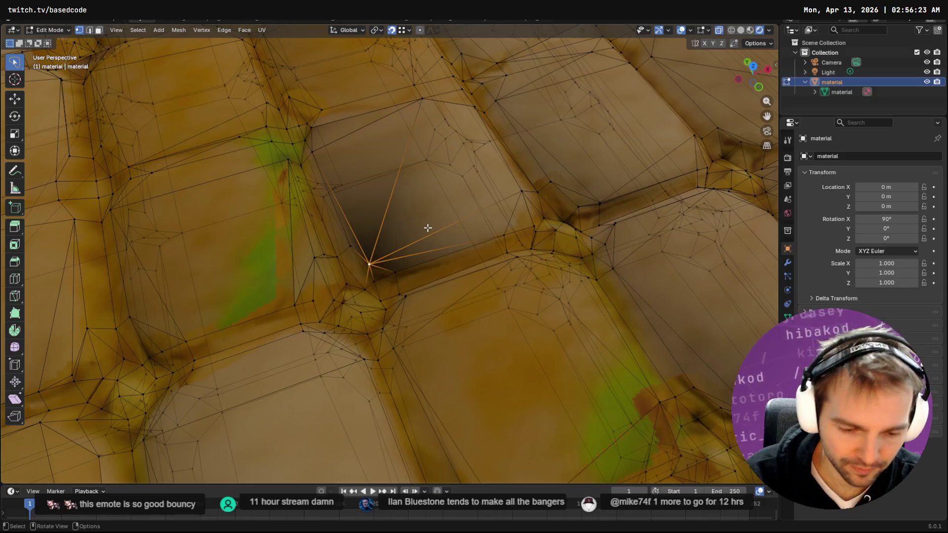
{"action": "key", "text": "x"}
{"action": "left_click", "coordinate": [414, 205]}
- Extrude an edge of the hole into a new face spanning the gap
{"action": "mouse_move", "coordinate": [414, 206]}
{"action": "left_mouse_down"}
{"action": "mouse_move", "coordinate": [449, 201]}
{"action": "mouse_move", "coordinate": [431, 222]}
{"action": "mouse_move", "coordinate": [366, 150]}
{"action": "left_mouse_up"}
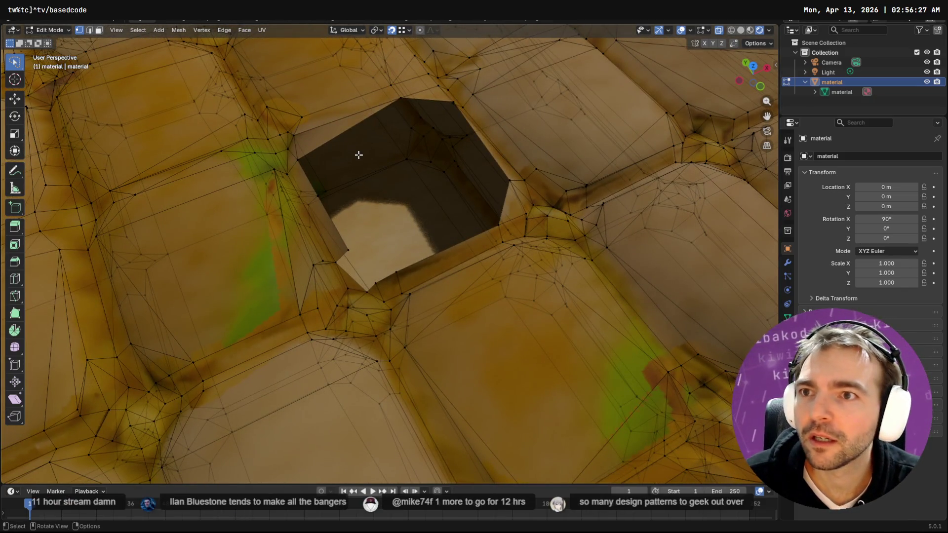
{"action": "key", "text": "2"}
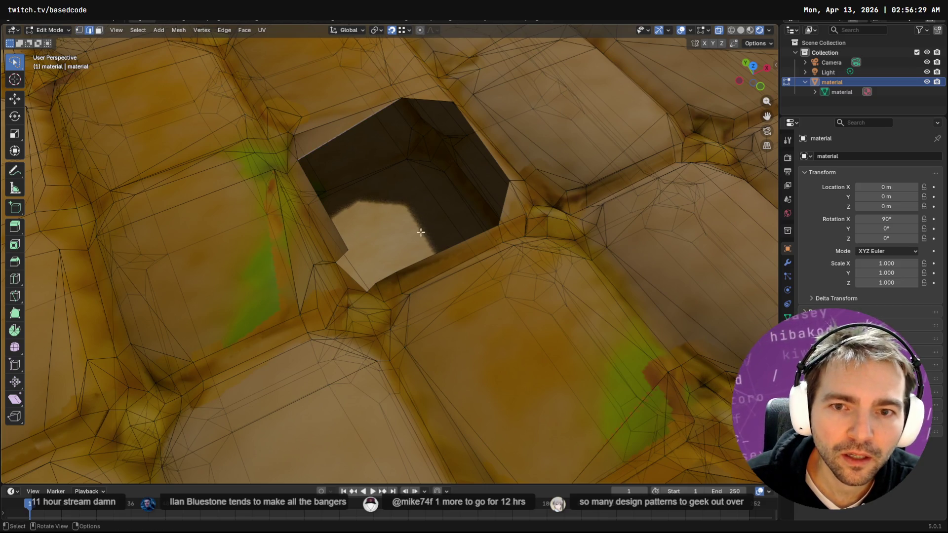
{"action": "key", "text": "e"}
{"action": "left_click", "coordinate": [497, 223]}
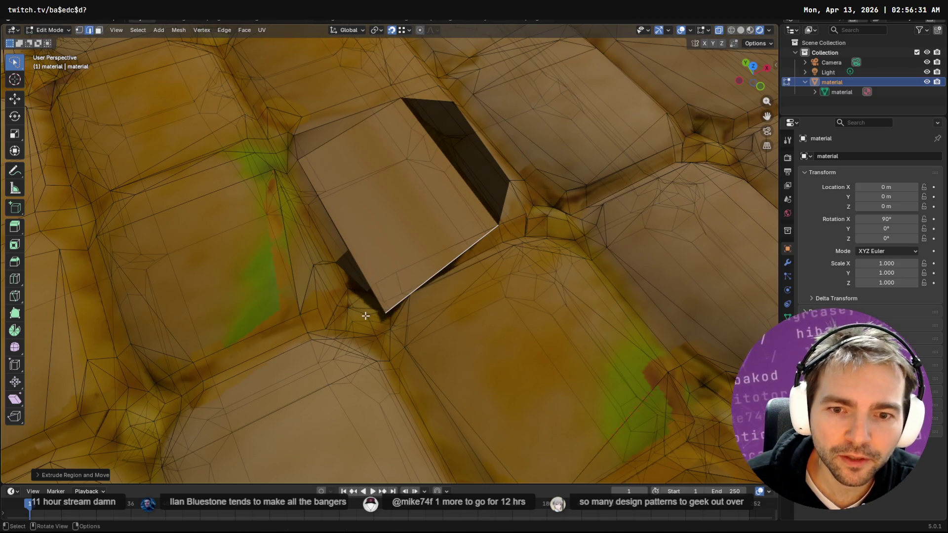
{"action": "key", "text": "1"}
{"action": "key", "text": "alt+a"}
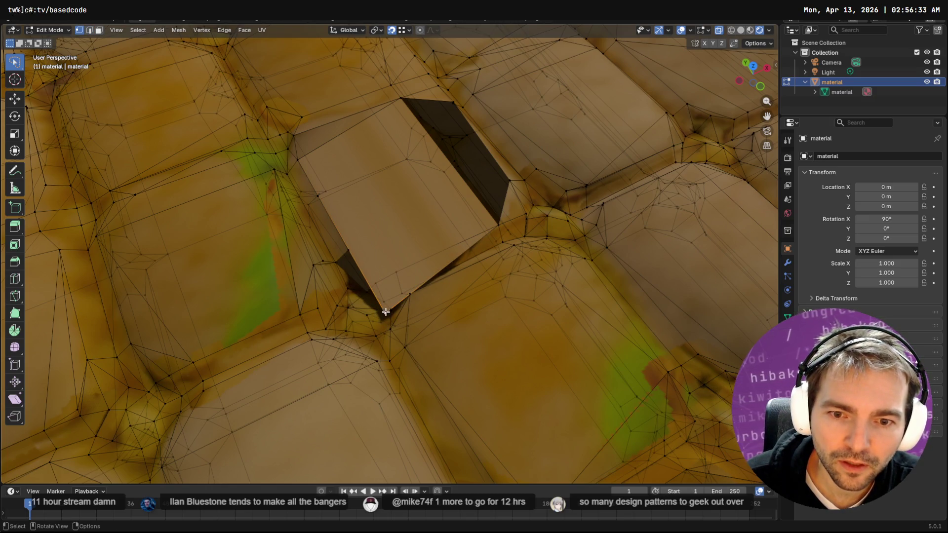
{"action": "key", "text": "w"}
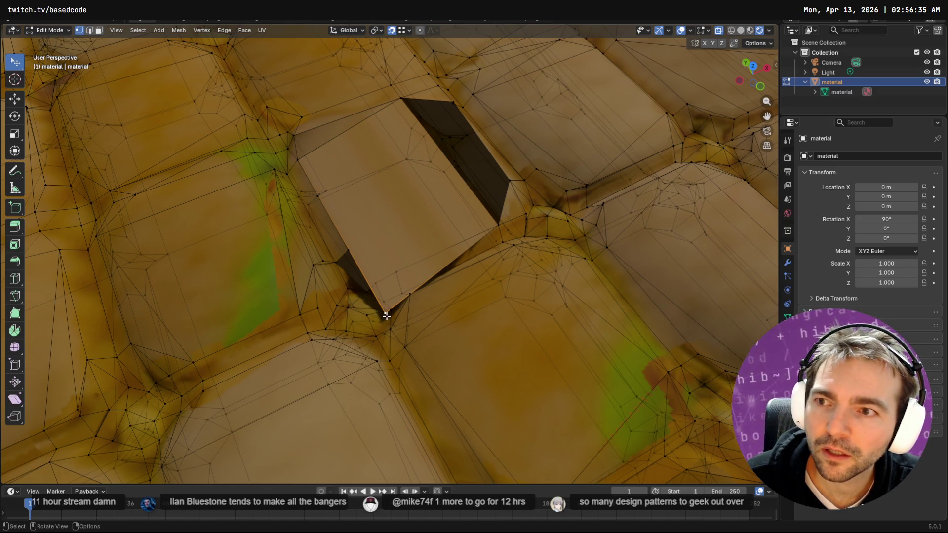
- Move the new face's corner vertex and snap it onto the neighbouring tile corner
{"action": "left_click", "coordinate": [386, 316]}
{"action": "key", "text": "ctrl+space"}
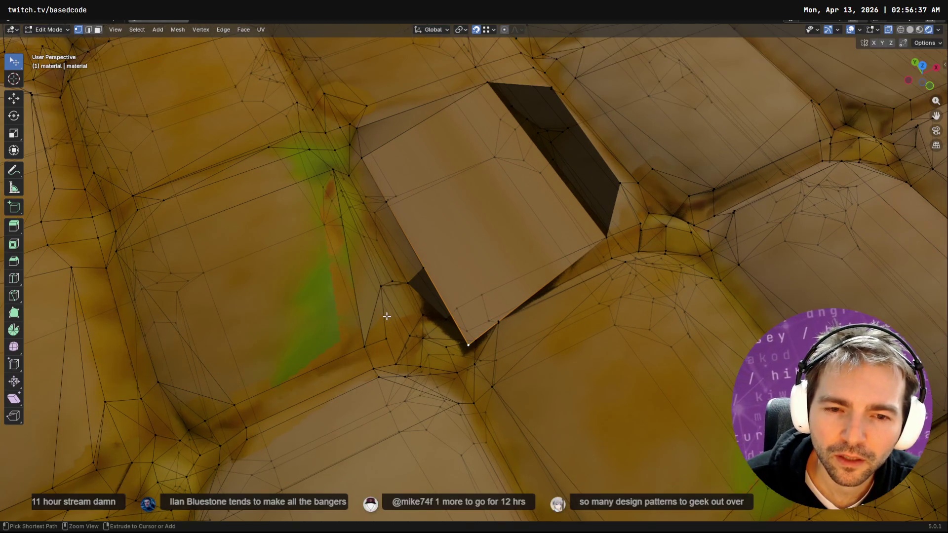
{"action": "key", "text": "ctrl+space"}
{"action": "key", "text": "shift+space"}
{"action": "left_click", "coordinate": [386, 316]}
{"action": "key", "text": "shift+space"}
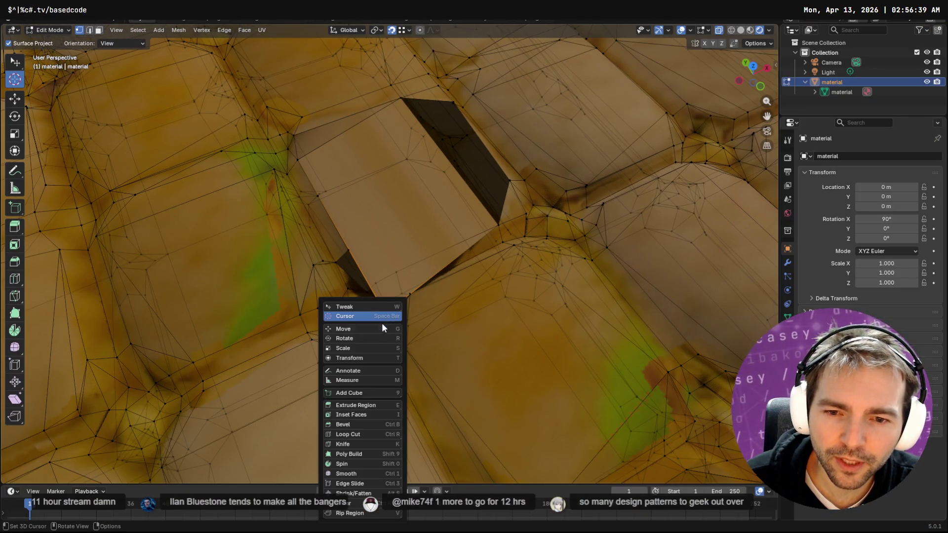
{"action": "left_click", "coordinate": [382, 328]}
{"action": "left_click_drag", "start_coordinate": [385, 314], "coordinate": [385, 269]}
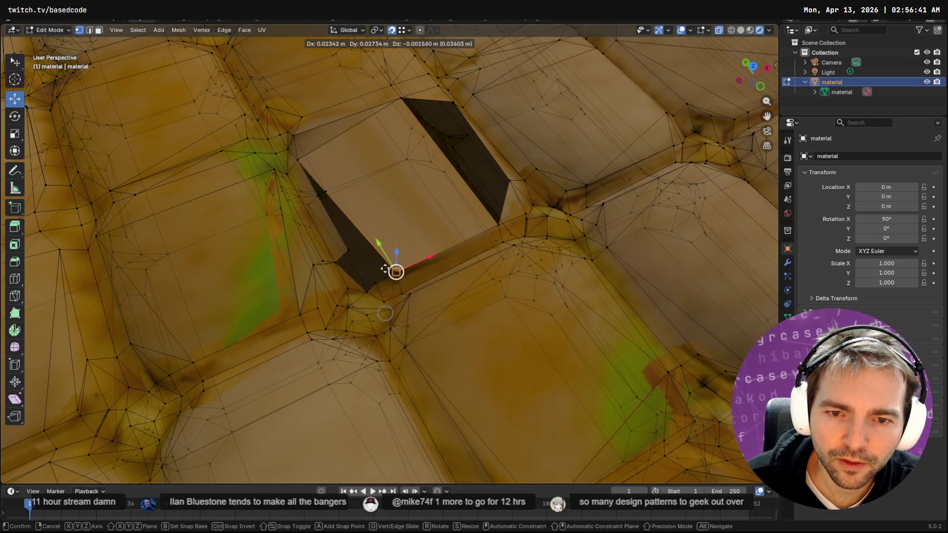
{"action": "left_click", "coordinate": [385, 285]}
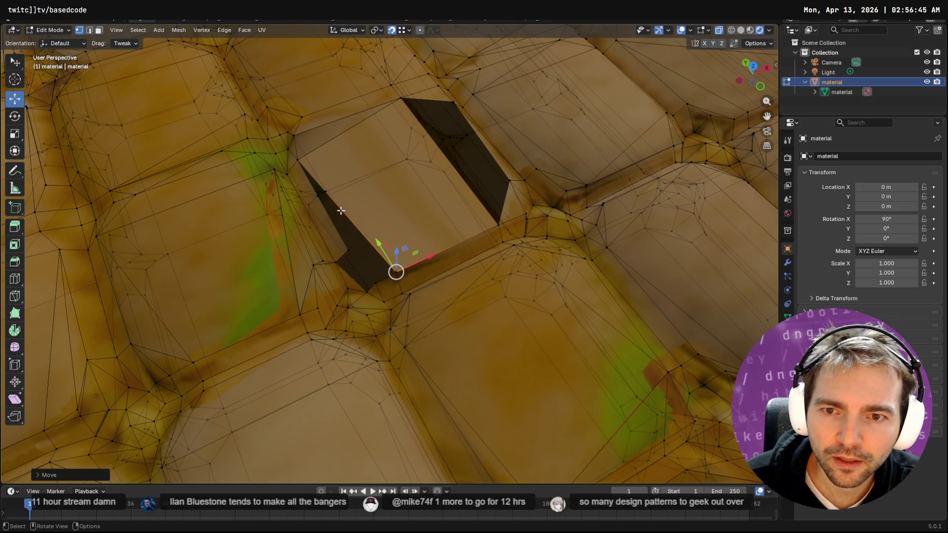
{"action": "key", "text": "g"}
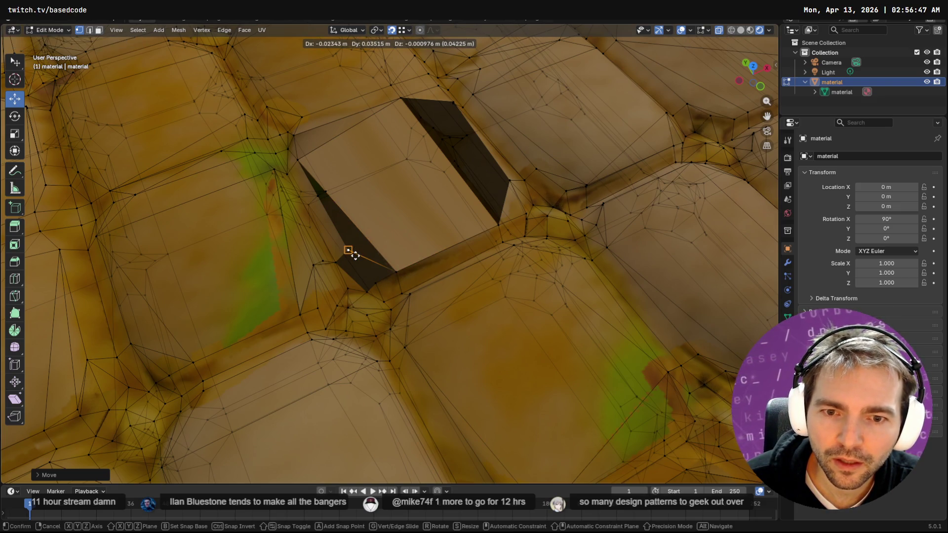
{"action": "left_click", "coordinate": [351, 253]}
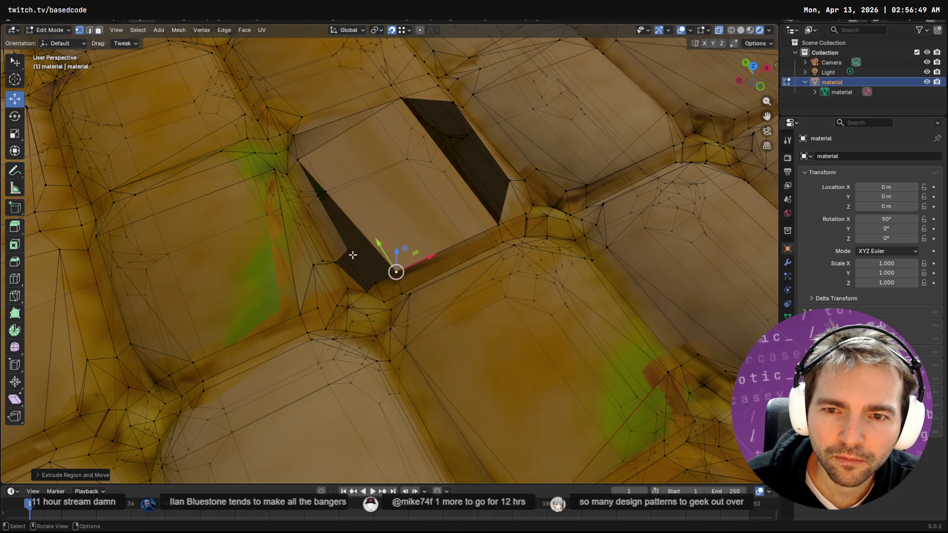
- Attempt a typed 2-unit vertex move, leaving the mesh unchanged
{"action": "left_click_drag", "start_coordinate": [363, 232], "coordinate": [417, 223]}
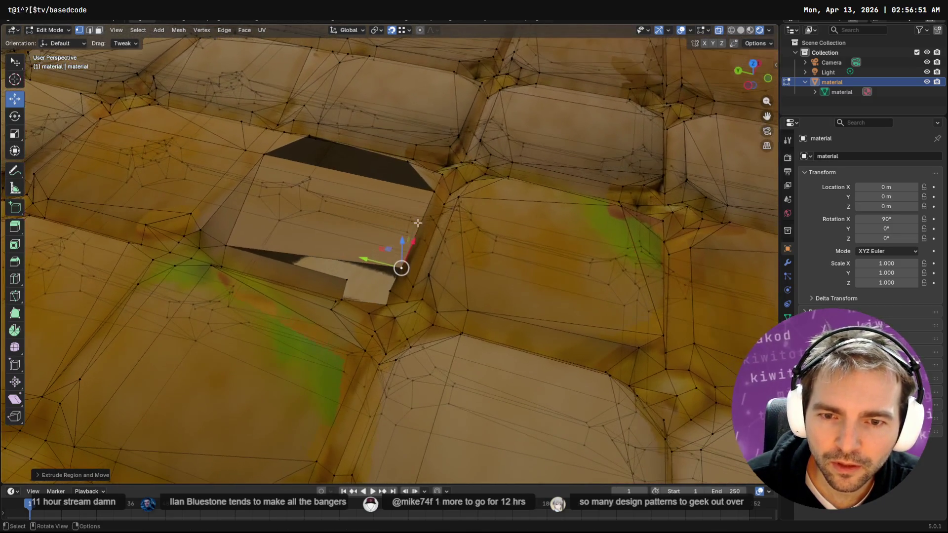
{"action": "key", "text": "g"}
{"action": "key", "text": "Escape"}
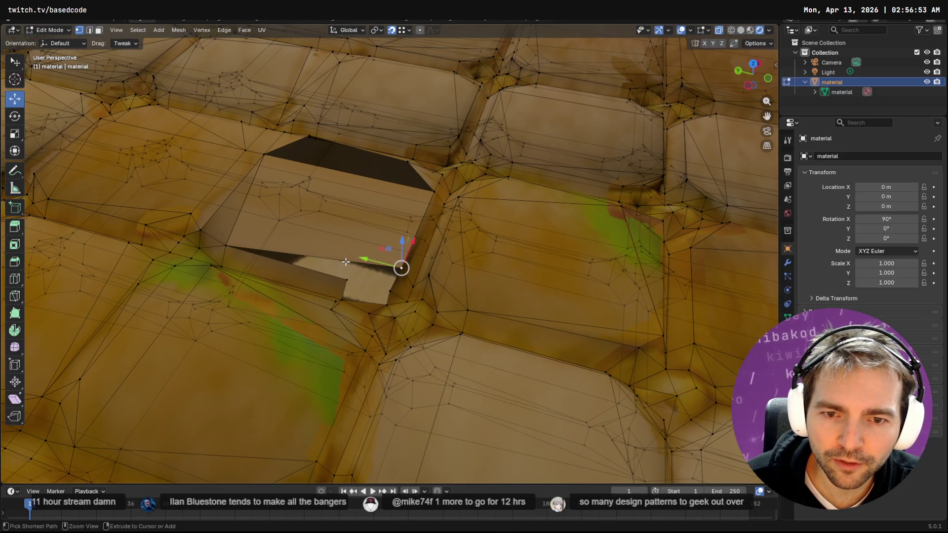
{"action": "key", "text": "g"}
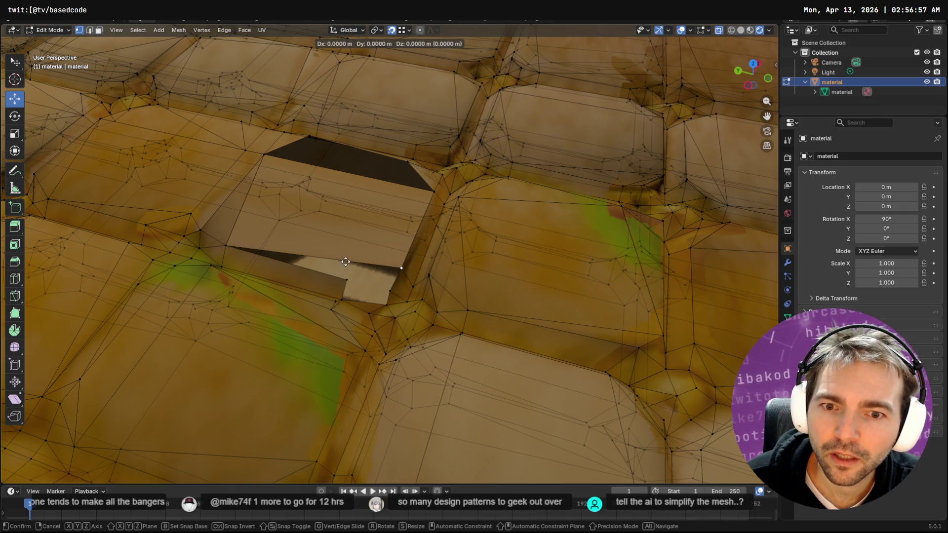
{"action": "type", "text": "2"}
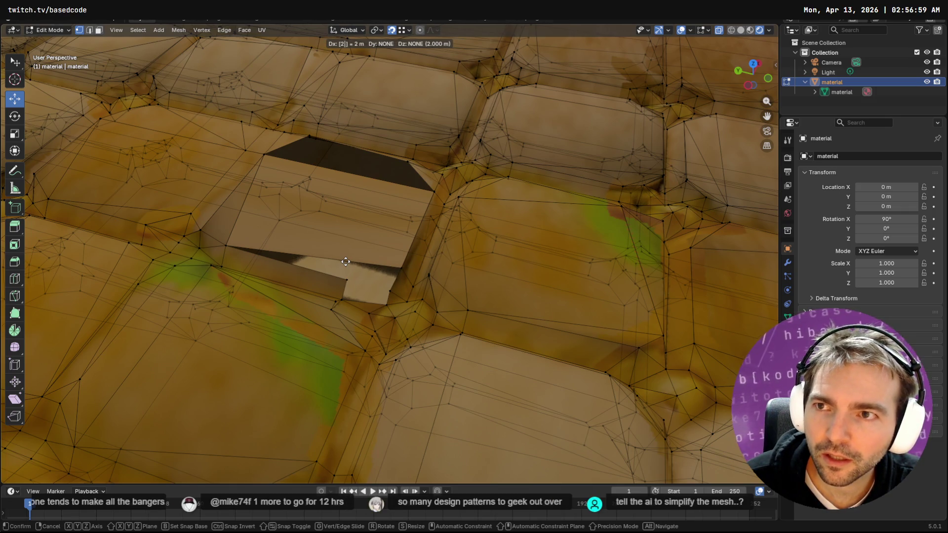
{"action": "key", "text": "Return"}
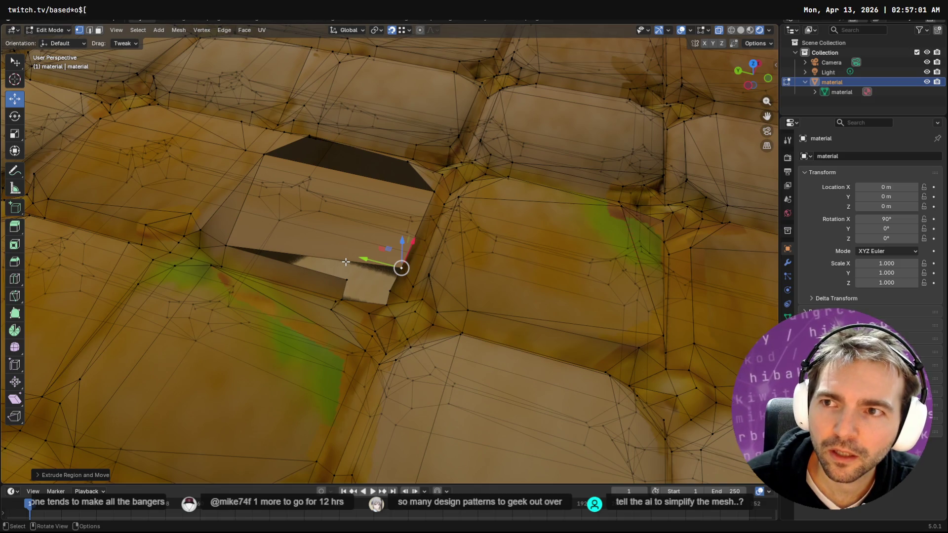
- Extend the patch's lower edge and move its left-end vertex onto the neighbouring tile corner
{"action": "key", "text": "2"}
{"action": "left_click", "coordinate": [345, 261]}
{"action": "key", "text": "g"}
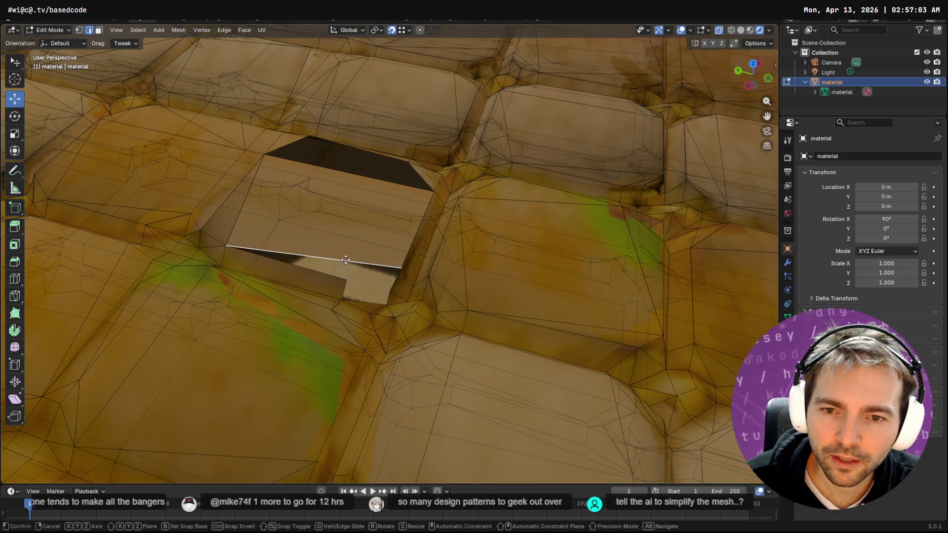
{"action": "left_click", "coordinate": [347, 276]}
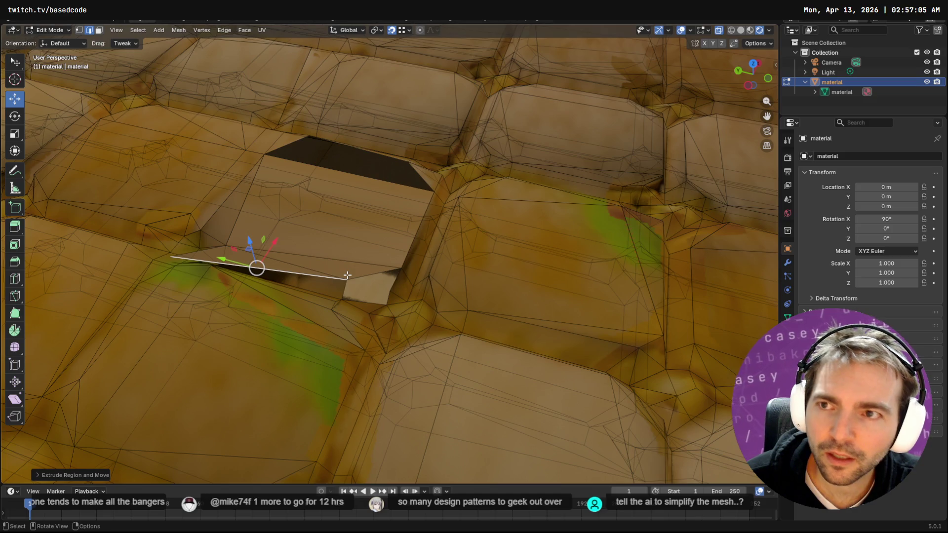
{"action": "key", "text": "1"}
{"action": "key", "text": "alt+a"}
{"action": "left_click", "coordinate": [169, 256]}
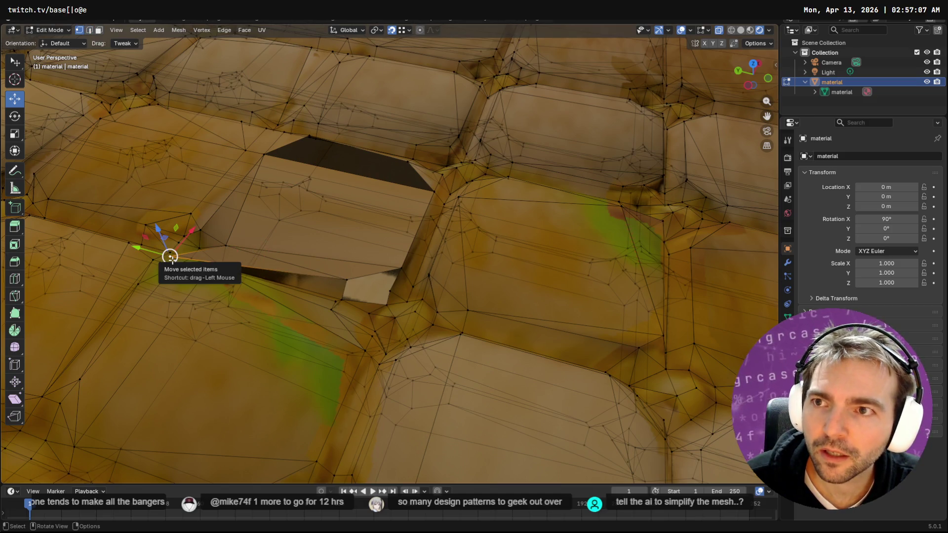
{"action": "left_click_drag", "start_coordinate": [170, 256], "coordinate": [226, 243]}
{"action": "mouse_move", "coordinate": [318, 226]}
{"action": "left_mouse_down"}
{"action": "mouse_move", "coordinate": [580, 243]}
{"action": "mouse_move", "coordinate": [528, 247]}
{"action": "mouse_move", "coordinate": [540, 252]}
{"action": "left_mouse_up"}
- Extrude the side edge of the patch toward the gap with snapping
{"action": "key", "text": "2"}
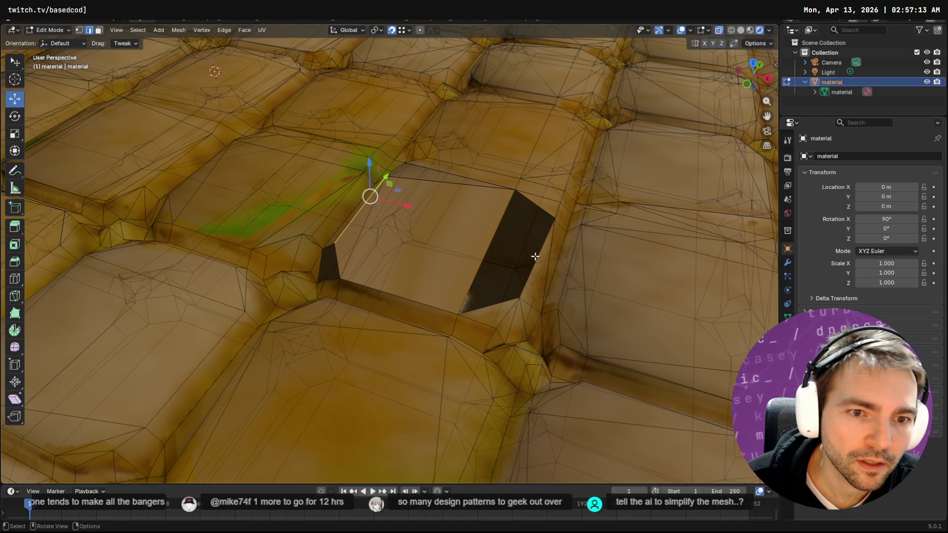
{"action": "left_click", "coordinate": [535, 256]}
{"action": "key", "text": "w"}
{"action": "key", "text": "g"}
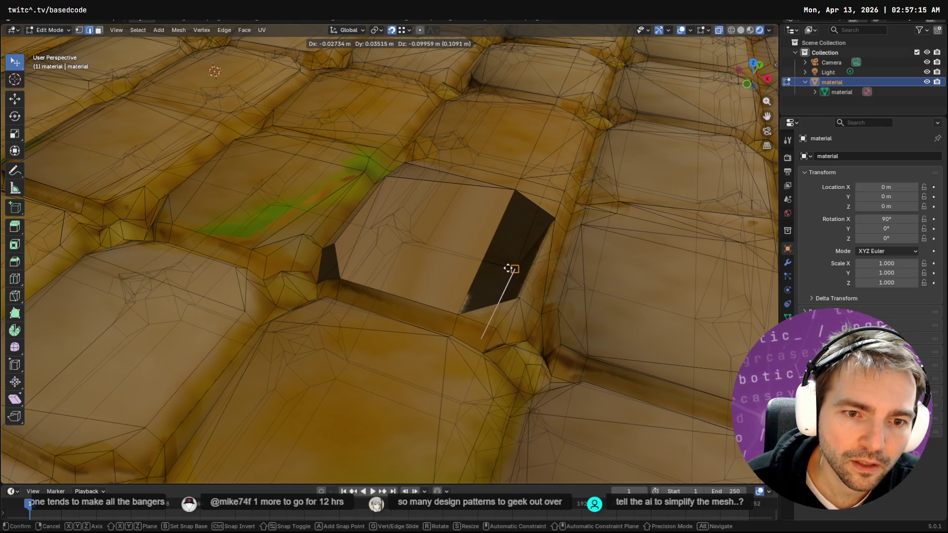
{"action": "left_click", "coordinate": [514, 191]}
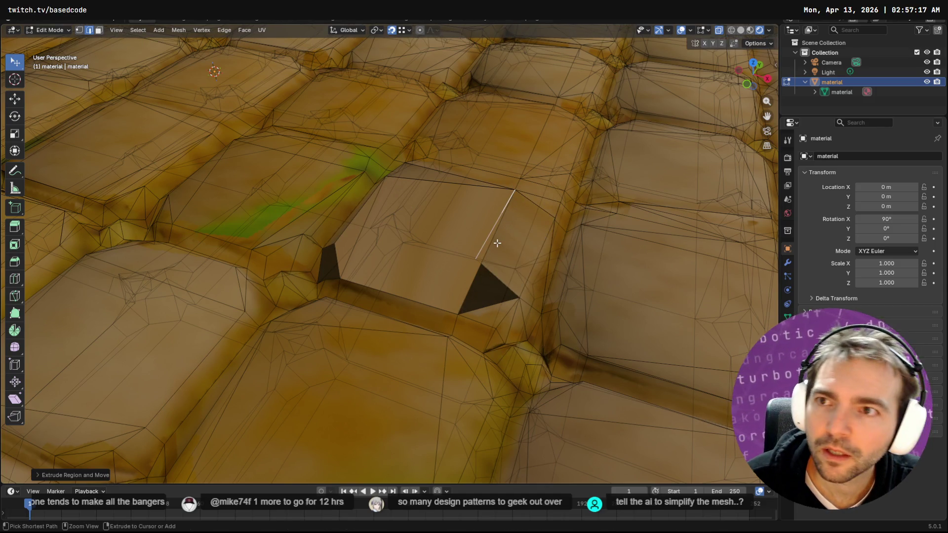
- Drag the selected vertex down-left into the gap and reposition it freely
{"action": "key", "text": "1"}
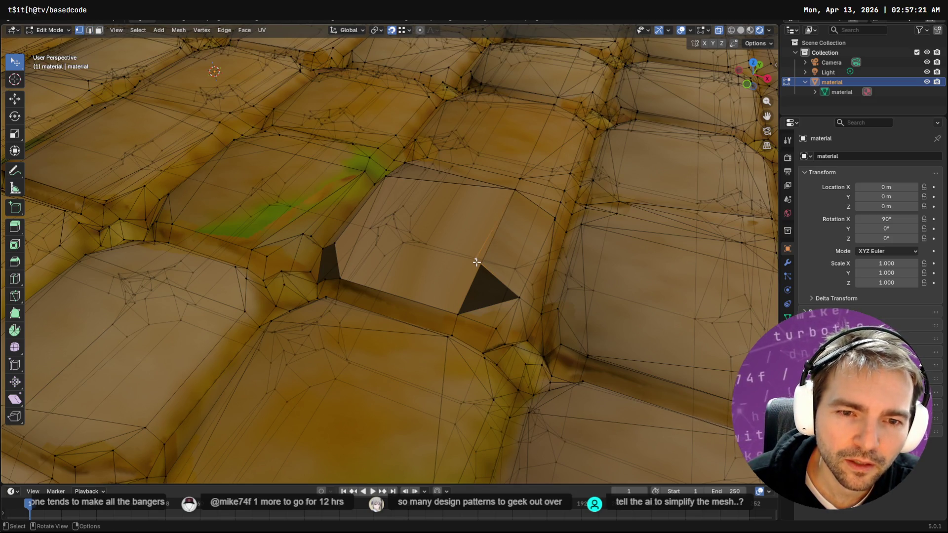
{"action": "key", "text": "shift+space"}
{"action": "left_click", "coordinate": [477, 285]}
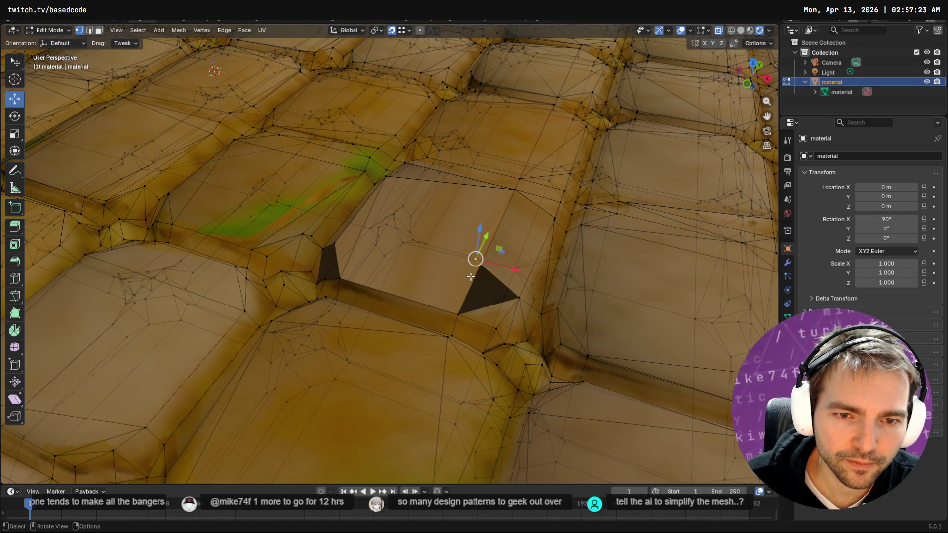
{"action": "left_click_drag", "start_coordinate": [475, 259], "coordinate": [455, 312]}
{"action": "mouse_move", "coordinate": [513, 214]}
{"action": "left_mouse_down"}
{"action": "mouse_move", "coordinate": [612, 195]}
{"action": "mouse_move", "coordinate": [592, 202]}
{"action": "left_mouse_up"}
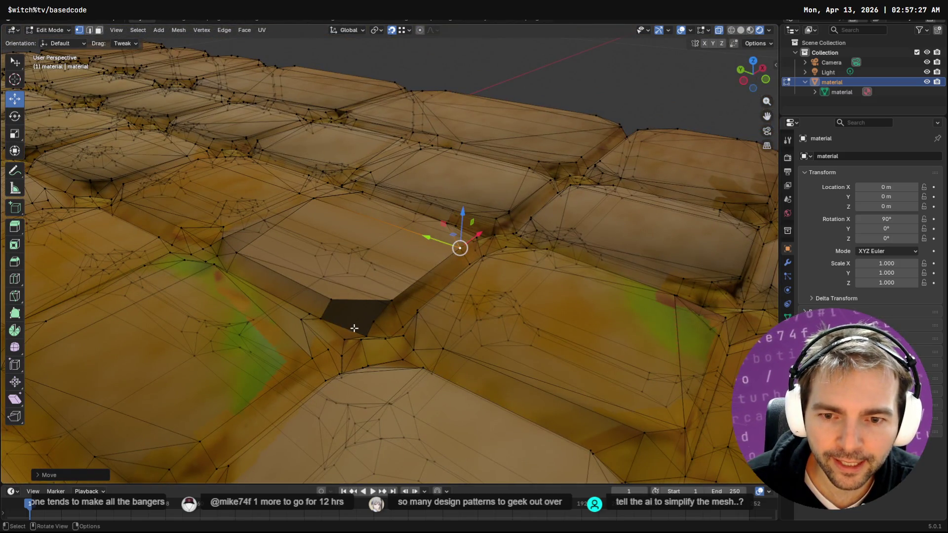
{"action": "key", "text": "g"}
{"action": "left_click", "coordinate": [349, 302]}
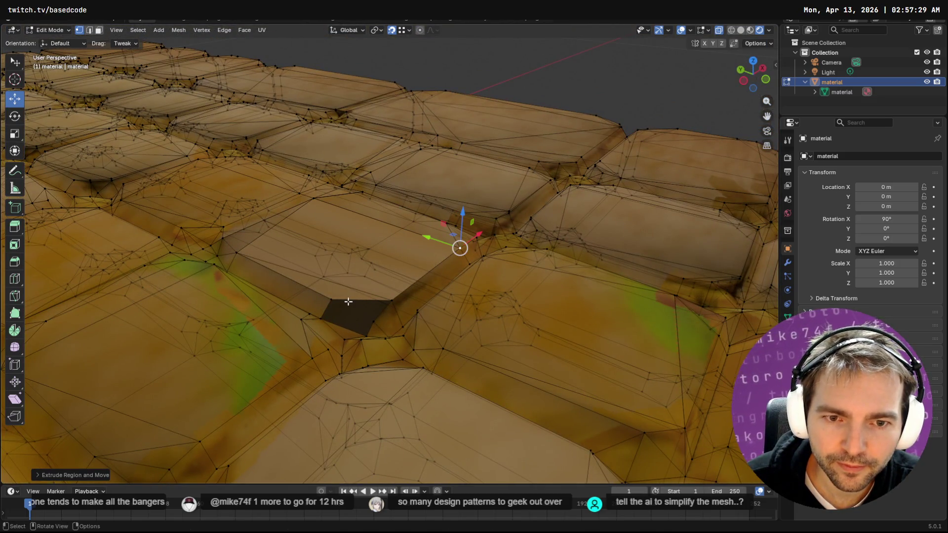
- Extrude the edge bordering the gap, then slide the corner vertex sideways to narrow it
{"action": "key", "text": "2"}
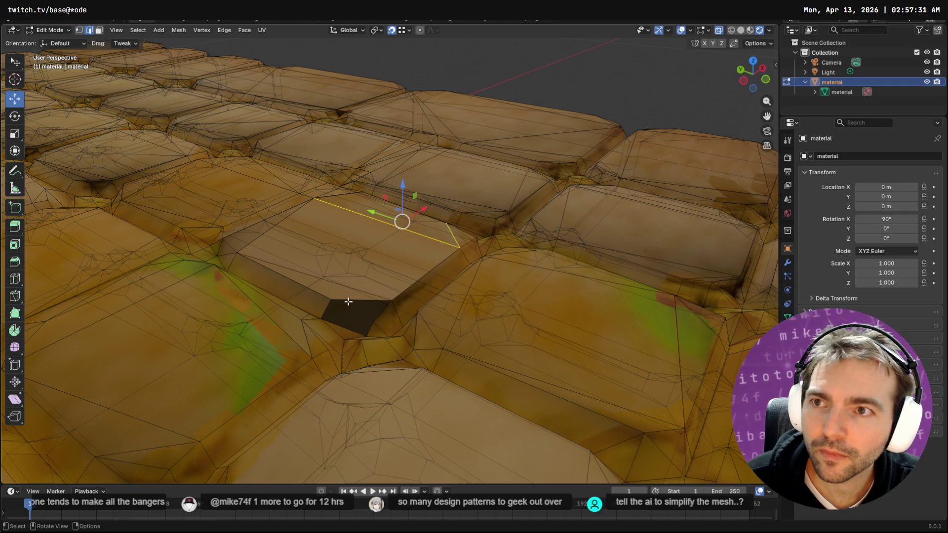
{"action": "left_click", "coordinate": [348, 302]}
{"action": "key", "text": "g"}
{"action": "left_click", "coordinate": [327, 318]}
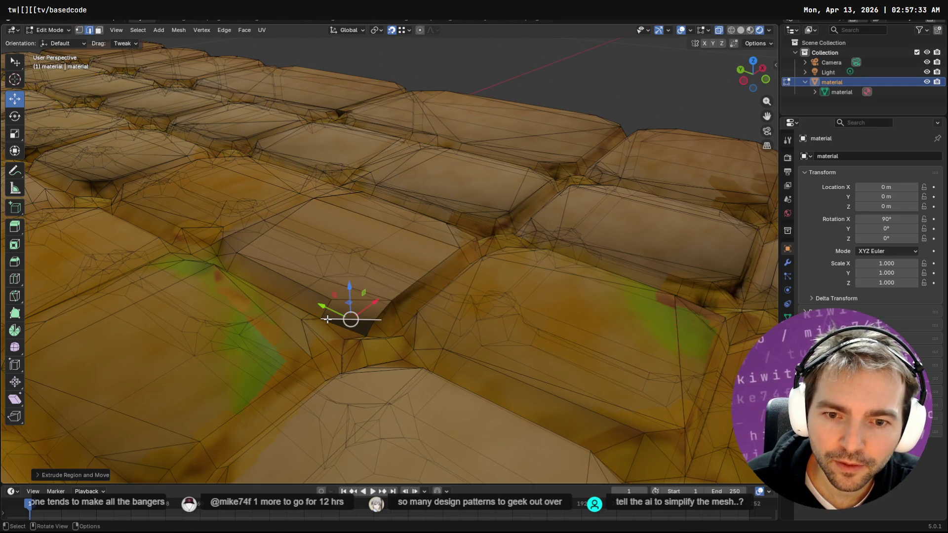
{"action": "key", "text": "1"}
{"action": "left_click", "coordinate": [385, 324]}
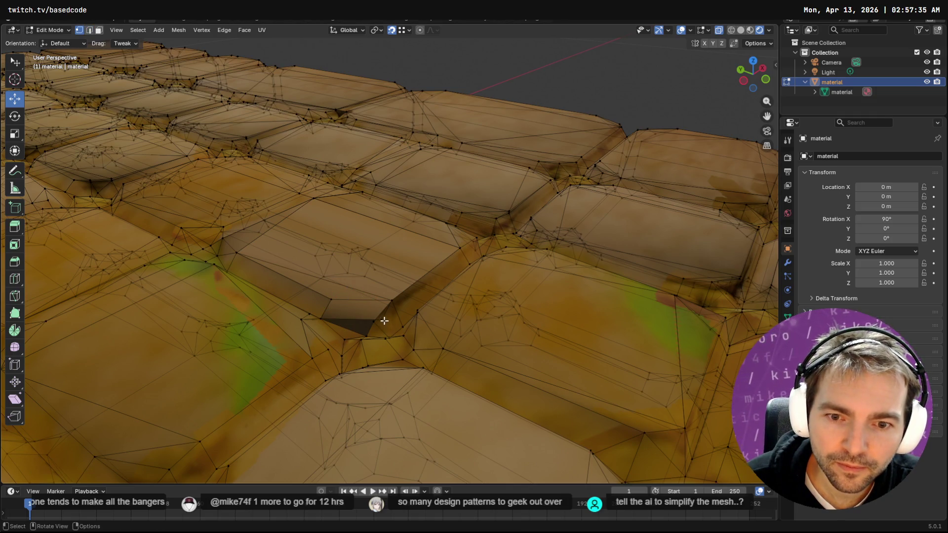
{"action": "left_click", "coordinate": [367, 336]}
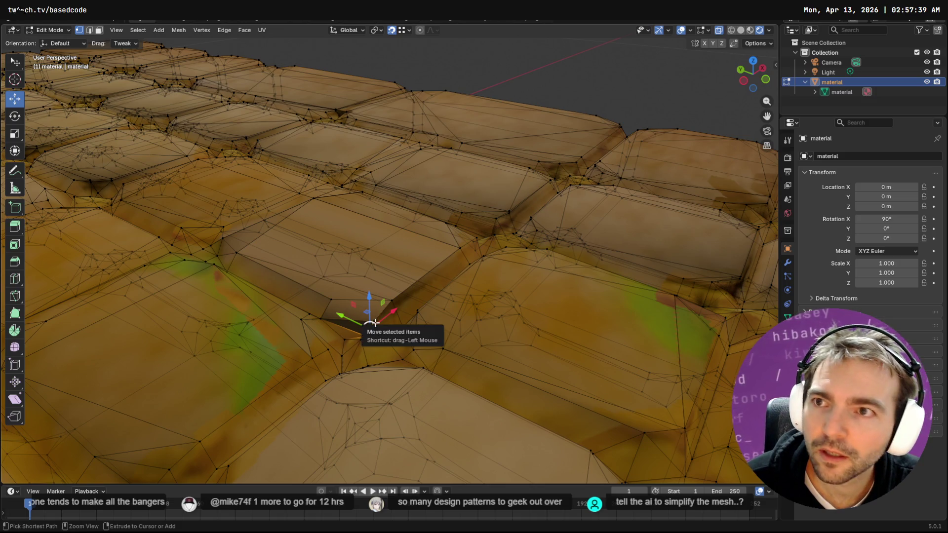
{"action": "left_click_drag", "start_coordinate": [337, 322], "coordinate": [357, 326]}
{"action": "left_click", "coordinate": [374, 321]}
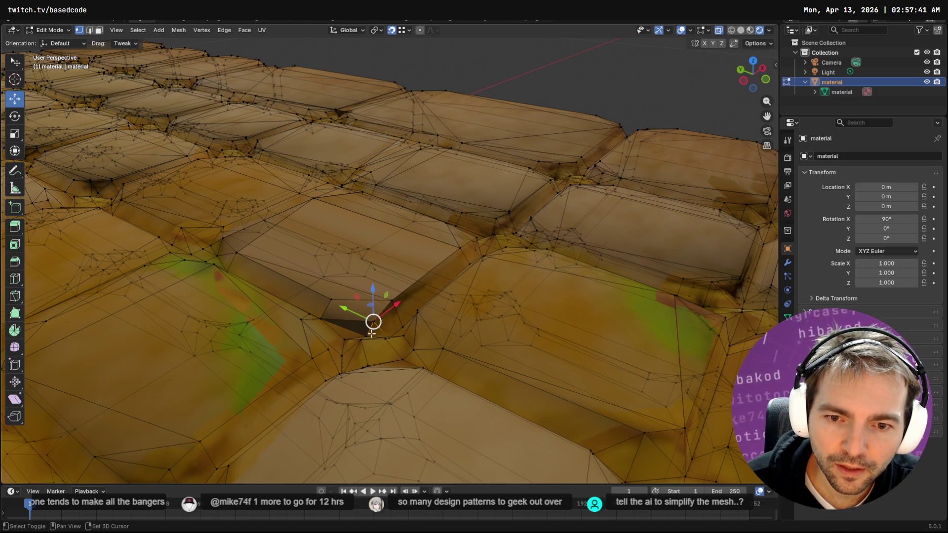
{"action": "scroll", "coordinate": [373, 321], "scroll_direction": "up", "scroll_amount": 5}
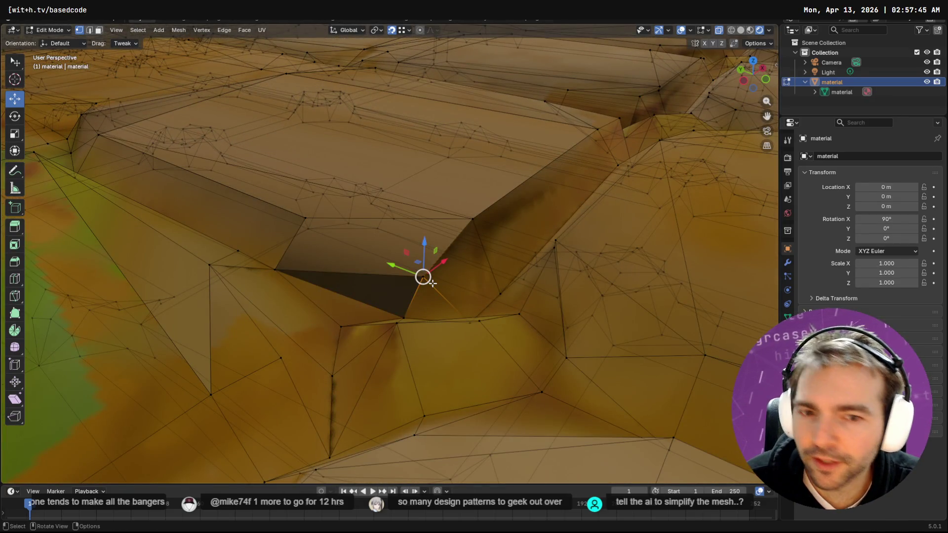
- Merge the loose vertices around the gap's corner at the 3D cursor placed there
{"action": "left_click", "coordinate": [420, 276]}
{"action": "left_click", "coordinate": [420, 277]}
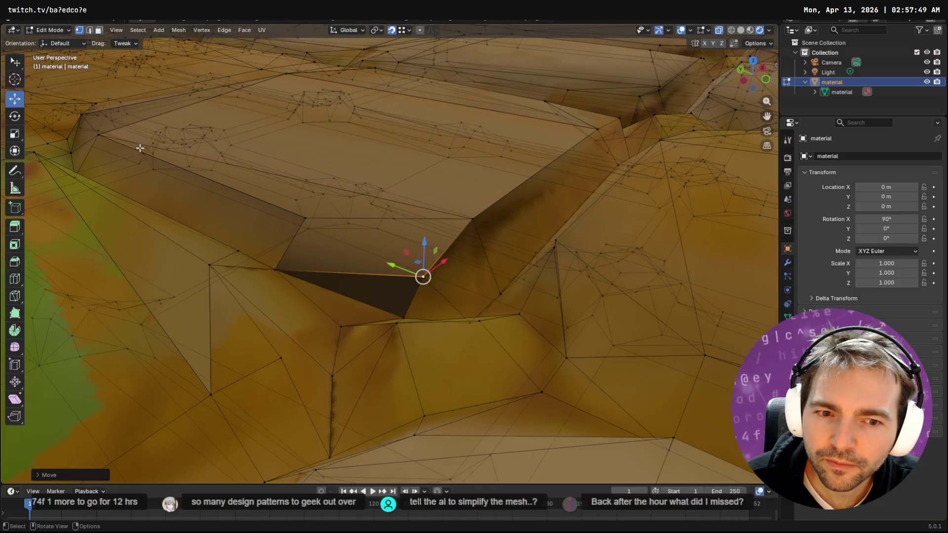
{"action": "key", "text": "shift+space"}
{"action": "left_click", "coordinate": [132, 134]}
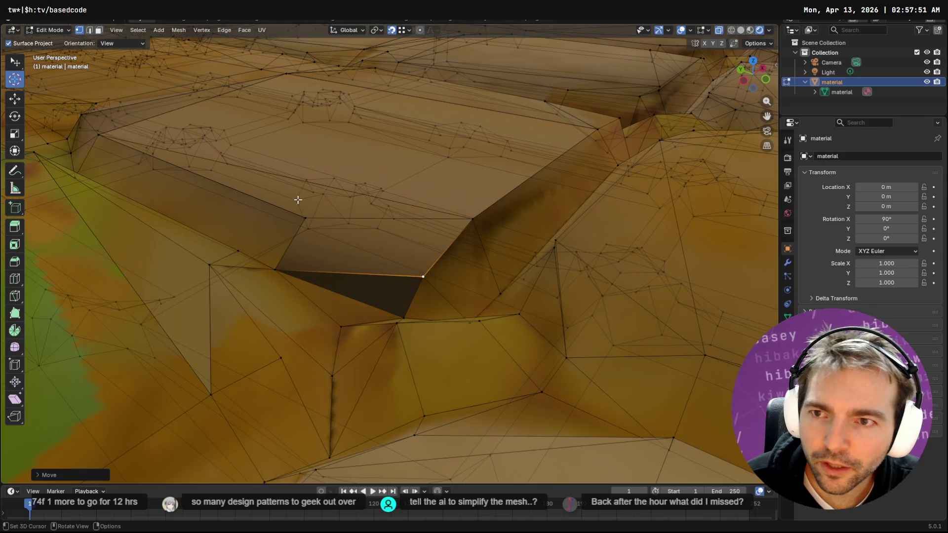
{"action": "left_click", "coordinate": [423, 278]}
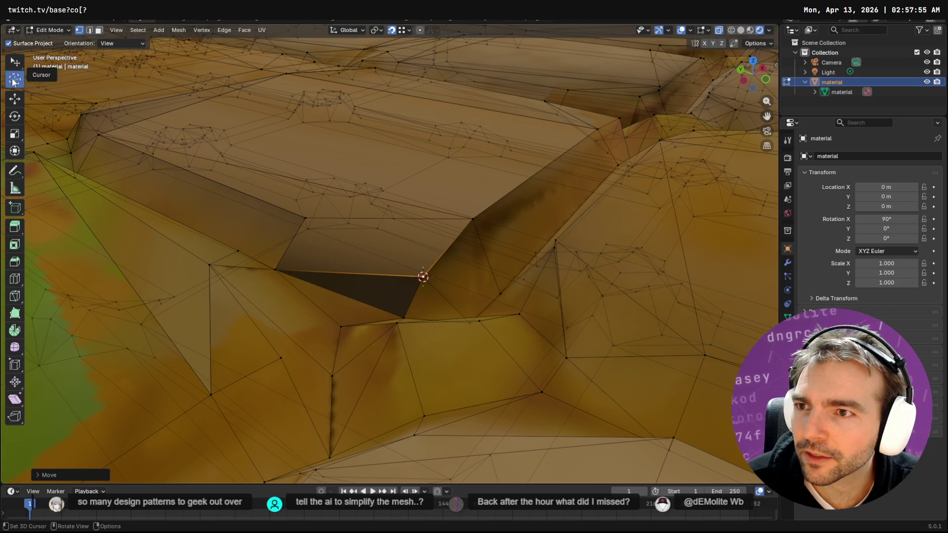
{"action": "left_click_drag", "start_coordinate": [14, 68], "coordinate": [50, 103]}
{"action": "left_click_drag", "start_coordinate": [421, 280], "coordinate": [420, 279]}
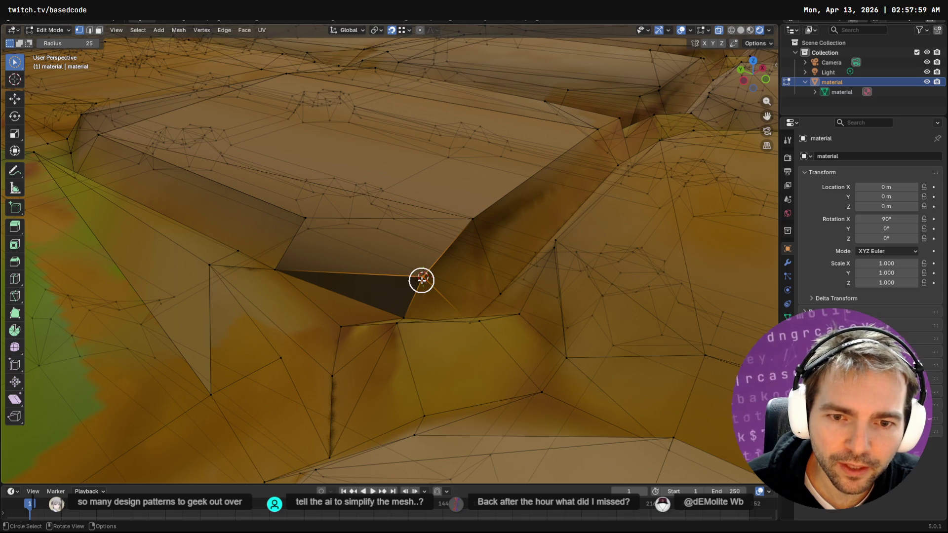
{"action": "key", "text": "m"}
{"action": "left_click", "coordinate": [414, 282]}
- Extrude an edge from the merged corner across the hole beside the sunken stone
{"action": "left_click_drag", "start_coordinate": [458, 312], "coordinate": [383, 288]}
{"action": "key", "text": "2"}
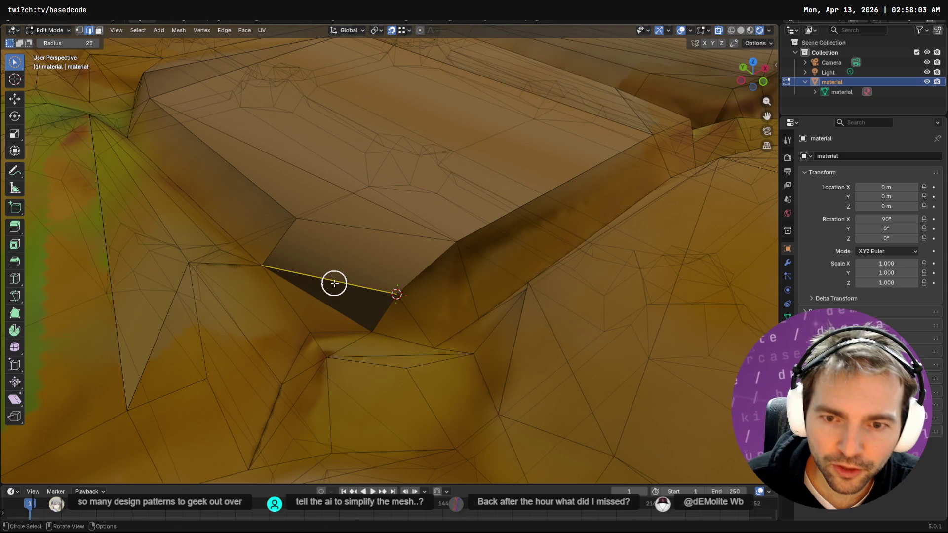
{"action": "key", "text": "e"}
{"action": "left_click", "coordinate": [372, 334]}
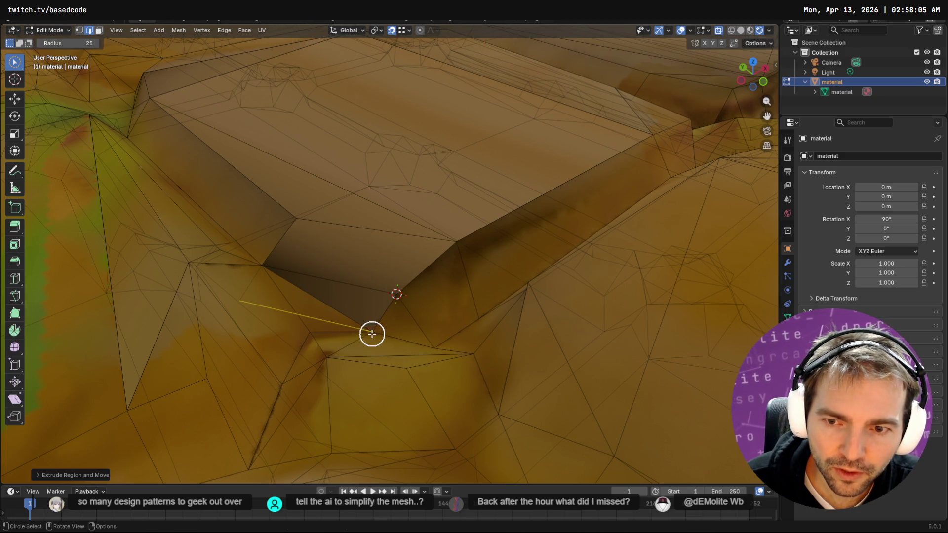
- Move the new vertex at the hole's edge onto the stone's corner
{"action": "key", "text": "1"}
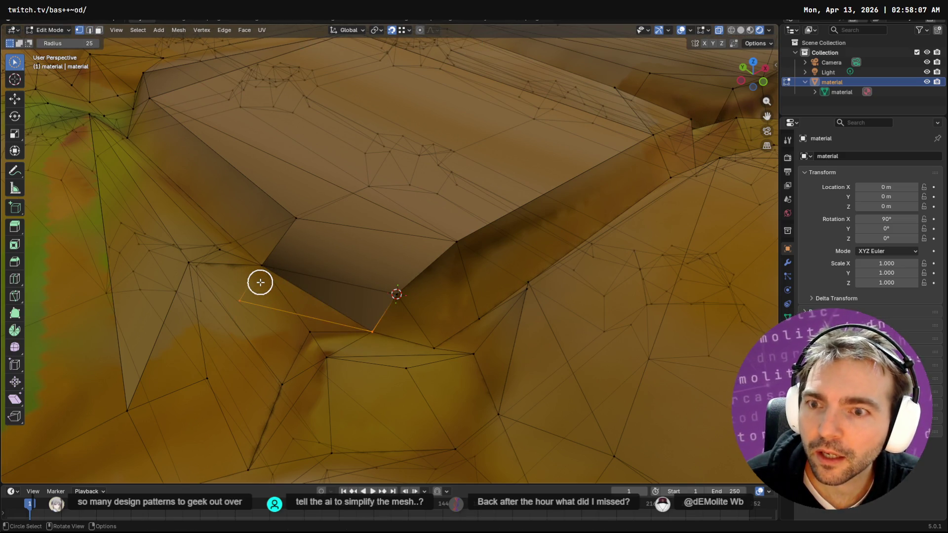
{"action": "left_click_drag", "start_coordinate": [258, 279], "coordinate": [242, 303]}
{"action": "key", "text": "w"}
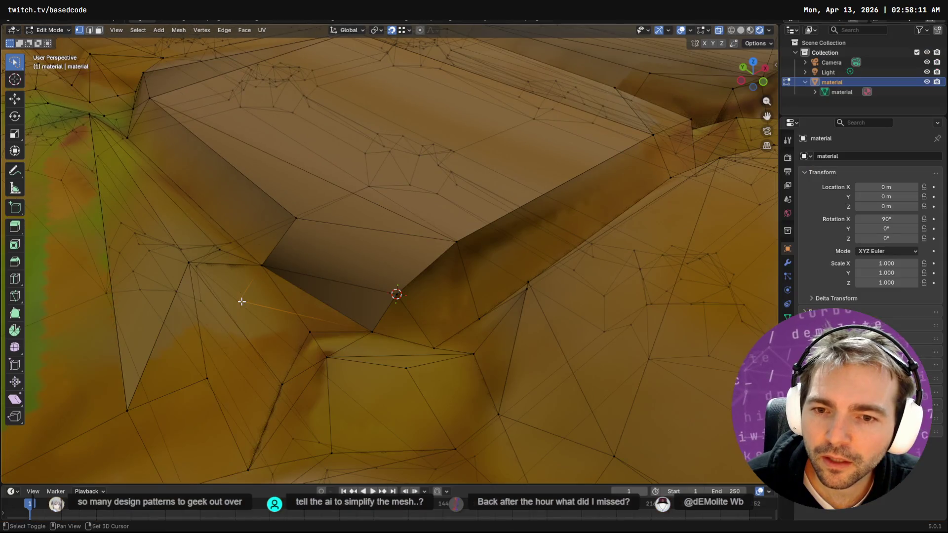
{"action": "key", "text": "shift+space"}
{"action": "left_click", "coordinate": [241, 325]}
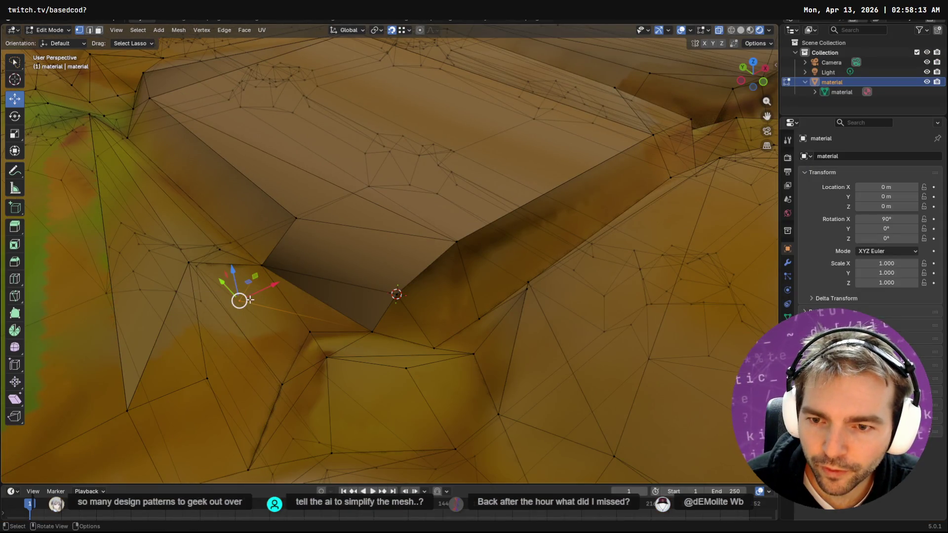
{"action": "left_click_drag", "start_coordinate": [242, 297], "coordinate": [260, 265]}
{"action": "scroll", "coordinate": [373, 259], "scroll_direction": "down", "scroll_amount": 3}
{"action": "scroll", "coordinate": [373, 258], "scroll_direction": "down", "scroll_amount": 8}
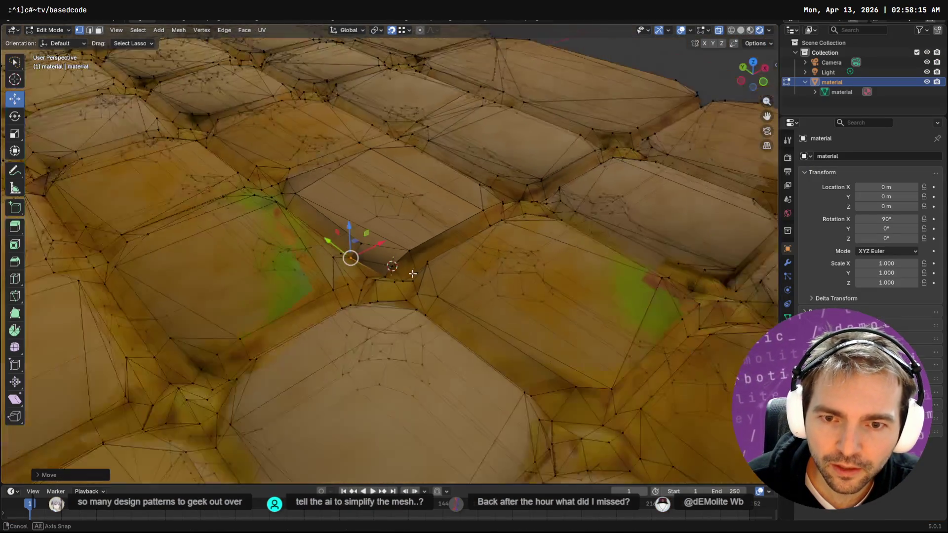
- Return to Object Mode and reselect the whole cobblestone paving mesh
{"action": "key", "text": "Tab"}
{"action": "scroll", "coordinate": [494, 257], "scroll_direction": "down", "scroll_amount": 3}
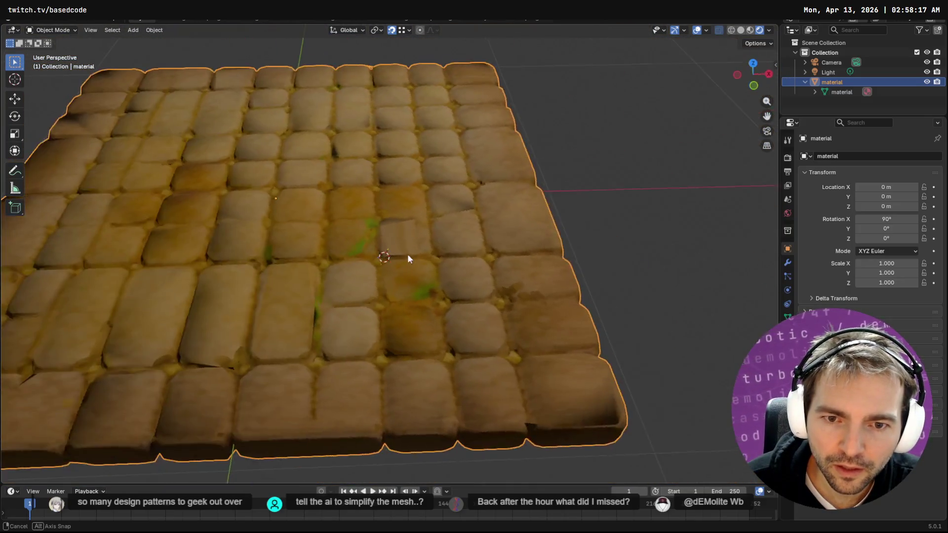
{"action": "left_click", "coordinate": [603, 189]}
{"action": "mouse_move", "coordinate": [573, 220]}
{"action": "left_mouse_down"}
{"action": "mouse_move", "coordinate": [462, 209]}
{"action": "mouse_move", "coordinate": [424, 256]}
{"action": "mouse_move", "coordinate": [446, 273]}
{"action": "mouse_move", "coordinate": [406, 242]}
{"action": "mouse_move", "coordinate": [621, 287]}
{"action": "mouse_move", "coordinate": [348, 275]}
{"action": "left_mouse_up"}
{"action": "scroll", "coordinate": [446, 273], "scroll_direction": "down", "scroll_amount": 3}
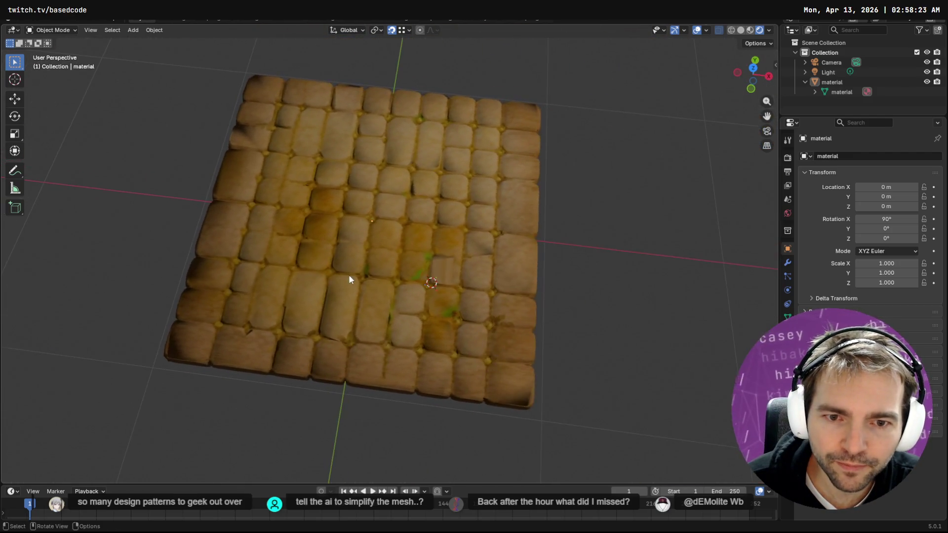
{"action": "left_click", "coordinate": [348, 274]}
{"action": "key", "text": "Tab"}
{"action": "key", "text": "Tab"}
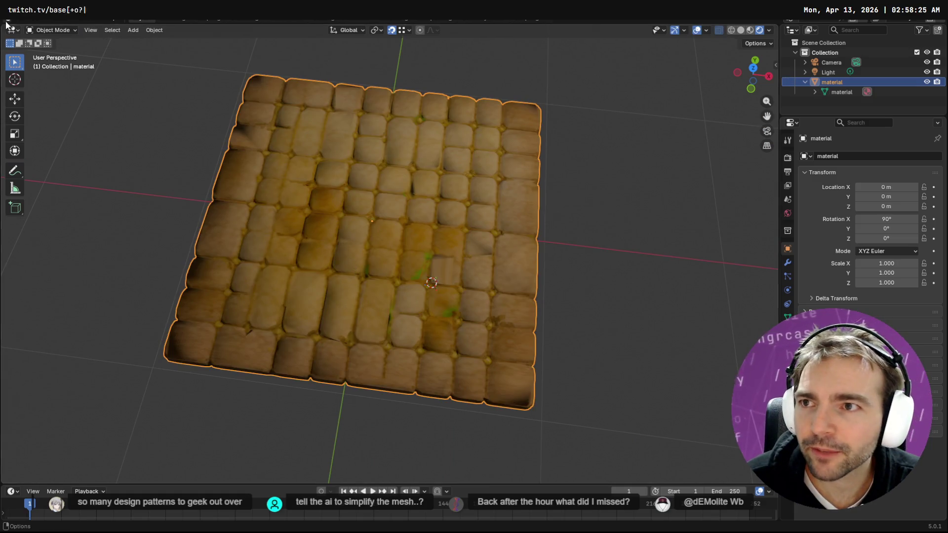
- Choose File > Export > Wavefront (.obj)
{"action": "left_click", "coordinate": [15, 20]}
{"action": "mouse_move", "coordinate": [48, 168]}
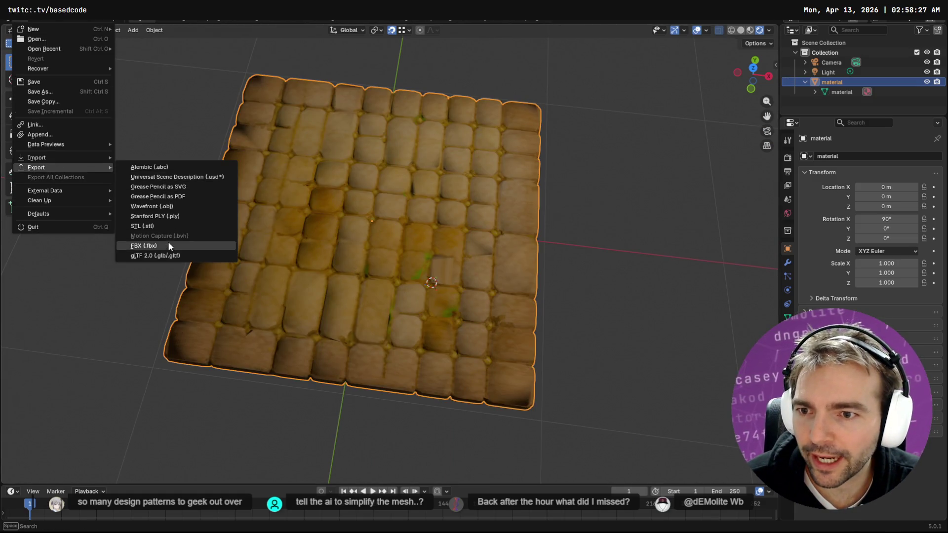
{"action": "left_click", "coordinate": [185, 206]}
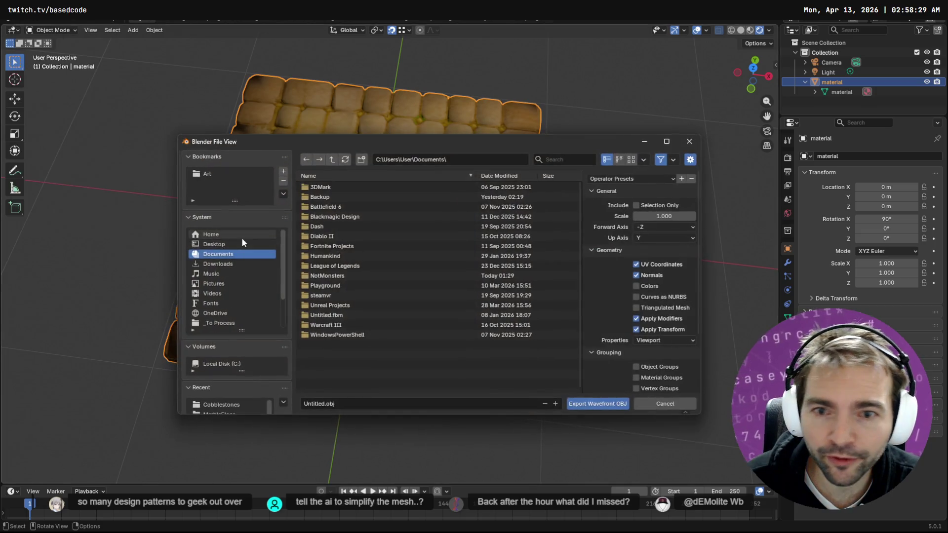
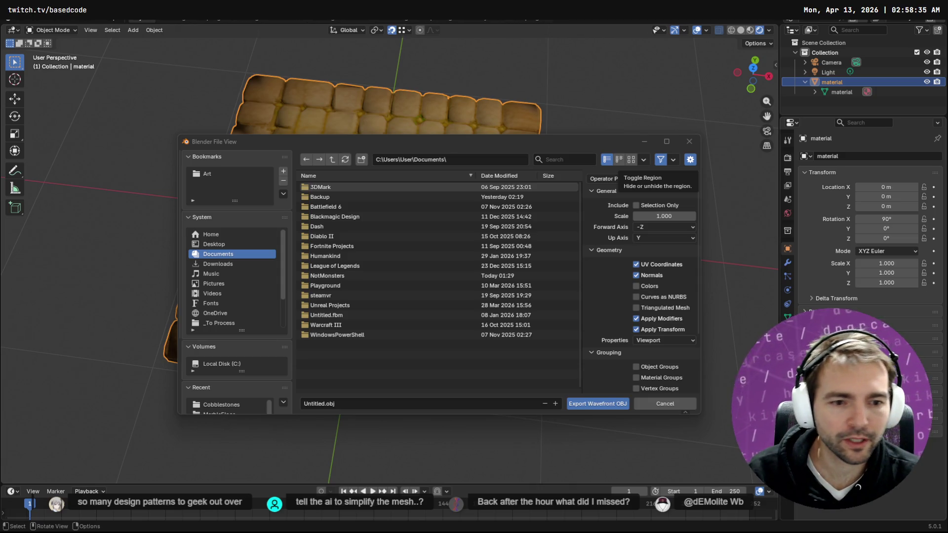
- Cancel the OBJ export and export the tile as FBX over Cobblestones1.fbx instead
{"action": "left_click", "coordinate": [658, 406]}
{"action": "left_click", "coordinate": [22, 20]}
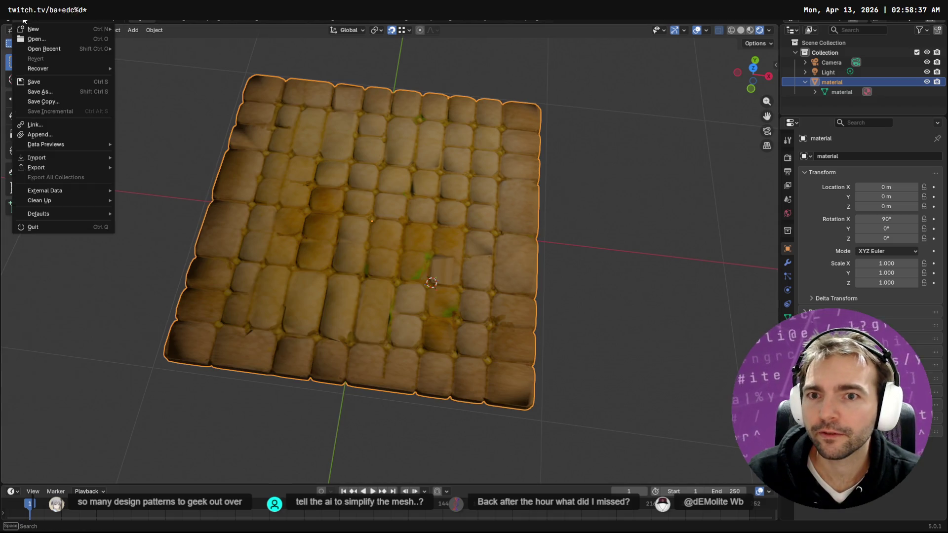
{"action": "mouse_move", "coordinate": [47, 168]}
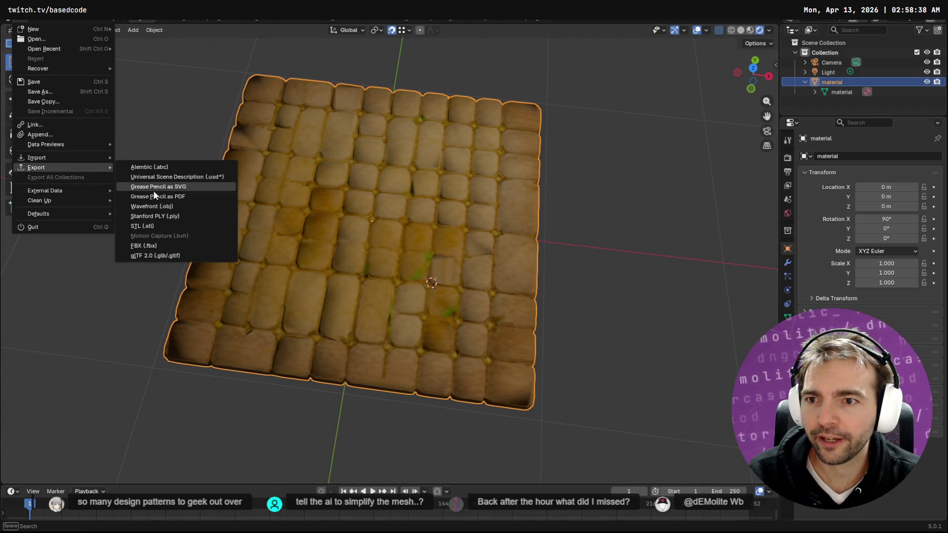
{"action": "left_click", "coordinate": [177, 245]}
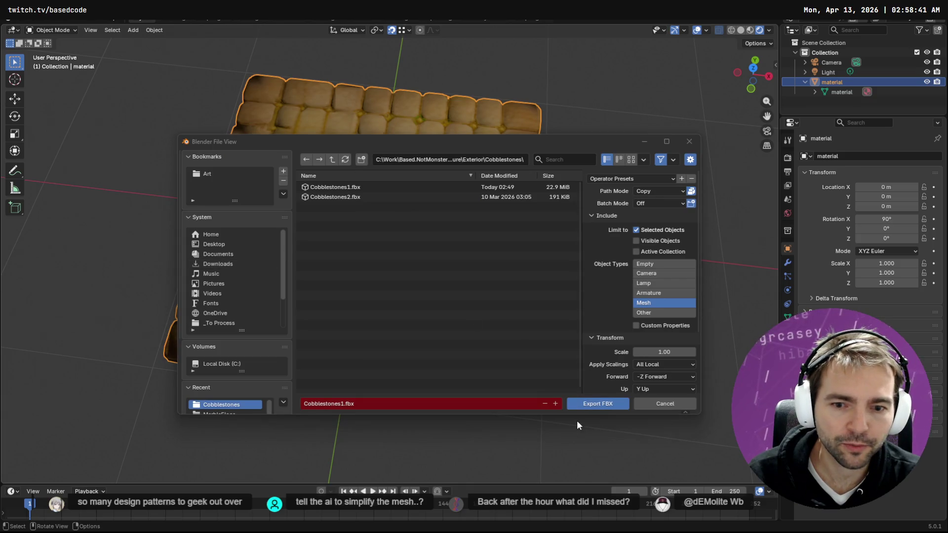
{"action": "left_click", "coordinate": [593, 405]}
- In Godot, look down on the reimported cobblestone tile with the mesh deselected
{"action": "key", "text": "alt+Tab"}
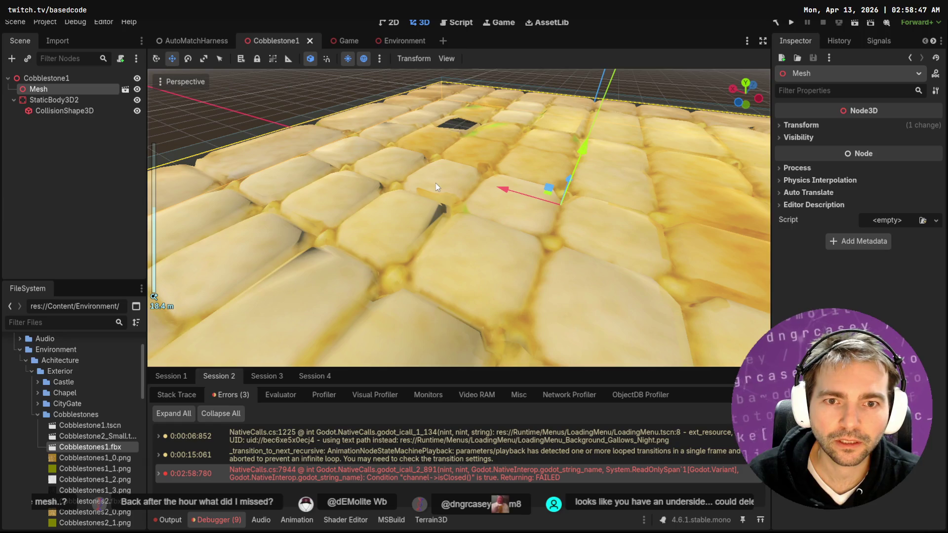
{"action": "scroll", "coordinate": [435, 182], "scroll_direction": "down", "scroll_amount": 8}
{"action": "mouse_move", "coordinate": [446, 212]}
{"action": "left_mouse_down"}
{"action": "mouse_move", "coordinate": [561, 182]}
{"action": "mouse_move", "coordinate": [554, 230]}
{"action": "mouse_move", "coordinate": [585, 229]}
{"action": "left_mouse_up"}
{"action": "left_click", "coordinate": [562, 174]}
{"action": "scroll", "coordinate": [514, 220], "scroll_direction": "up", "scroll_amount": 10}
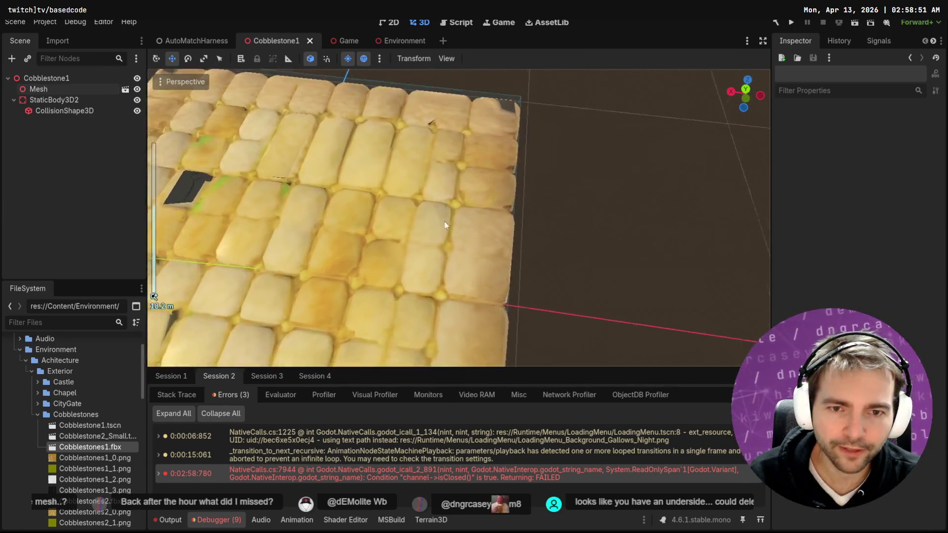
{"action": "scroll", "coordinate": [511, 193], "scroll_direction": "down", "scroll_amount": 3}
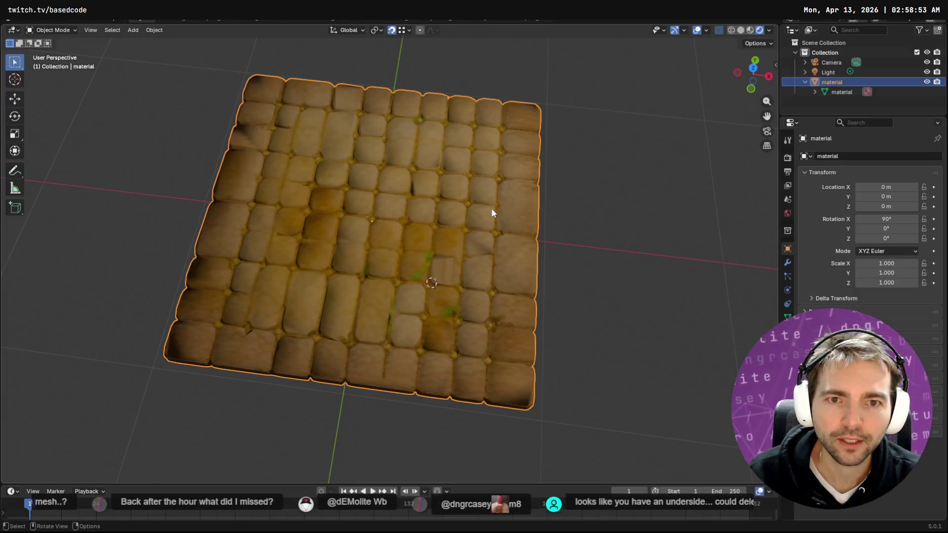
- Toggle Material Preview and Rendered shading, show the Material.001 settings, and center the grey patch
{"action": "key", "text": "alt+Tab"}
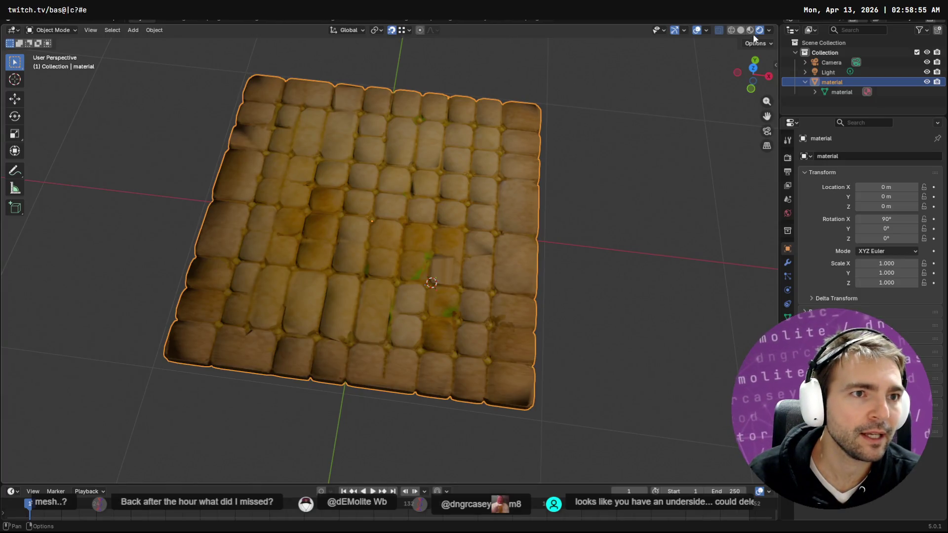
{"action": "left_click", "coordinate": [751, 32]}
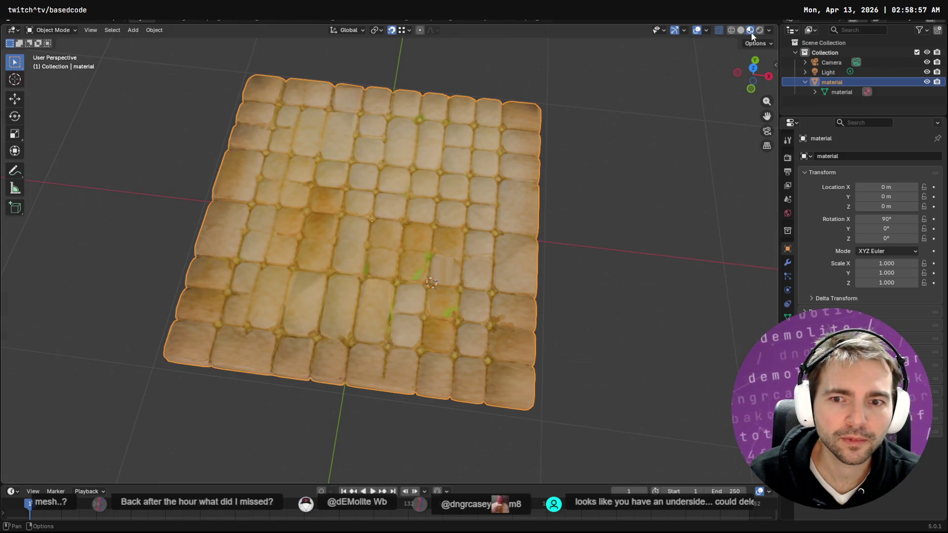
{"action": "left_click", "coordinate": [758, 30]}
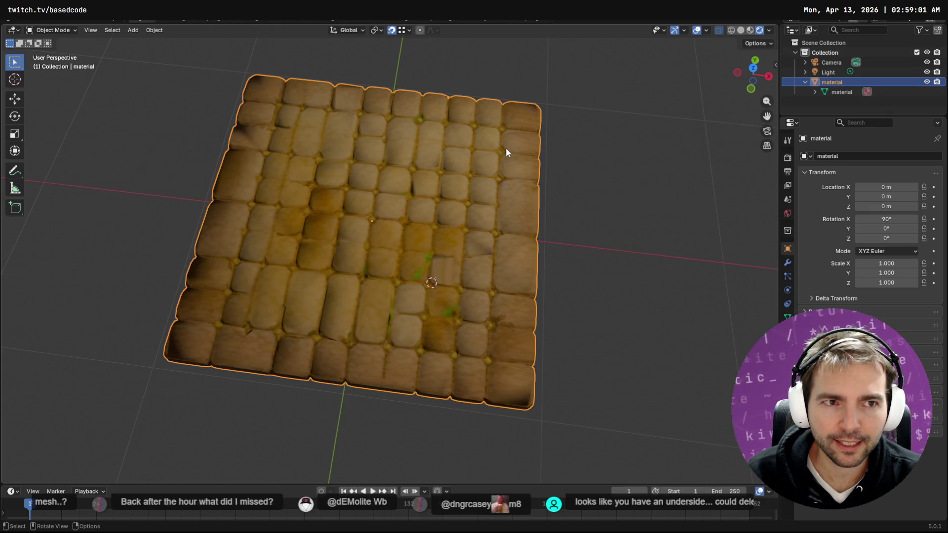
{"action": "left_click", "coordinate": [707, 30]}
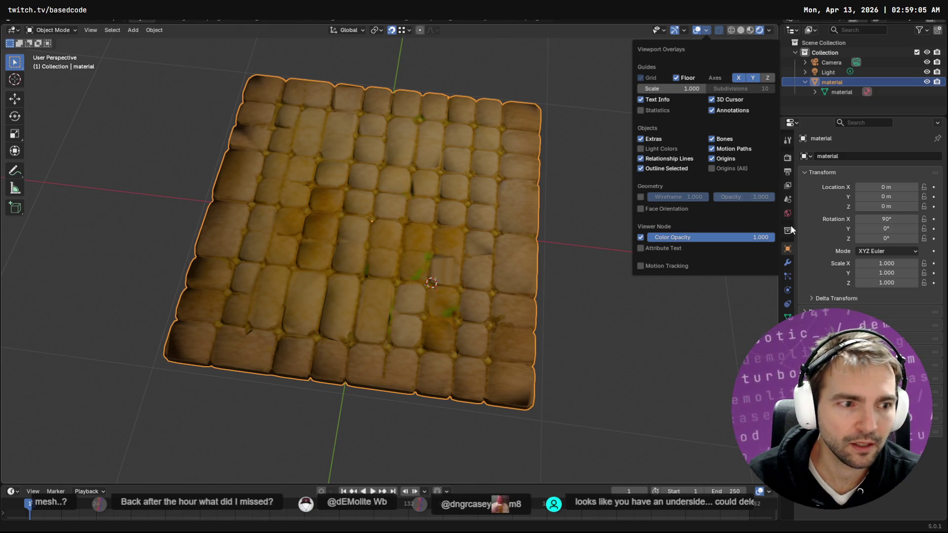
{"action": "left_click", "coordinate": [787, 330]}
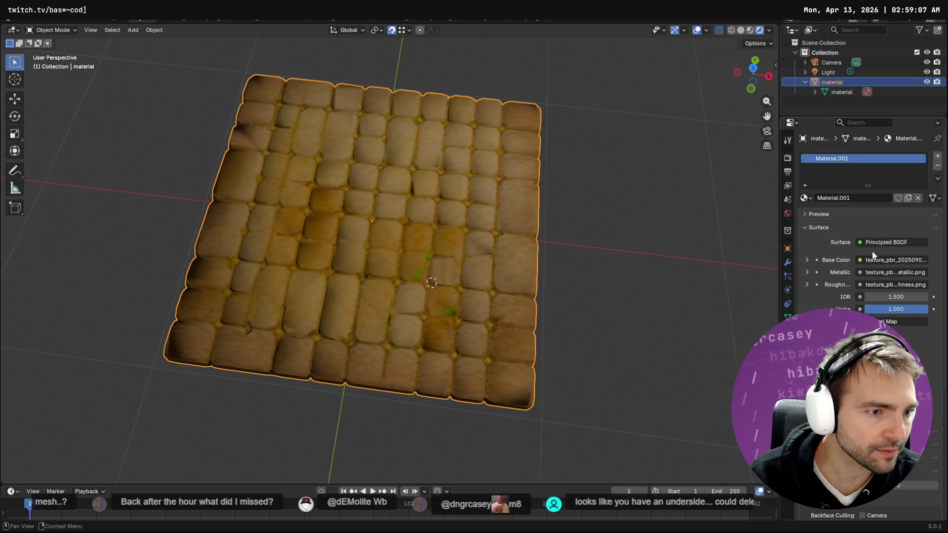
{"action": "scroll", "coordinate": [869, 222], "scroll_direction": "down", "scroll_amount": 4}
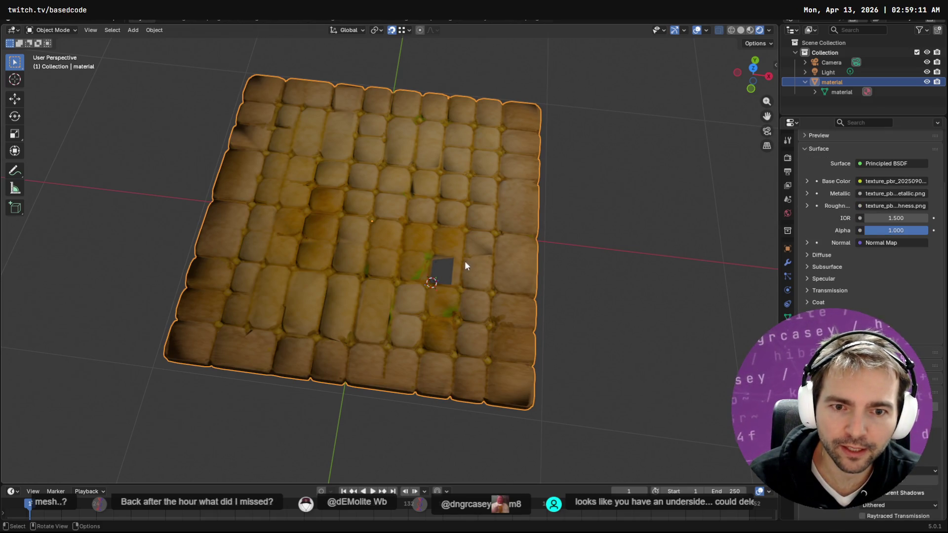
{"action": "scroll", "coordinate": [463, 261], "scroll_direction": "up", "scroll_amount": 6}
{"action": "left_click_drag", "start_coordinate": [638, 313], "coordinate": [463, 259]}
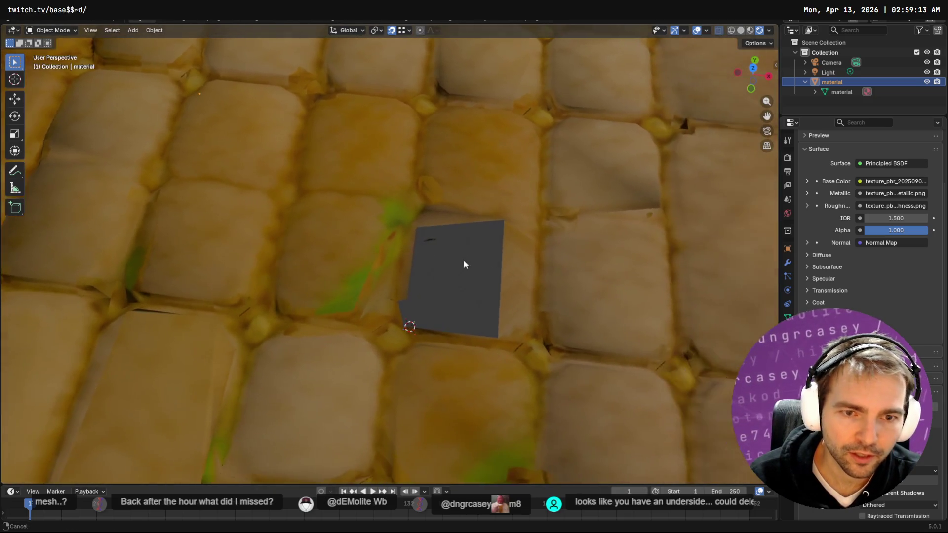
- In Edit Mode with face select, select the grey face and its two sliver triangles
{"action": "key", "text": "Tab"}
{"action": "mouse_move", "coordinate": [514, 241]}
{"action": "left_mouse_down"}
{"action": "mouse_move", "coordinate": [501, 245]}
{"action": "mouse_move", "coordinate": [504, 267]}
{"action": "left_mouse_up"}
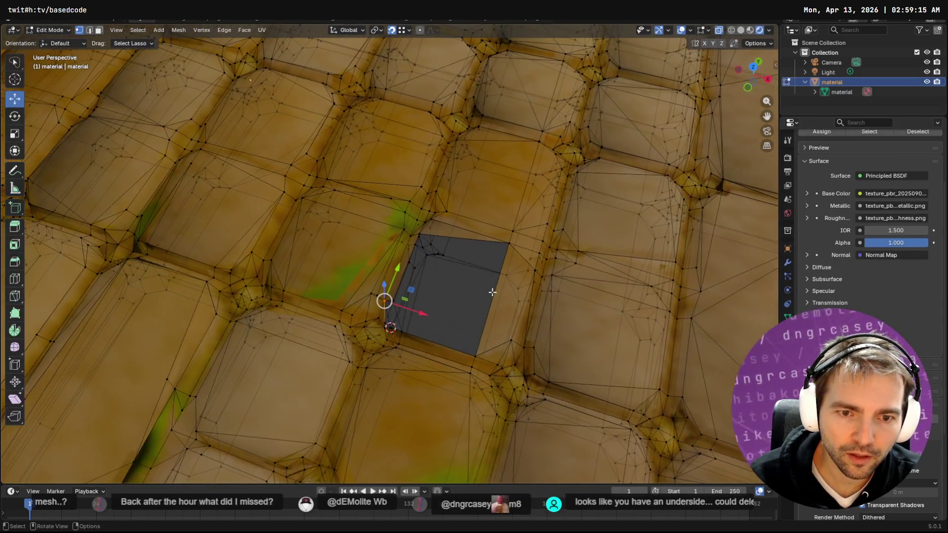
{"action": "left_click", "coordinate": [516, 287]}
{"action": "key", "text": "3"}
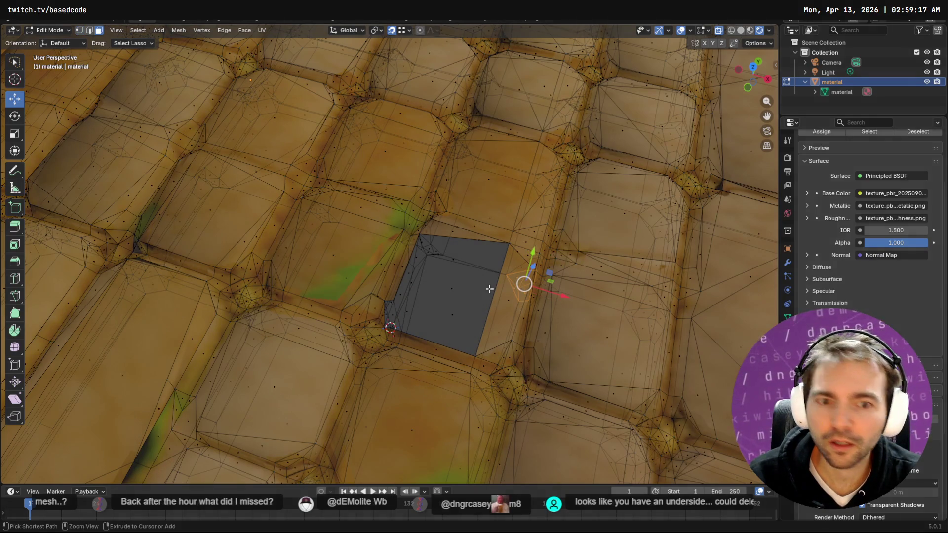
{"action": "left_click", "coordinate": [453, 290]}
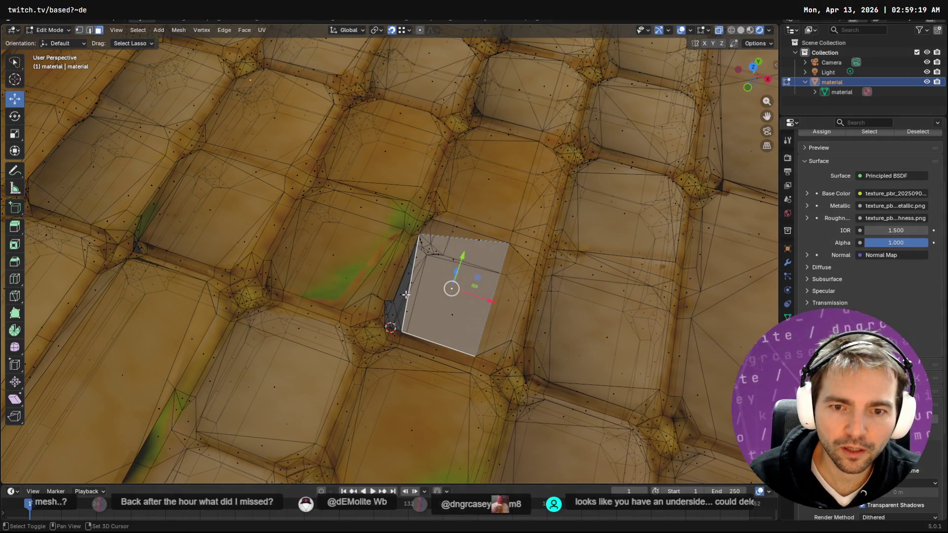
{"action": "left_click_drag", "start_coordinate": [453, 289], "coordinate": [468, 284]}
{"action": "scroll", "coordinate": [468, 284], "scroll_direction": "up", "scroll_amount": 4}
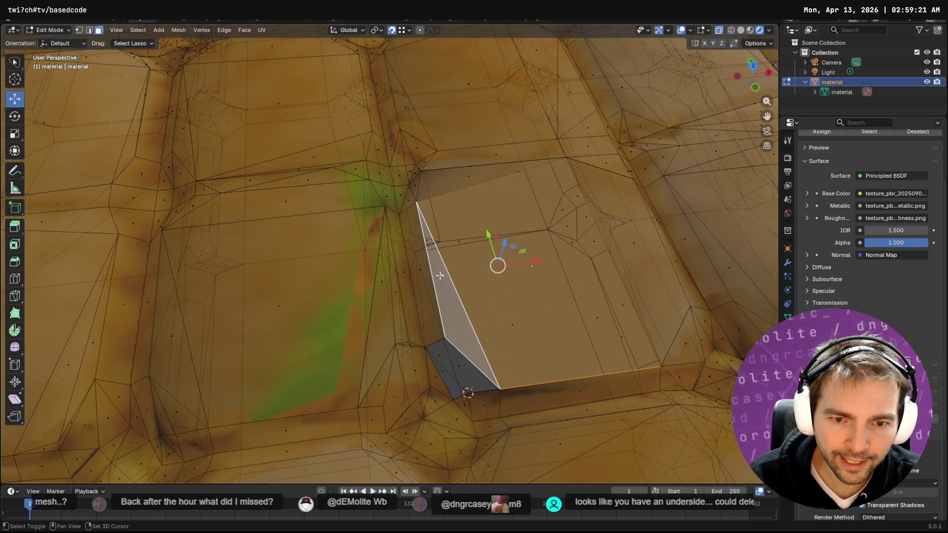
{"action": "left_click", "coordinate": [443, 357], "text": "shift"}
{"action": "left_click", "coordinate": [445, 370], "text": "shift"}
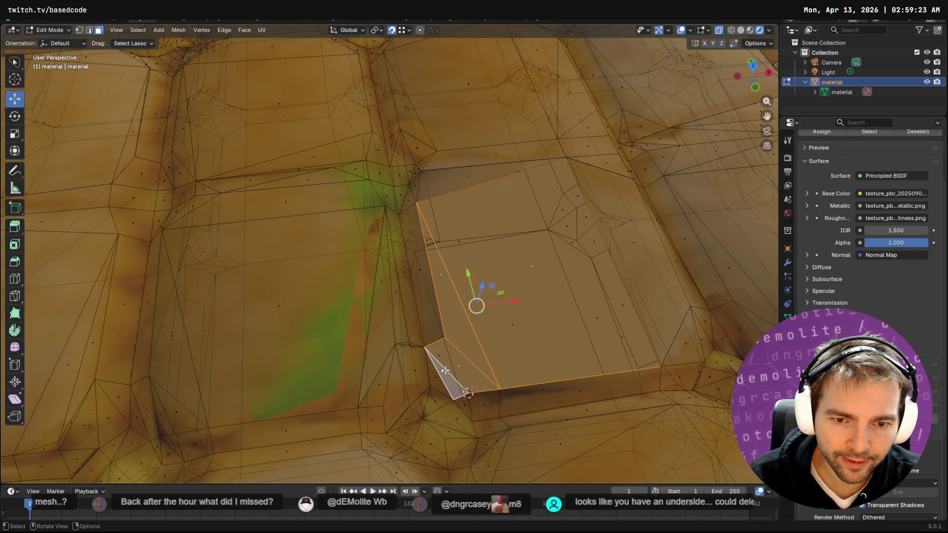
- Flip the selected faces' normals and return to Object Mode to view the whole tile
{"action": "right_click", "coordinate": [446, 361]}
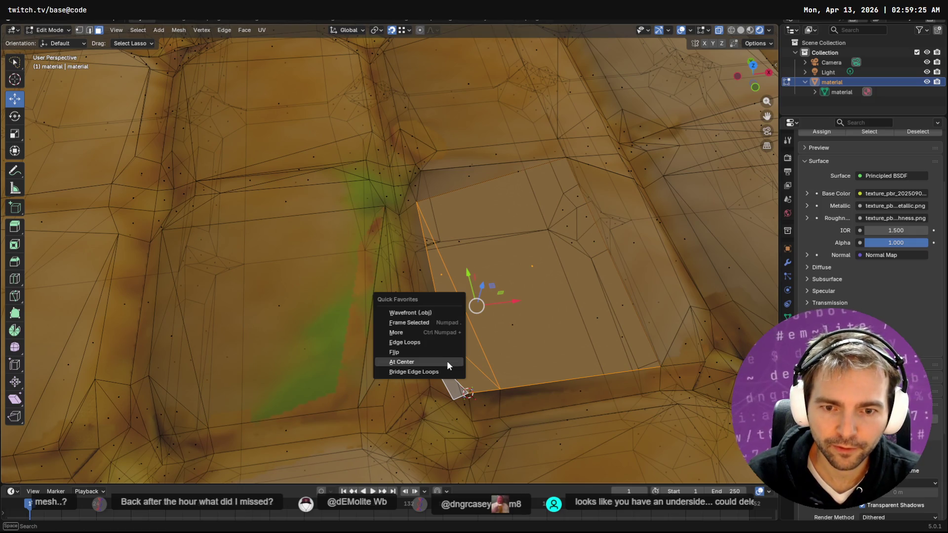
{"action": "left_click", "coordinate": [442, 354]}
{"action": "scroll", "coordinate": [439, 331], "scroll_direction": "down", "scroll_amount": 5}
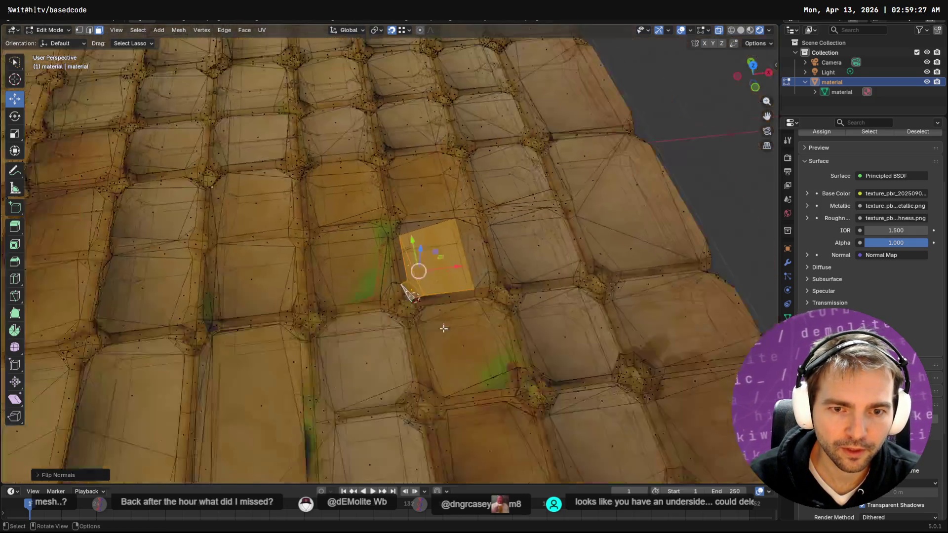
{"action": "key", "text": "Tab"}
{"action": "scroll", "coordinate": [629, 156], "scroll_direction": "down", "scroll_amount": 2}
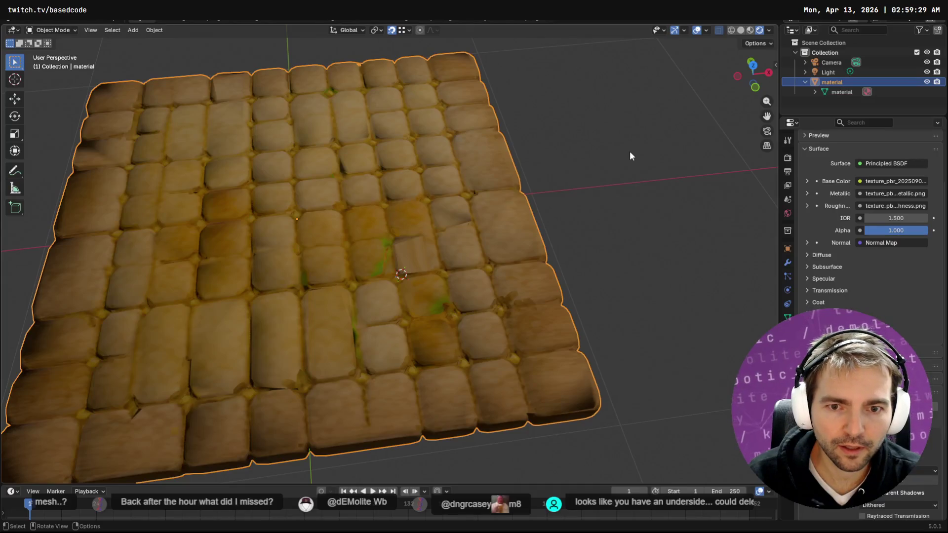
{"action": "mouse_move", "coordinate": [629, 156]}
{"action": "left_mouse_down"}
{"action": "mouse_move", "coordinate": [571, 133]}
{"action": "mouse_move", "coordinate": [595, 143]}
{"action": "mouse_move", "coordinate": [452, 147]}
{"action": "left_mouse_up"}
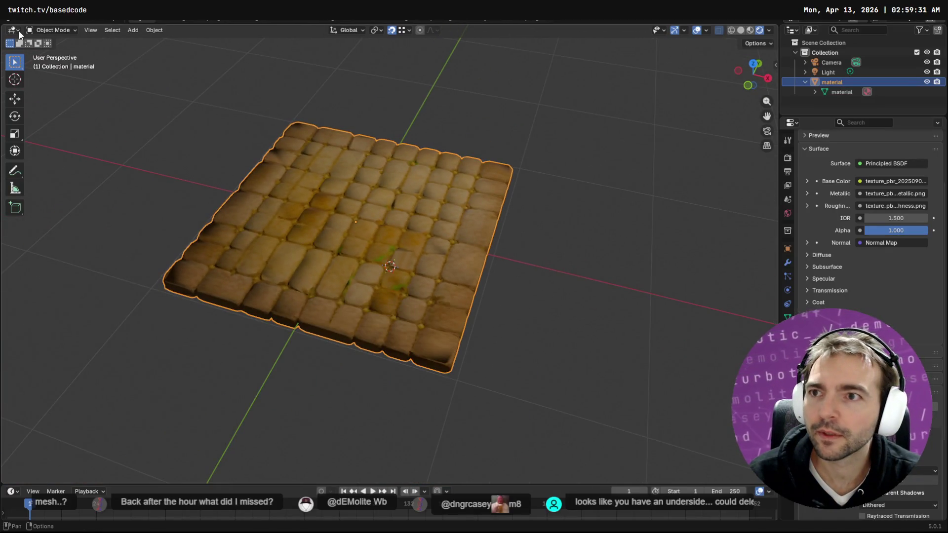
- Re-export the repaired tile as FBX over Cobblestones1.fbx and switch to Godot for the reimport
{"action": "left_click", "coordinate": [20, 16]}
{"action": "mouse_move", "coordinate": [29, 167]}
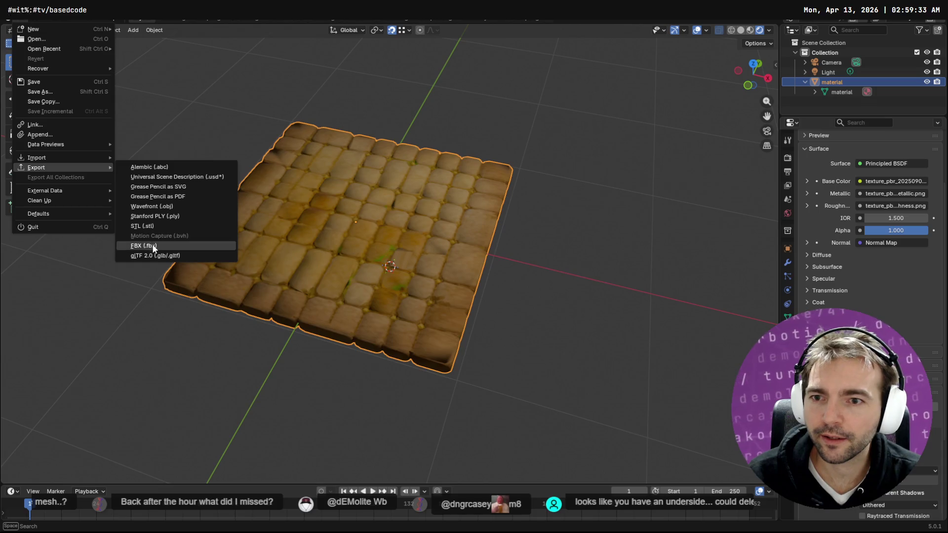
{"action": "left_click", "coordinate": [152, 245]}
{"action": "left_click", "coordinate": [610, 400]}
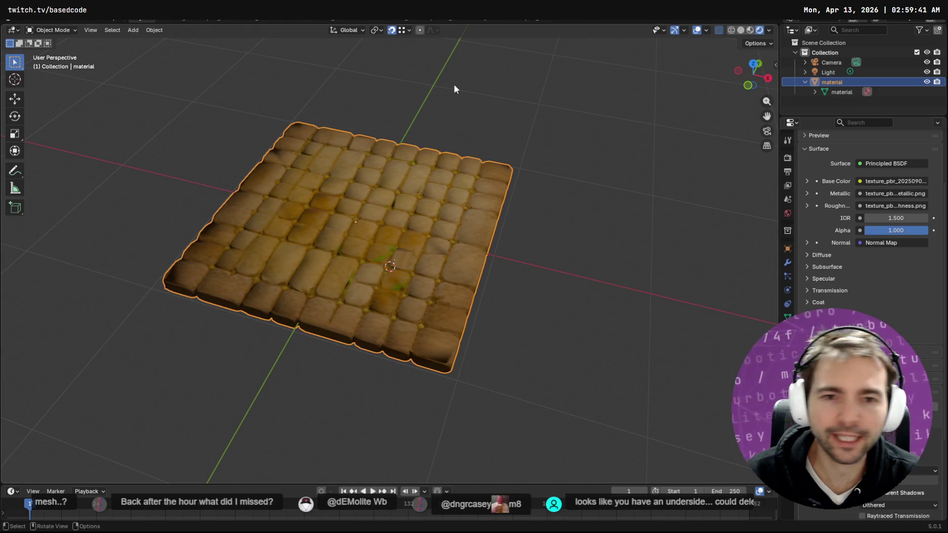
{"action": "key", "text": "alt+Tab"}
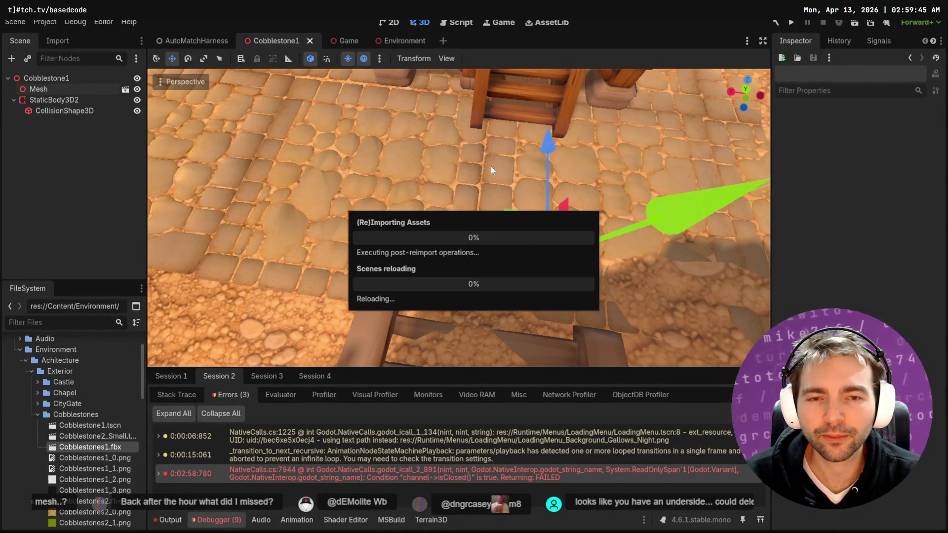
- Check the reimported tile across the AutoMatchHarness, Game and Environment scenes, including its underside
{"action": "scroll", "coordinate": [484, 176], "scroll_direction": "down", "scroll_amount": 5}
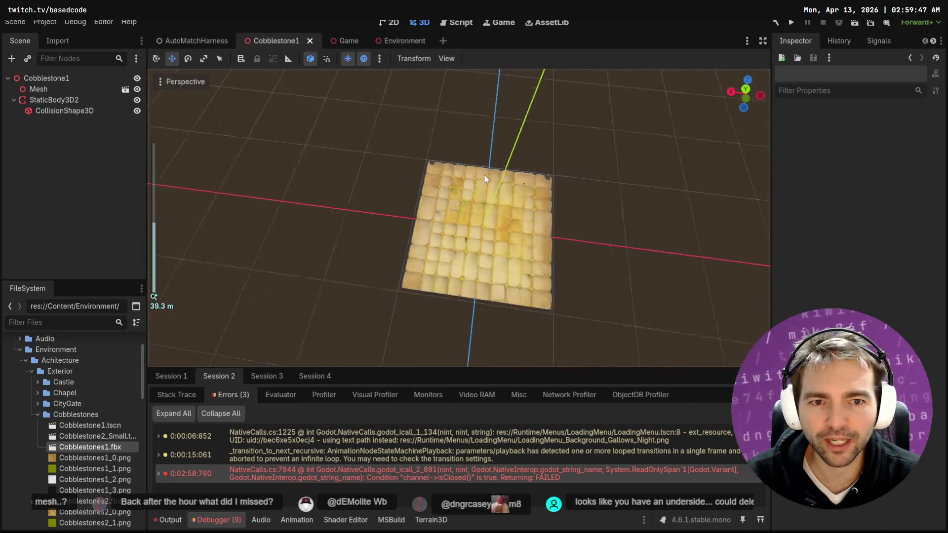
{"action": "left_click_drag", "start_coordinate": [512, 223], "coordinate": [579, 171]}
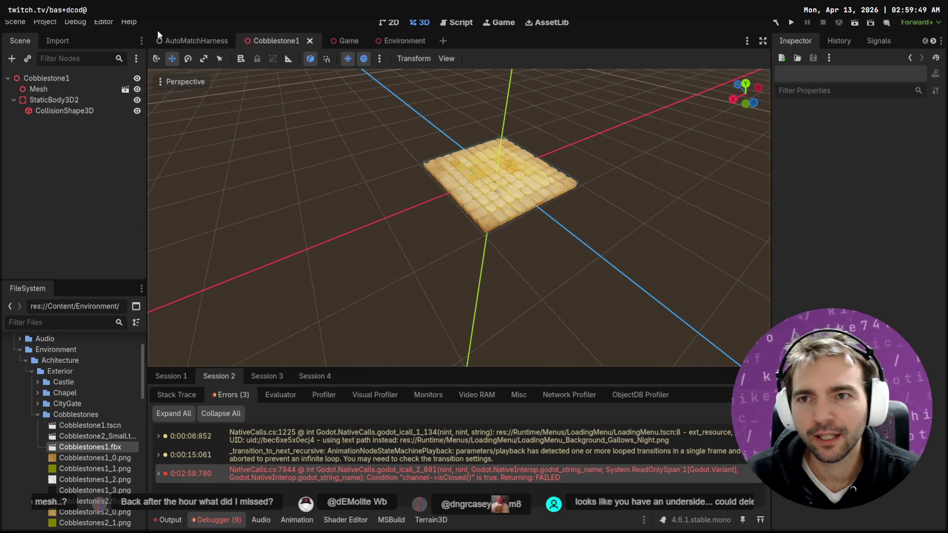
{"action": "left_click", "coordinate": [179, 40]}
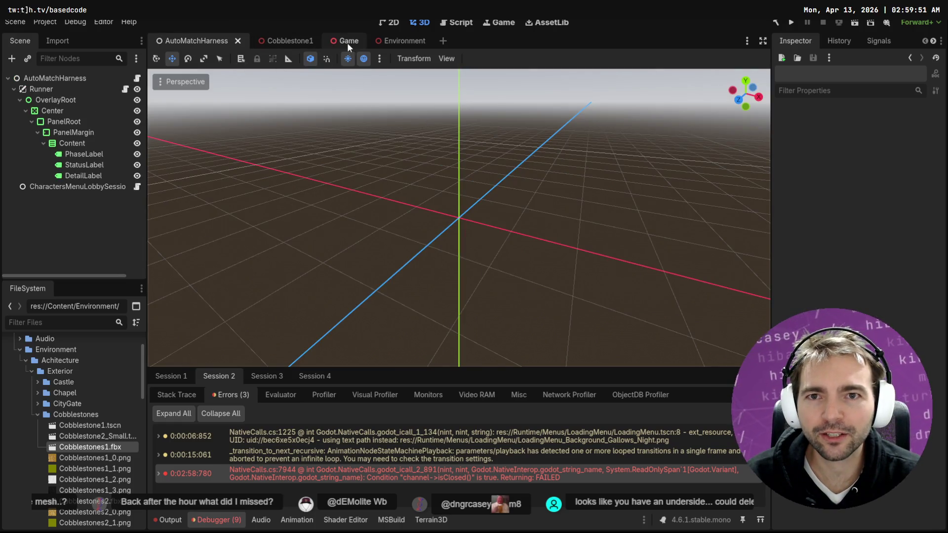
{"action": "left_click", "coordinate": [393, 43]}
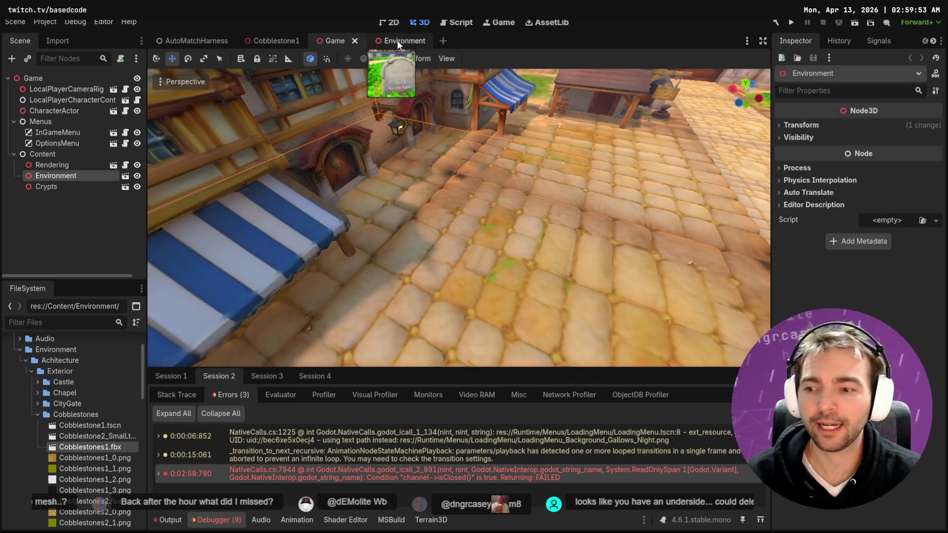
{"action": "left_click", "coordinate": [396, 40]}
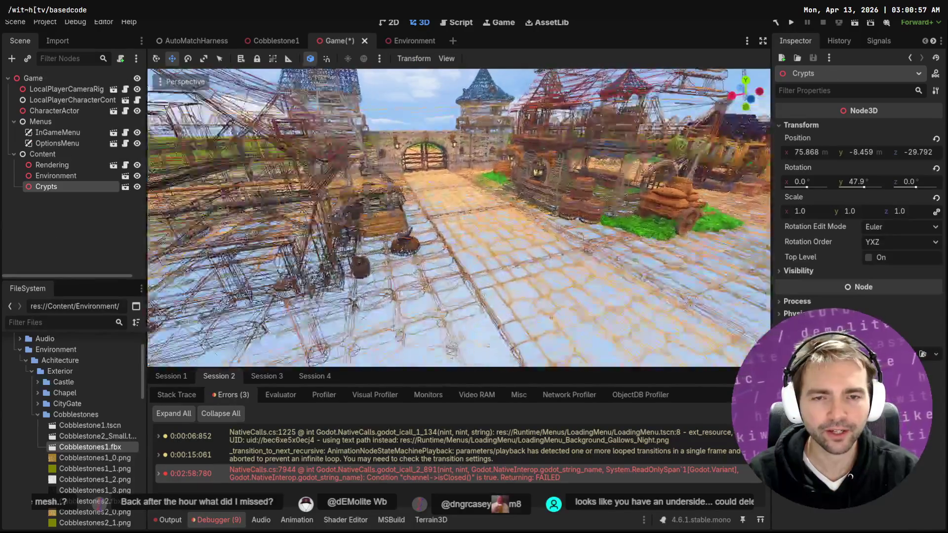
{"action": "key", "text": "w"}
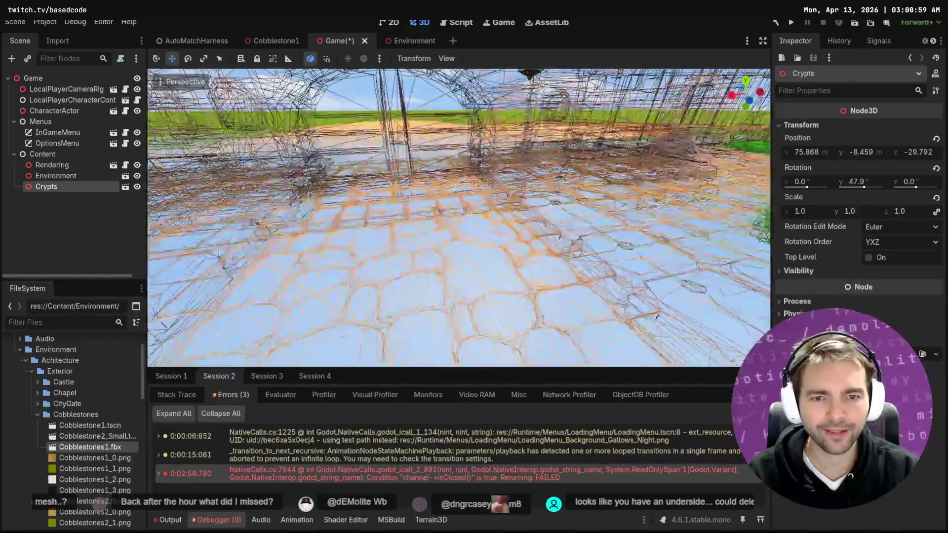
{"action": "key", "text": "s"}
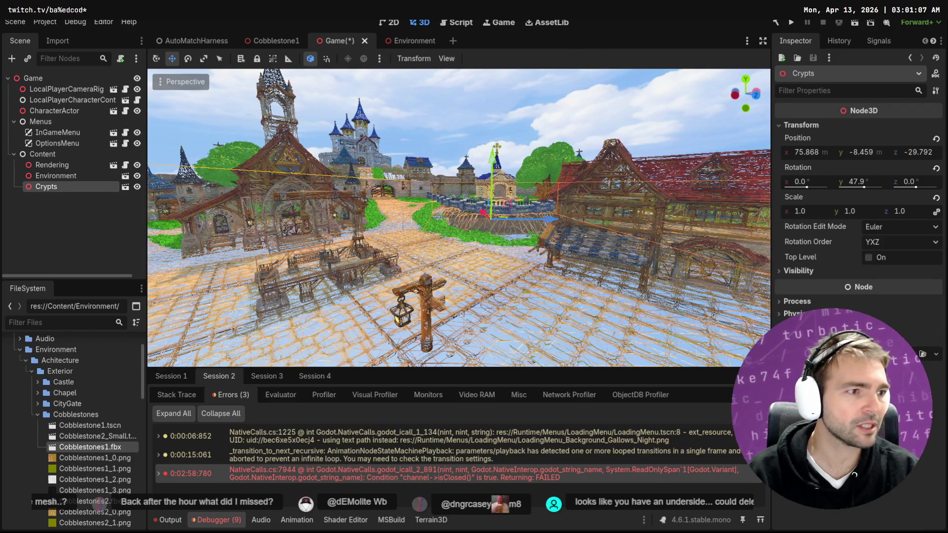
- In Fork, stage Cobblestones1.fbx together with Cobblestones1.fbx.import
{"action": "key", "text": "alt+Tab"}
{"action": "left_click", "coordinate": [249, 126]}
{"action": "left_click", "coordinate": [245, 133], "text": "shift"}
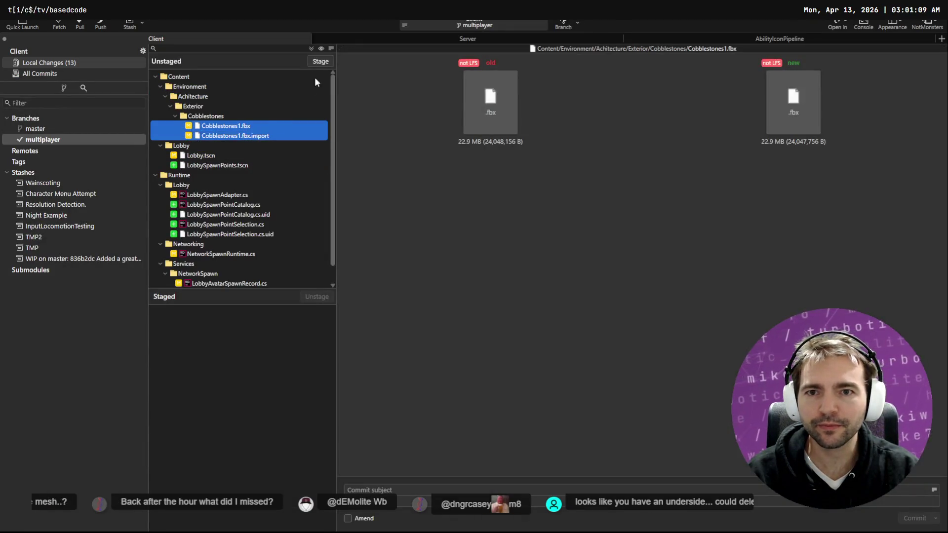
{"action": "left_click", "coordinate": [324, 63]}
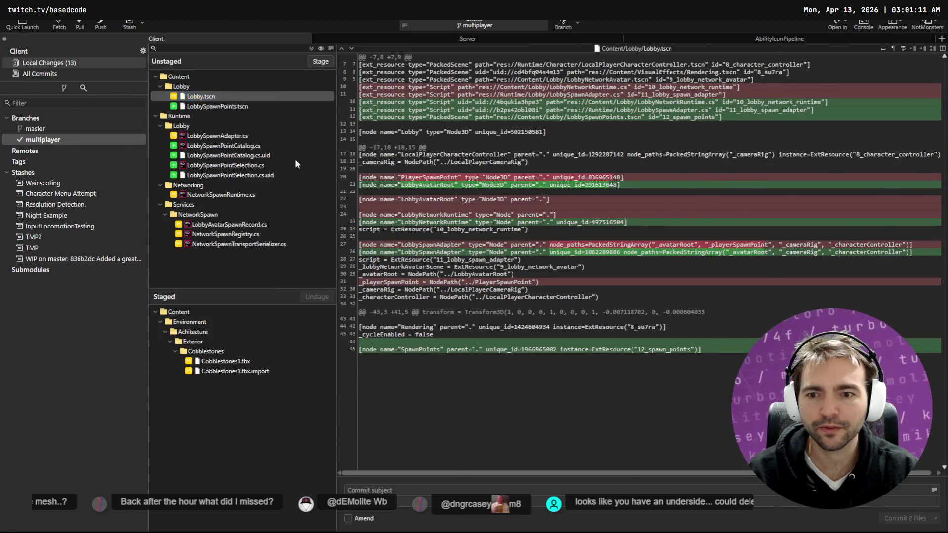
{"action": "key", "text": "alt+Tab"}
{"action": "key", "text": "alt+Tab"}
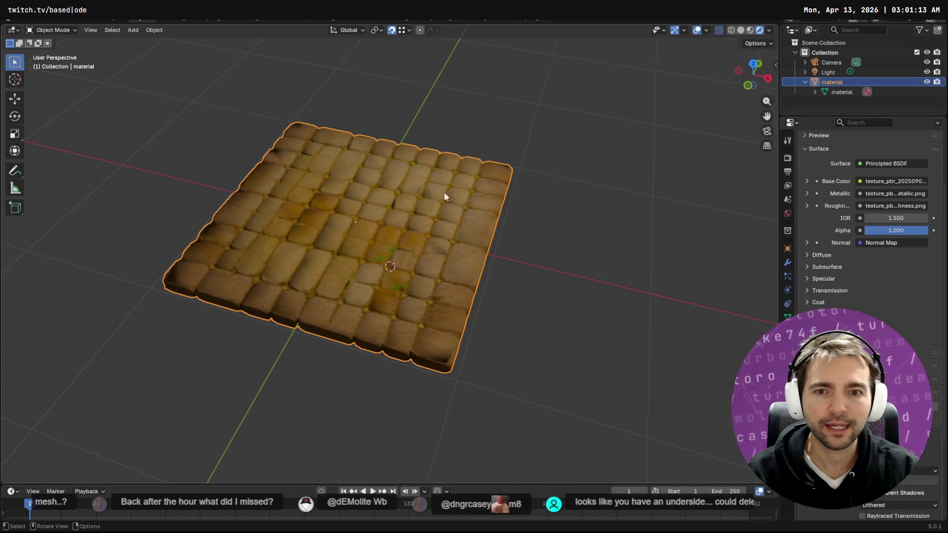
- In front-view Edit Mode, box-select the tile's bottom layer and delete those faces
{"action": "key", "text": "Tab"}
{"action": "mouse_move", "coordinate": [497, 318]}
{"action": "left_mouse_down"}
{"action": "mouse_move", "coordinate": [497, 343]}
{"action": "mouse_move", "coordinate": [516, 279]}
{"action": "mouse_move", "coordinate": [518, 292]}
{"action": "left_mouse_up"}
{"action": "left_click_drag", "start_coordinate": [744, 93], "coordinate": [754, 86]}
{"action": "left_click", "coordinate": [744, 81]}
{"action": "mouse_move", "coordinate": [494, 303]}
{"action": "left_mouse_down"}
{"action": "mouse_move", "coordinate": [385, 273]}
{"action": "mouse_move", "coordinate": [345, 273]}
{"action": "left_mouse_up"}
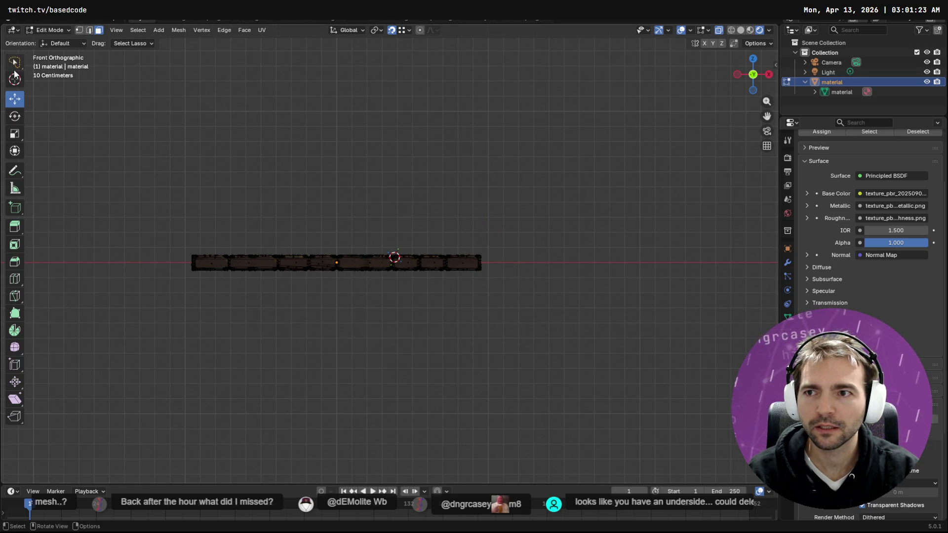
{"action": "left_click_drag", "start_coordinate": [15, 69], "coordinate": [37, 88]}
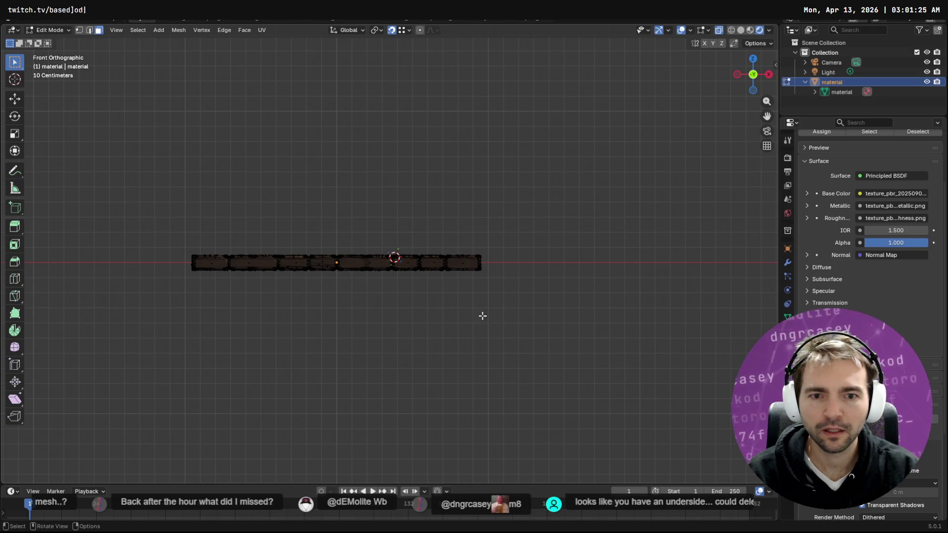
{"action": "left_click_drag", "start_coordinate": [547, 327], "coordinate": [147, 268]}
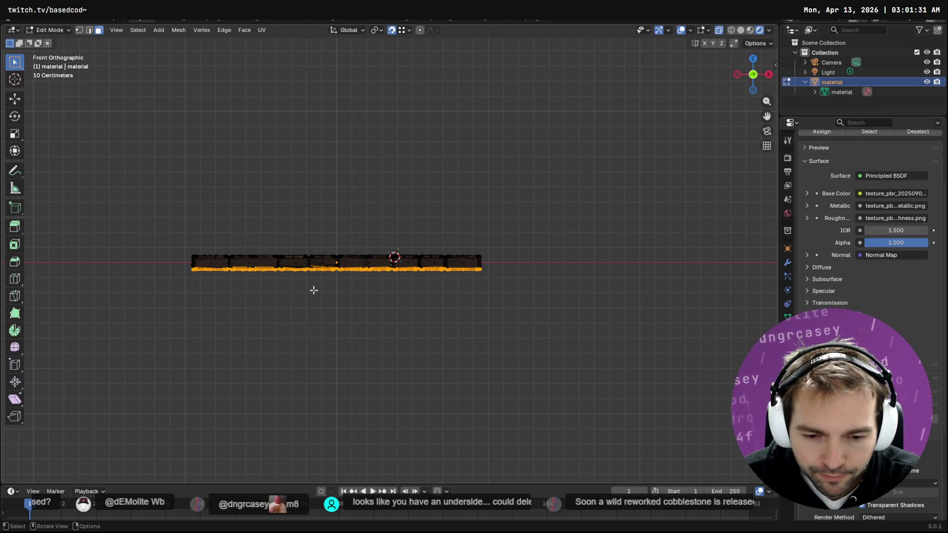
{"action": "mouse_move", "coordinate": [519, 311]}
{"action": "left_mouse_down"}
{"action": "mouse_move", "coordinate": [260, 258]}
{"action": "mouse_move", "coordinate": [149, 265]}
{"action": "left_mouse_up"}
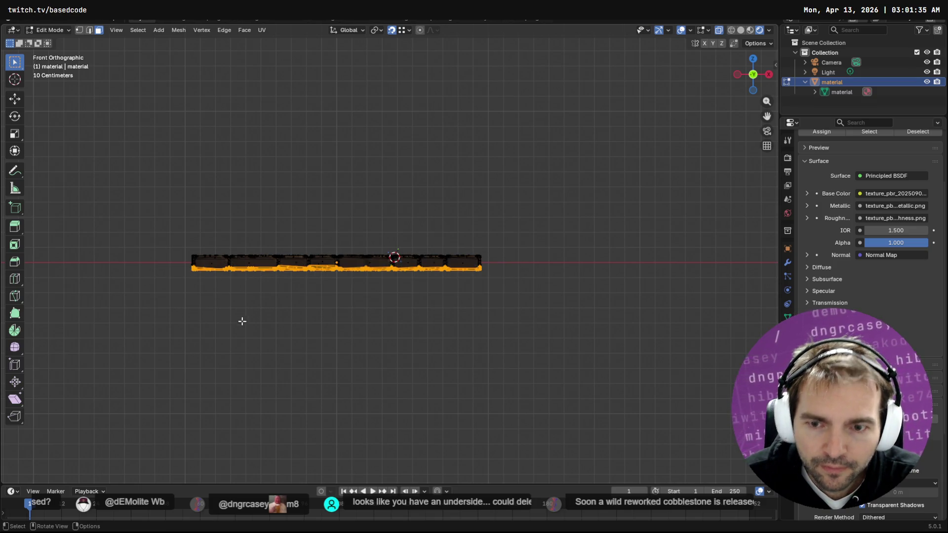
{"action": "key", "text": "x"}
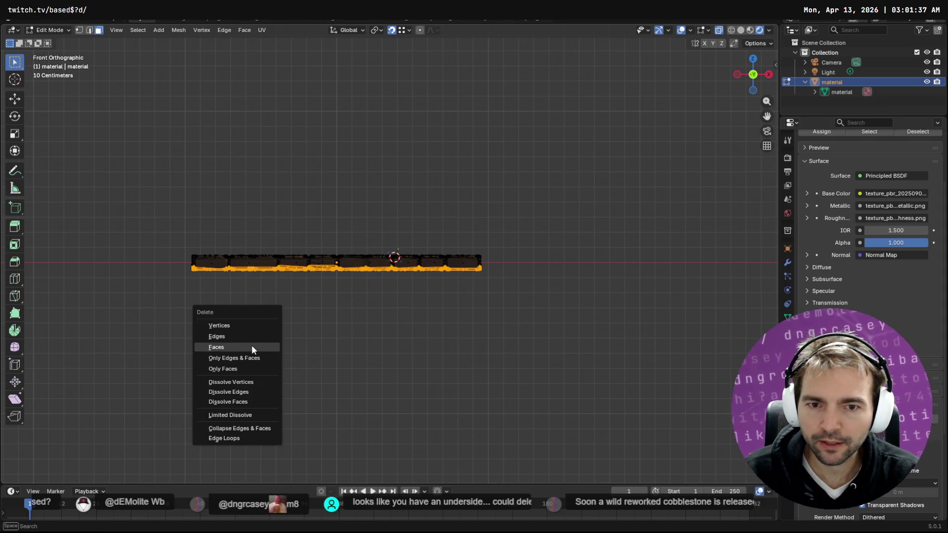
{"action": "left_click", "coordinate": [250, 345]}
- Export the trimmed mesh as FBX over Cobblestones1.fbx and switch to Godot
{"action": "left_click", "coordinate": [19, 20]}
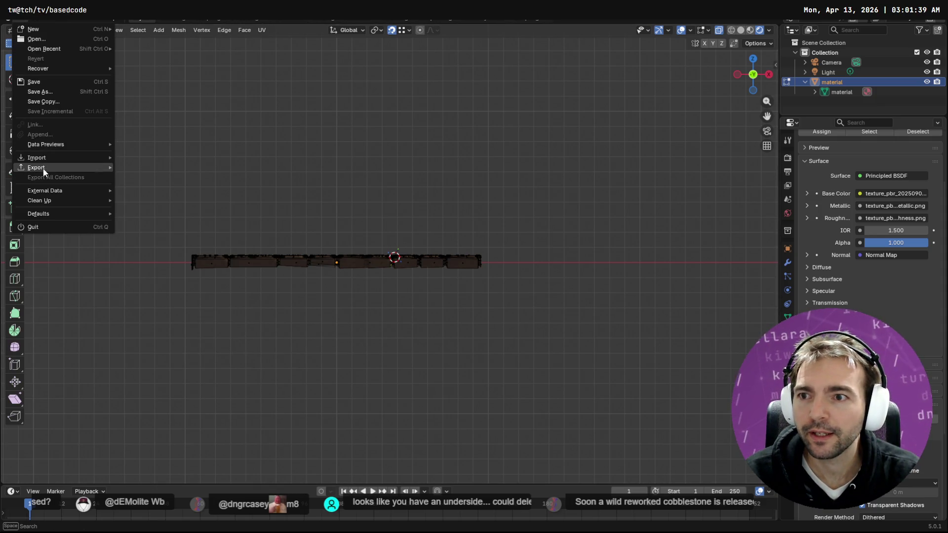
{"action": "mouse_move", "coordinate": [43, 170]}
{"action": "left_click", "coordinate": [167, 241]}
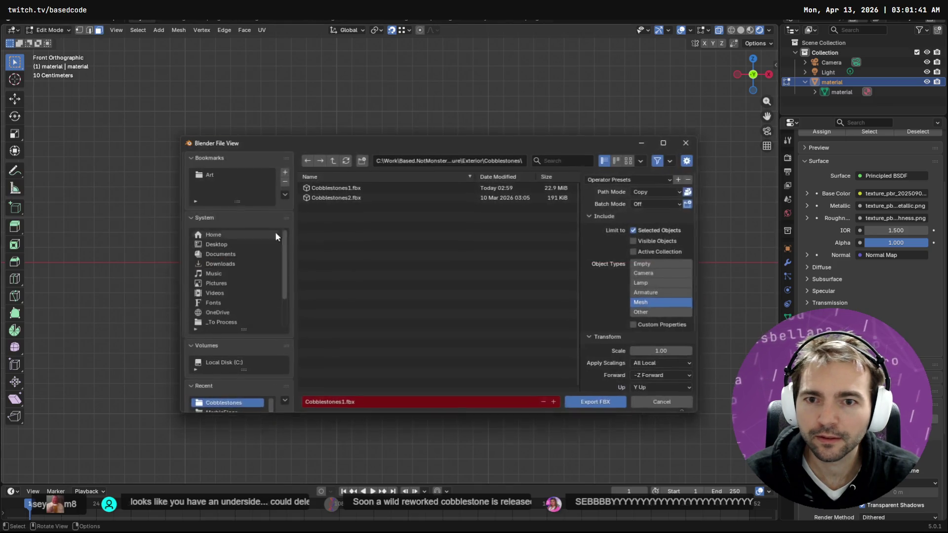
{"action": "left_click", "coordinate": [593, 400]}
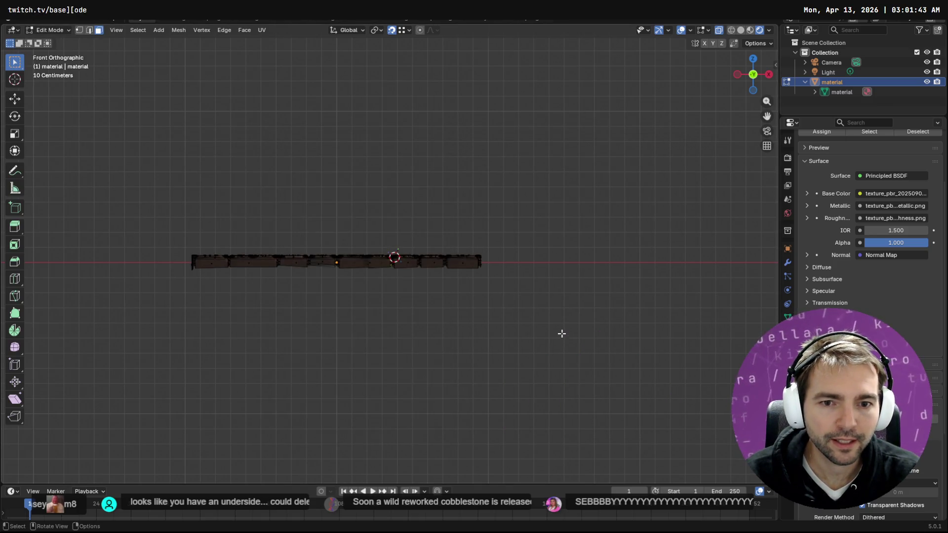
{"action": "key", "text": "alt+Tab"}
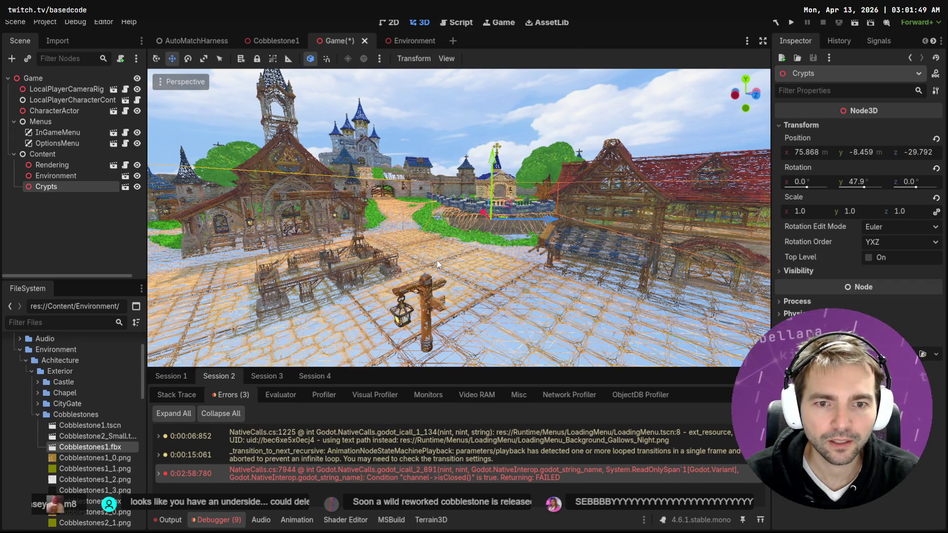
- Reimport Cobblestones1.fbx, view the Cobblestone1 tile from the side, then go back to Game
{"action": "right_click", "coordinate": [95, 447]}
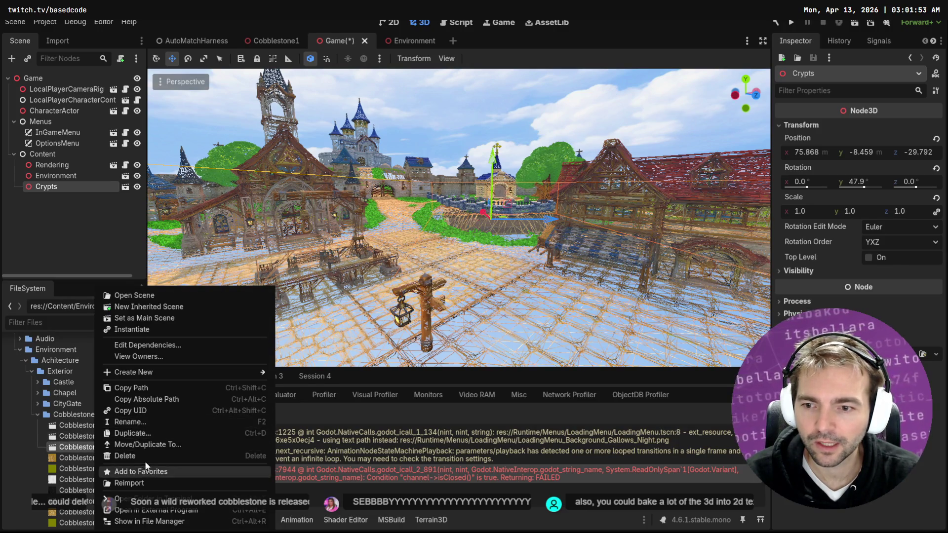
{"action": "left_click", "coordinate": [149, 482]}
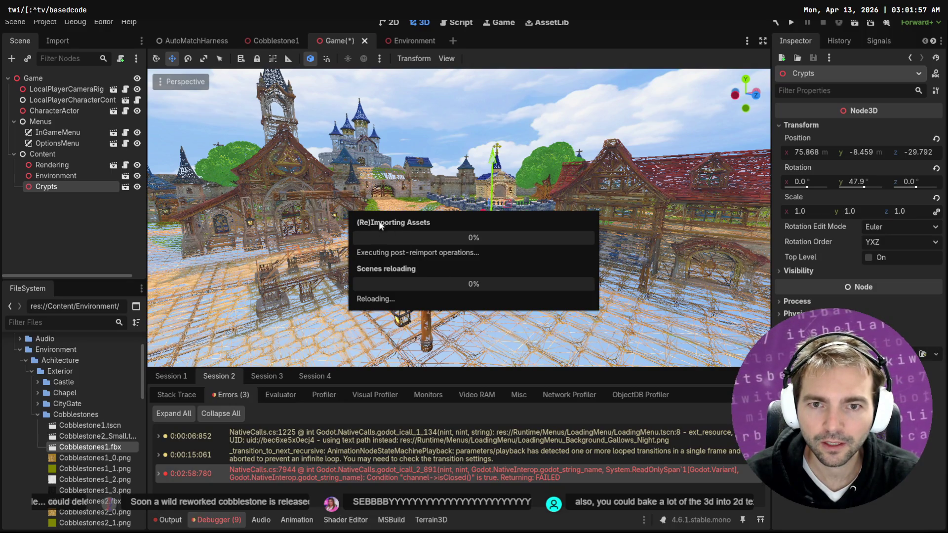
{"action": "left_click", "coordinate": [256, 42]}
{"action": "scroll", "coordinate": [518, 157], "scroll_direction": "down", "scroll_amount": 4}
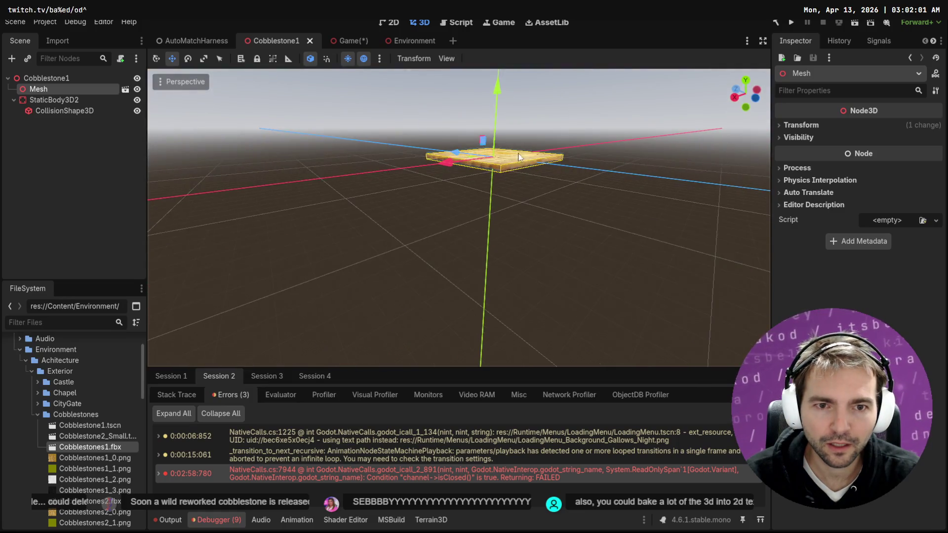
{"action": "scroll", "coordinate": [518, 157], "scroll_direction": "up", "scroll_amount": 5}
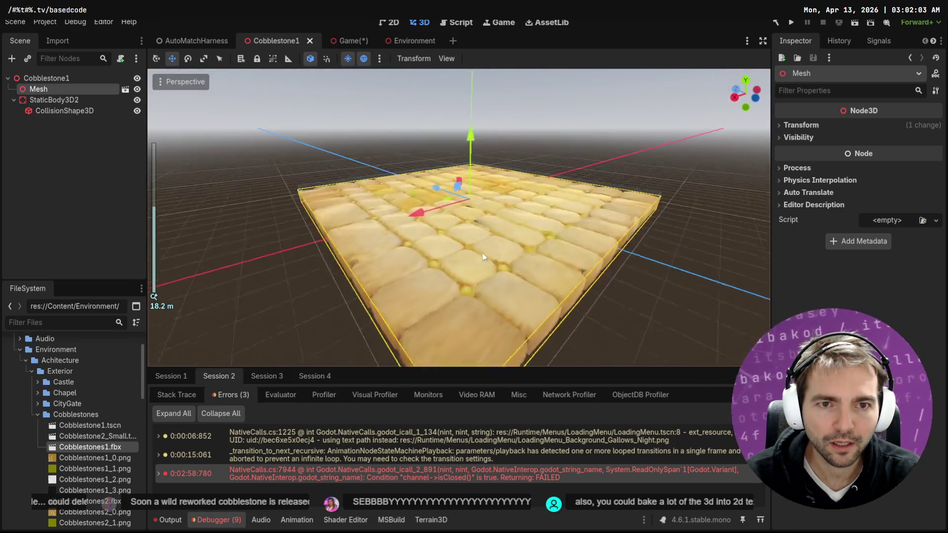
{"action": "mouse_move", "coordinate": [482, 252]}
{"action": "left_mouse_down"}
{"action": "mouse_move", "coordinate": [498, 187]}
{"action": "mouse_move", "coordinate": [424, 119]}
{"action": "left_mouse_up"}
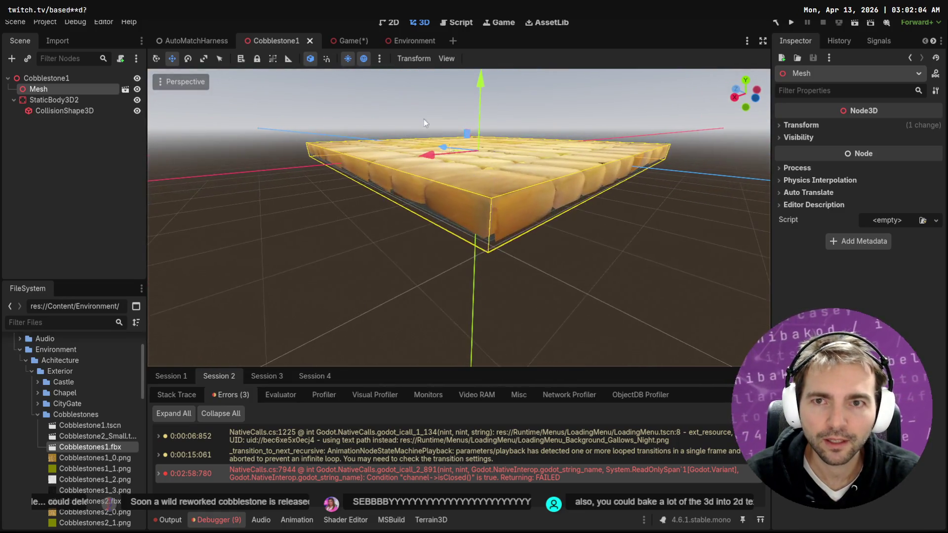
{"action": "left_click", "coordinate": [345, 43]}
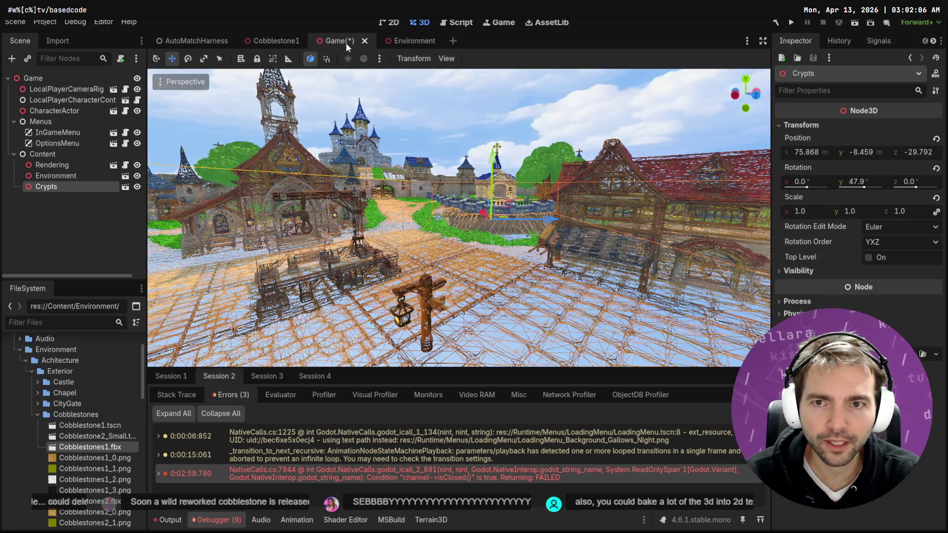
- Clear the Crypts selection and switch the viewport from wireframe to normal shading
{"action": "left_click", "coordinate": [477, 93]}
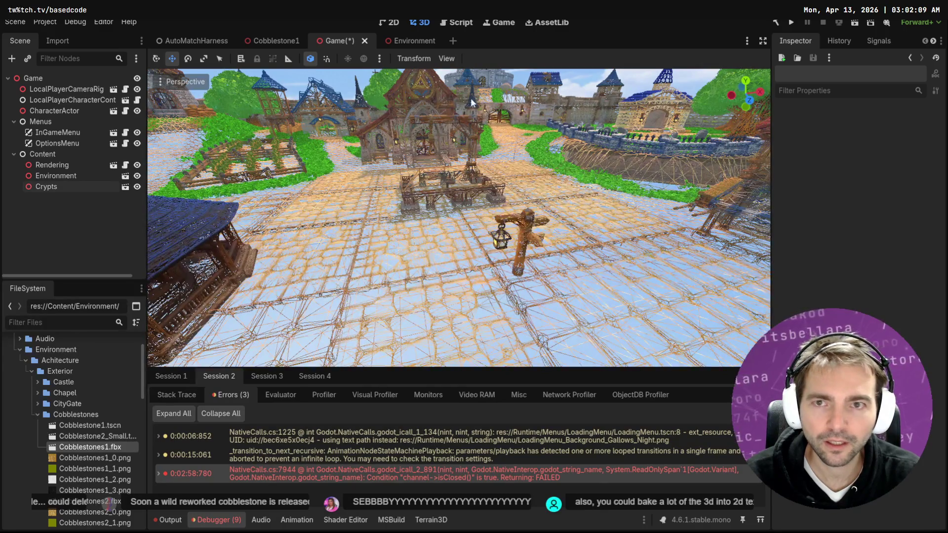
{"action": "key", "text": "w"}
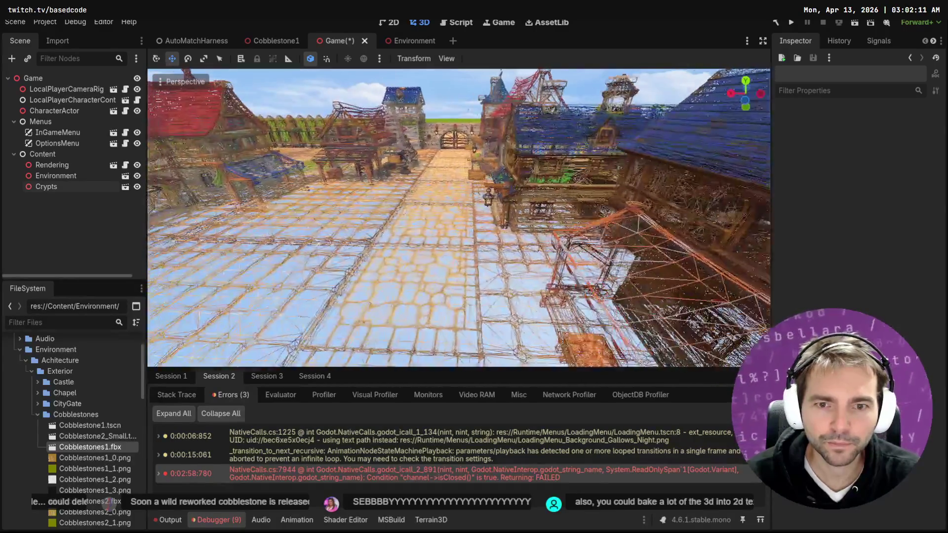
{"action": "key", "text": "s"}
{"action": "left_click", "coordinate": [181, 82]}
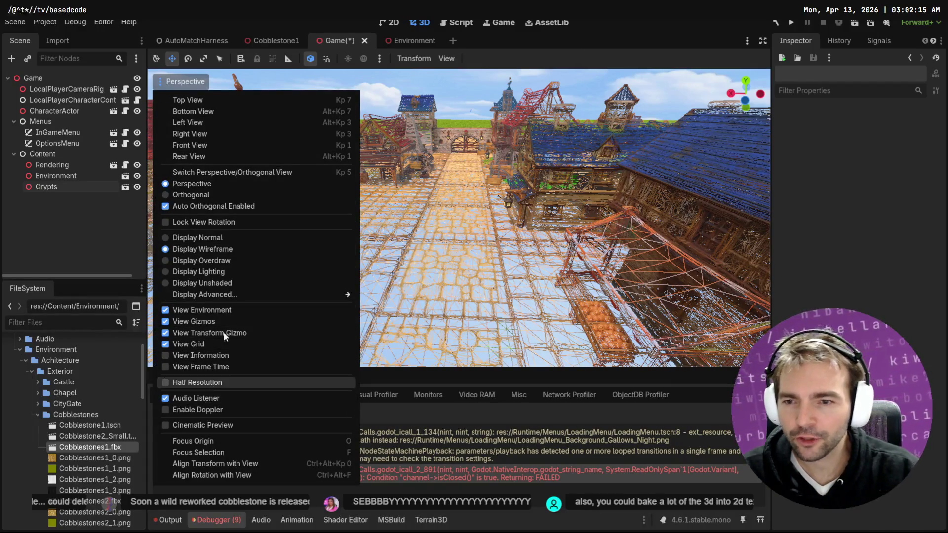
{"action": "left_click", "coordinate": [228, 238]}
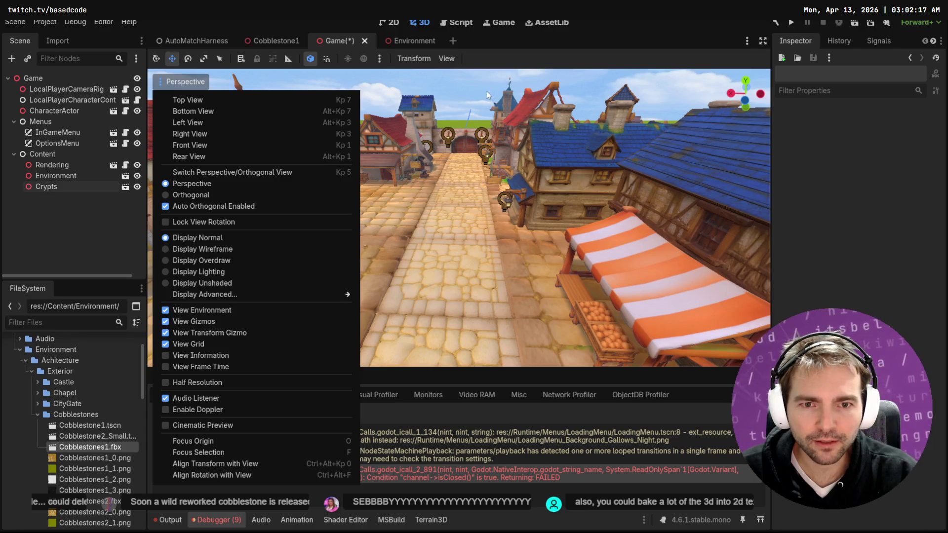
- Fly across the cobblestone plaza into the crypt's brick corridor and select the Crypts node
{"action": "right_click", "coordinate": [486, 91]}
{"action": "key", "text": "w"}
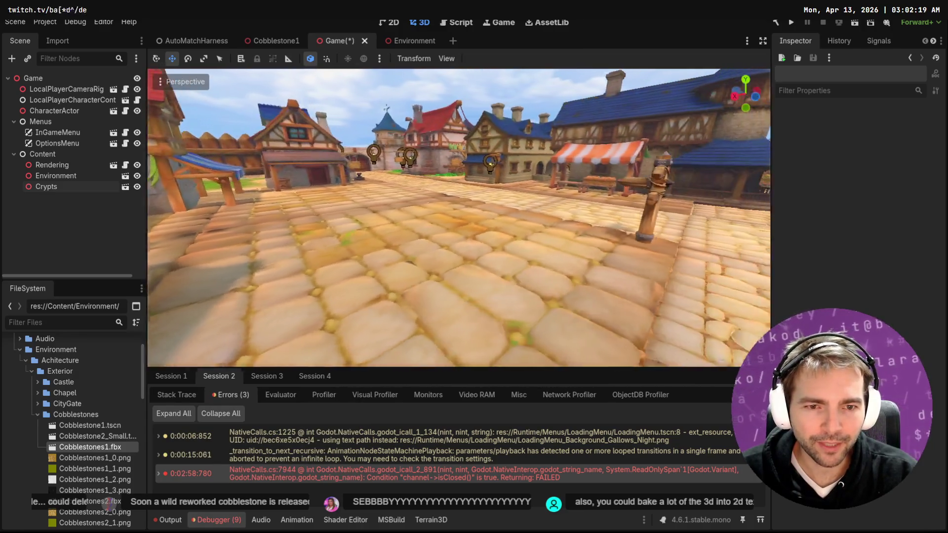
{"action": "key", "text": "w"}
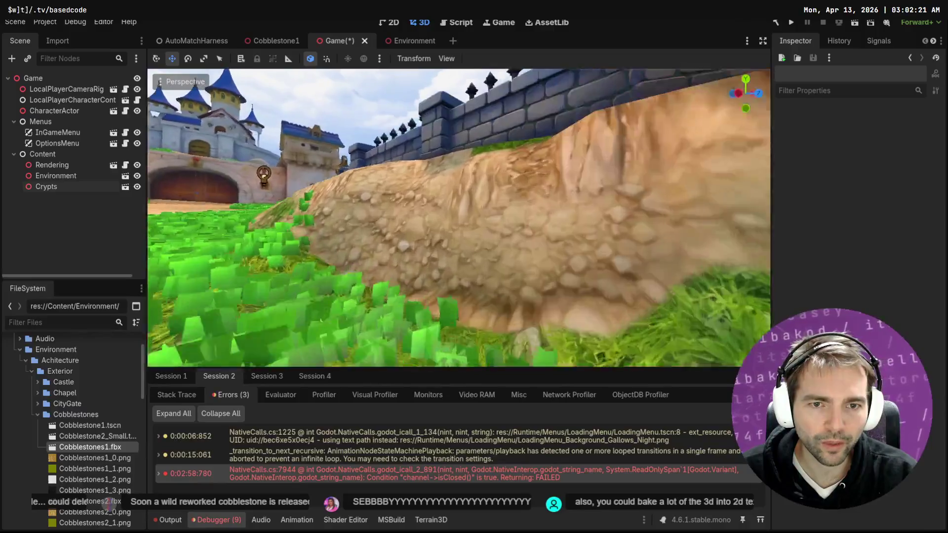
{"action": "key", "text": "w"}
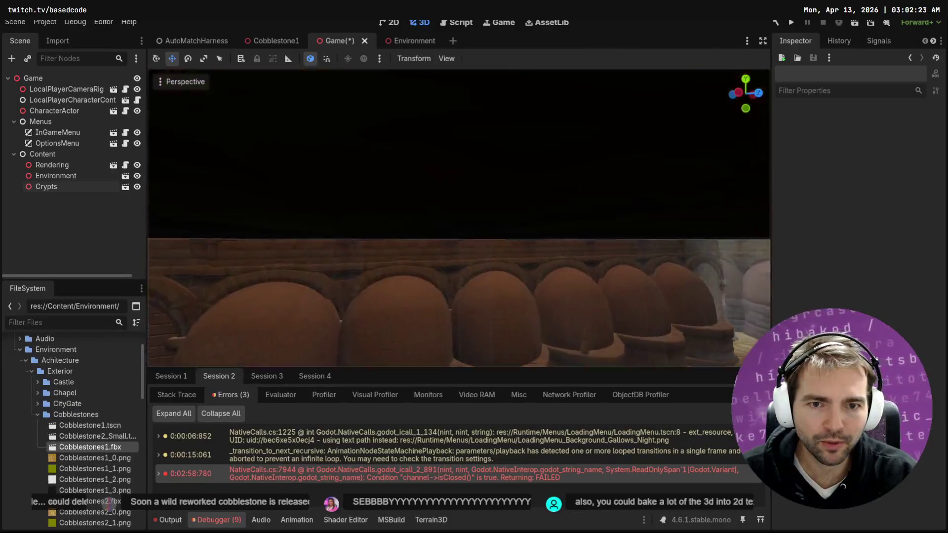
{"action": "key", "text": "w"}
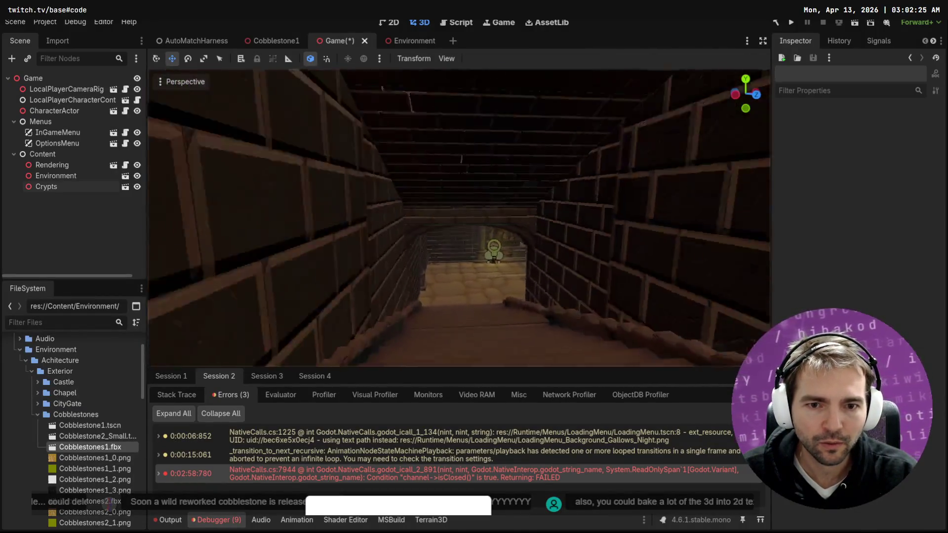
{"action": "key", "text": "w"}
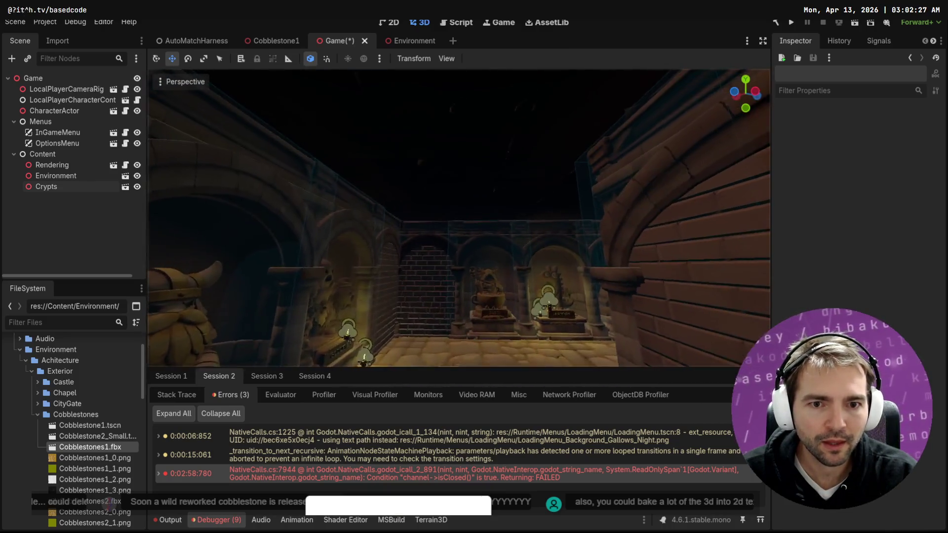
{"action": "left_click", "coordinate": [476, 192]}
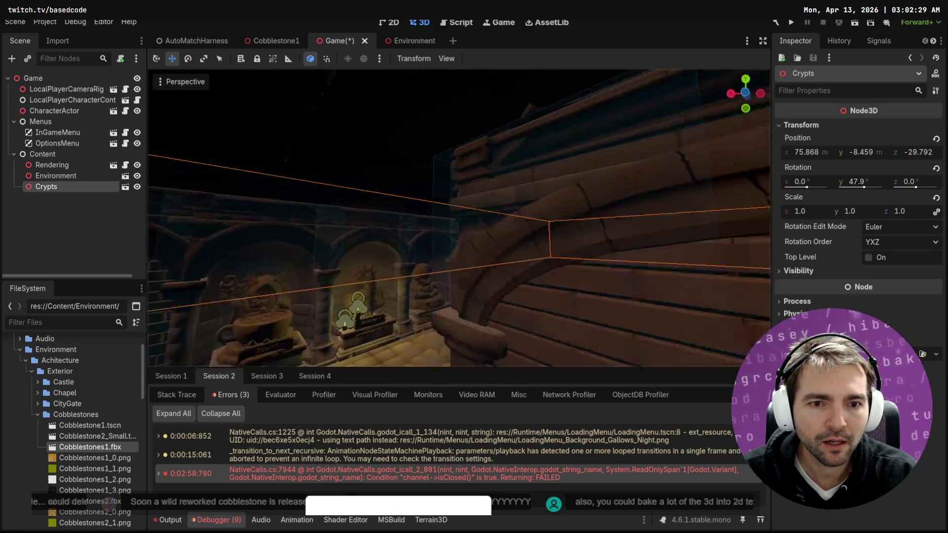
- Fly out past the trees to overlook the town, then return to the Cobblestone1 scene
{"action": "key", "text": "w"}
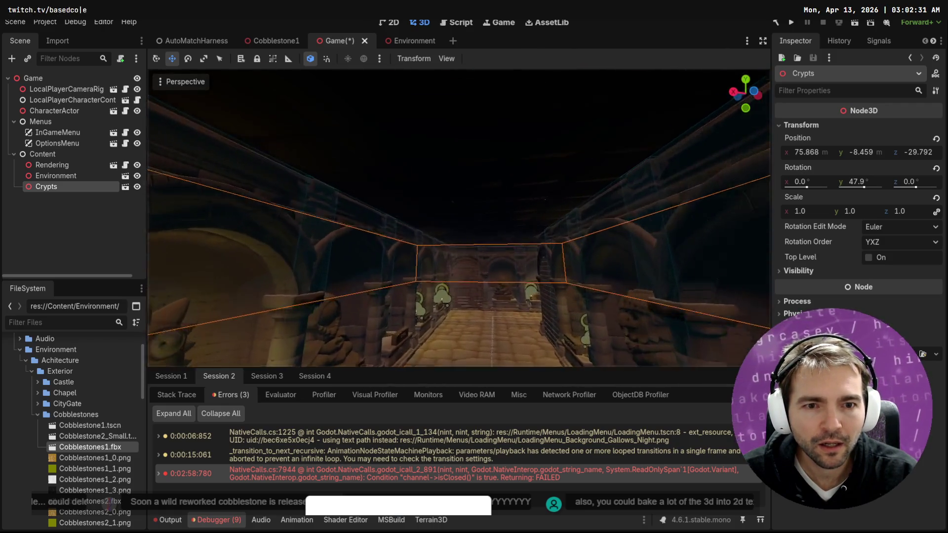
{"action": "key", "text": "q"}
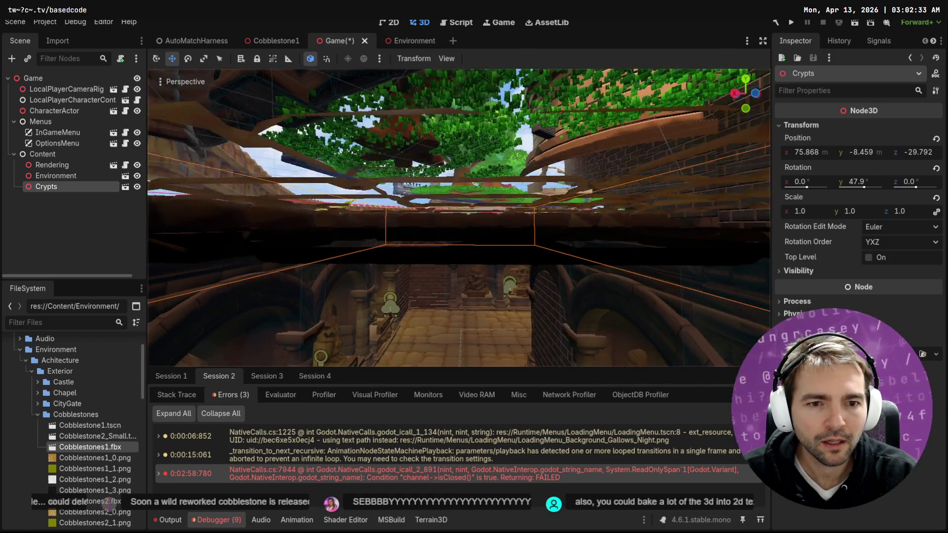
{"action": "key", "text": "e"}
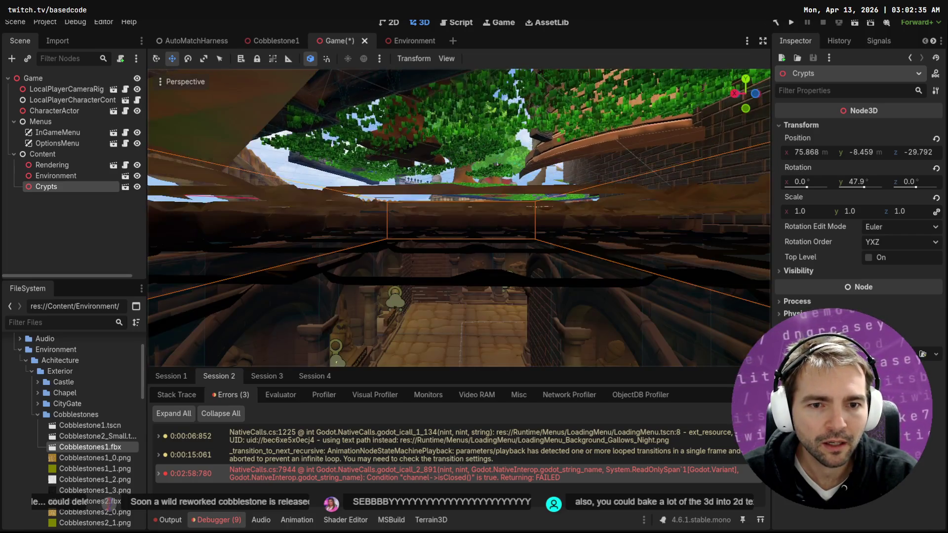
{"action": "key", "text": "e"}
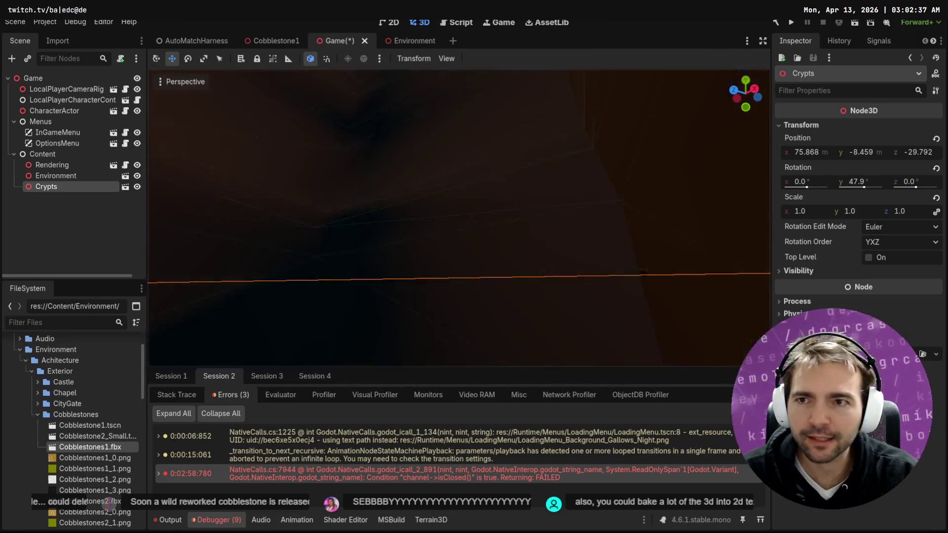
{"action": "key", "text": "s"}
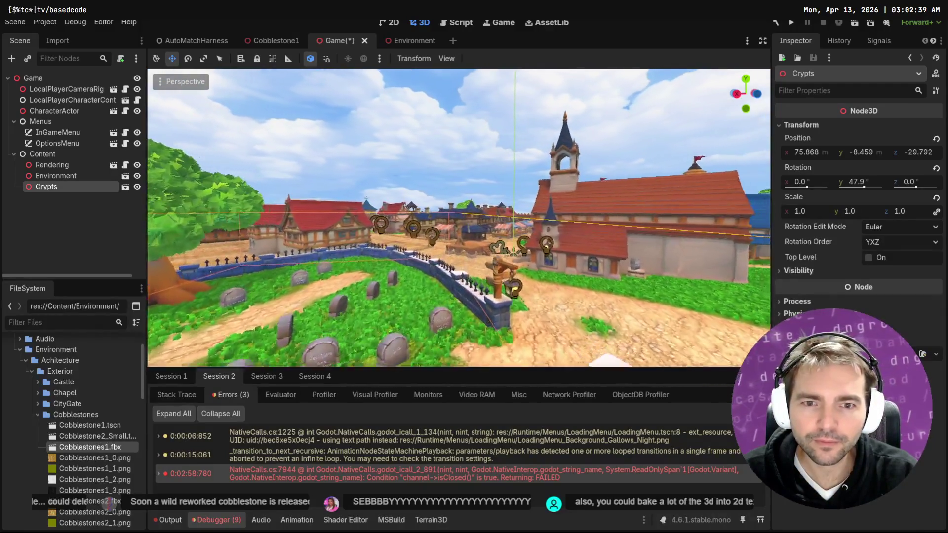
{"action": "left_click", "coordinate": [271, 37]}
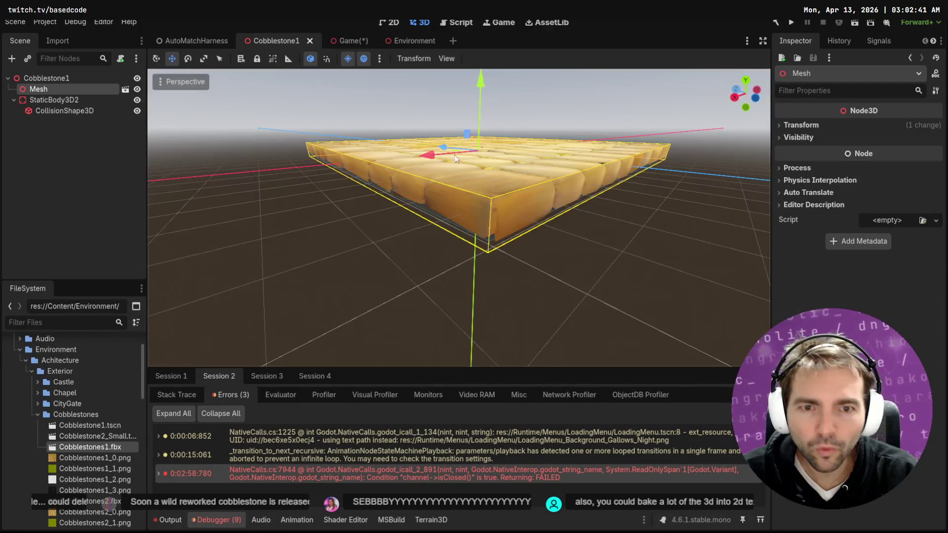
- Orbit the cobblestone slab, return to Game, fly into the lit crypt corridor, and open Crypts
{"action": "mouse_move", "coordinate": [567, 237]}
{"action": "left_mouse_down"}
{"action": "mouse_move", "coordinate": [569, 190]}
{"action": "mouse_move", "coordinate": [563, 217]}
{"action": "mouse_move", "coordinate": [497, 175]}
{"action": "left_mouse_up"}
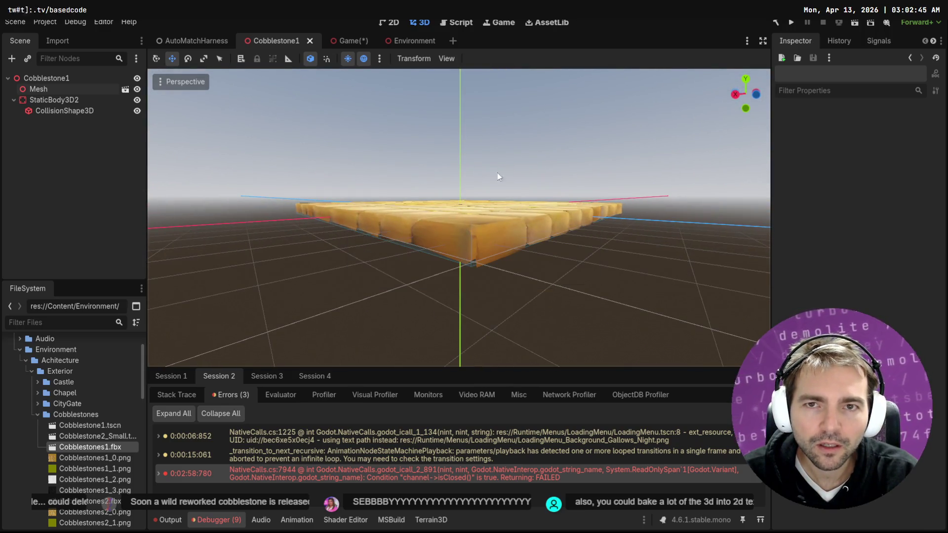
{"action": "left_click", "coordinate": [348, 41]}
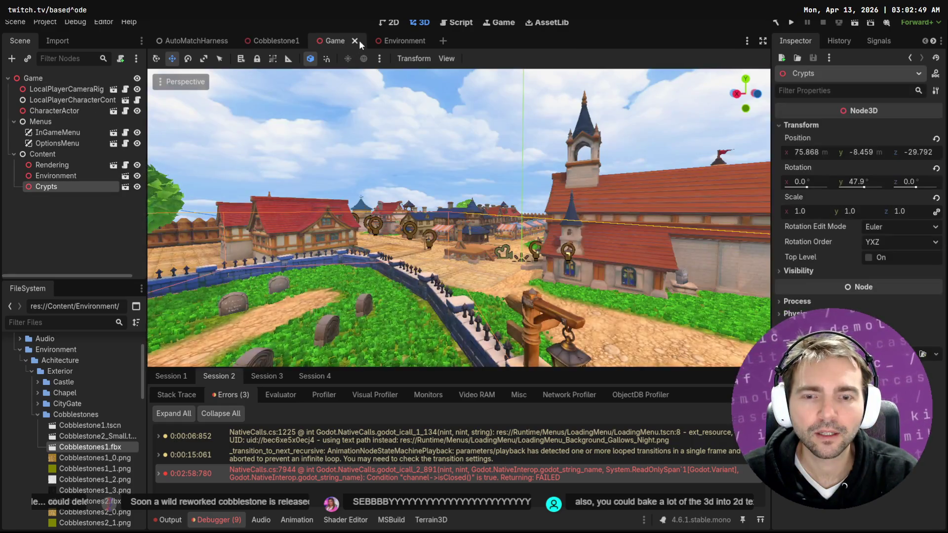
{"action": "key", "text": "f"}
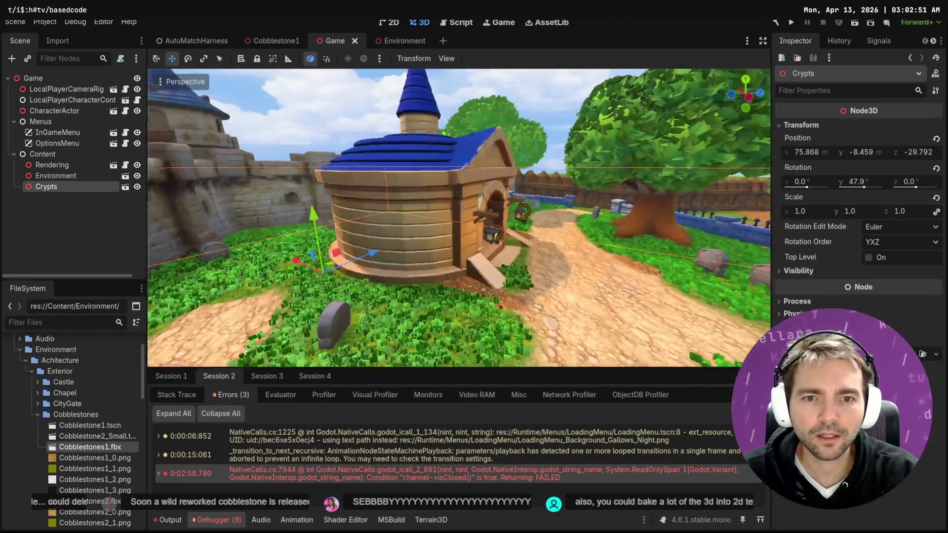
{"action": "key", "text": "w"}
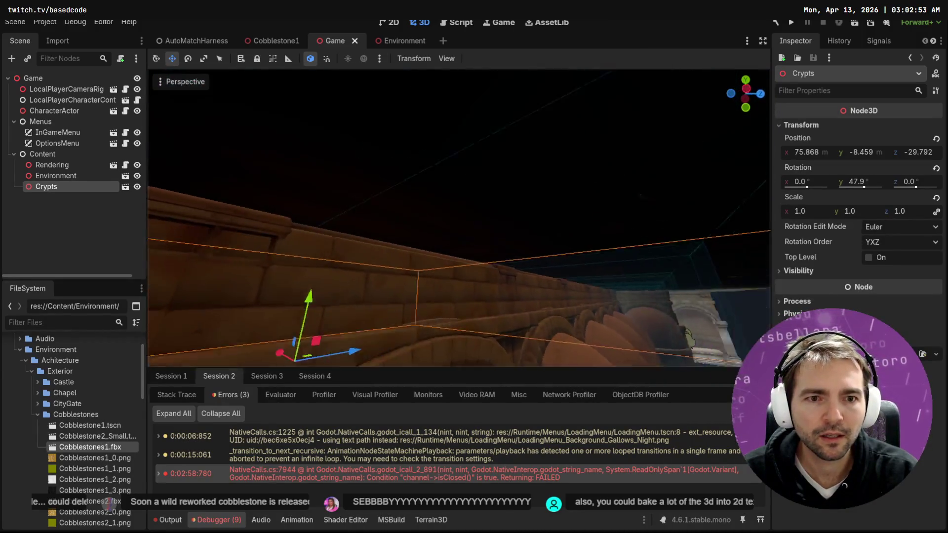
{"action": "key", "text": "w"}
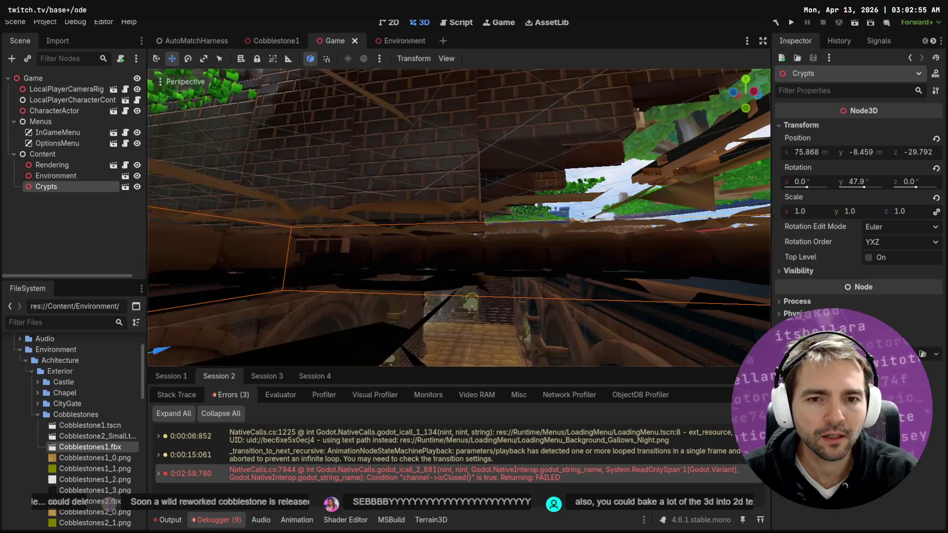
{"action": "key", "text": "s"}
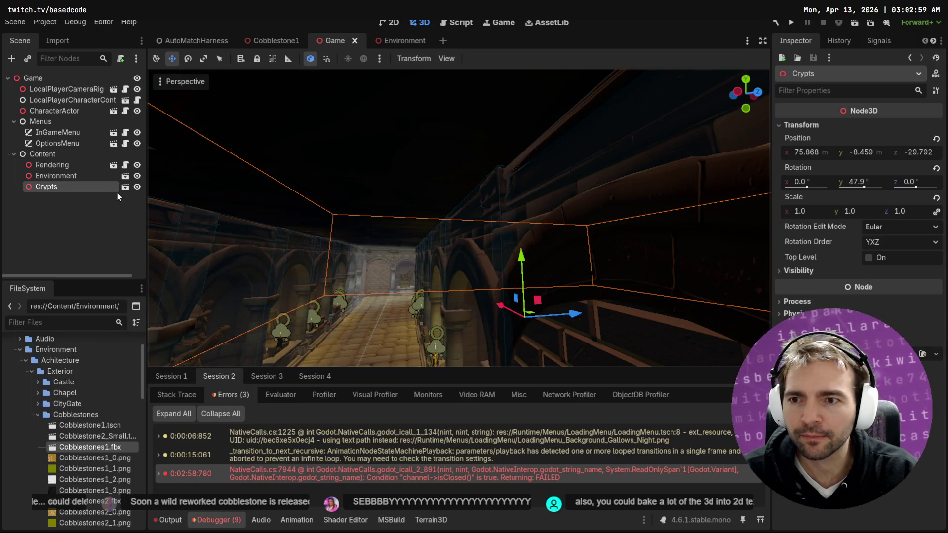
{"action": "left_click", "coordinate": [125, 187]}
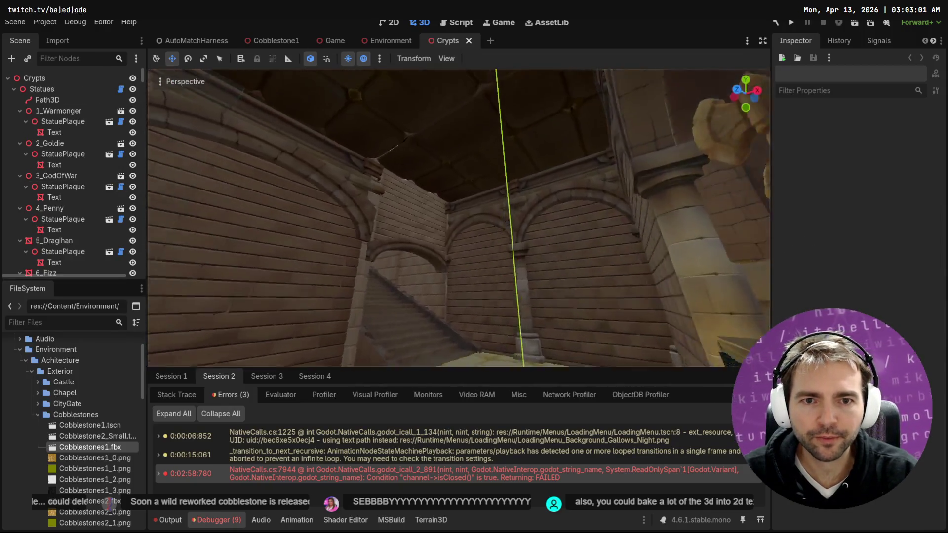
- Open the StoneRoof piece as its own scene and focus on its cobblestone material mesh
{"action": "left_click", "coordinate": [412, 235]}
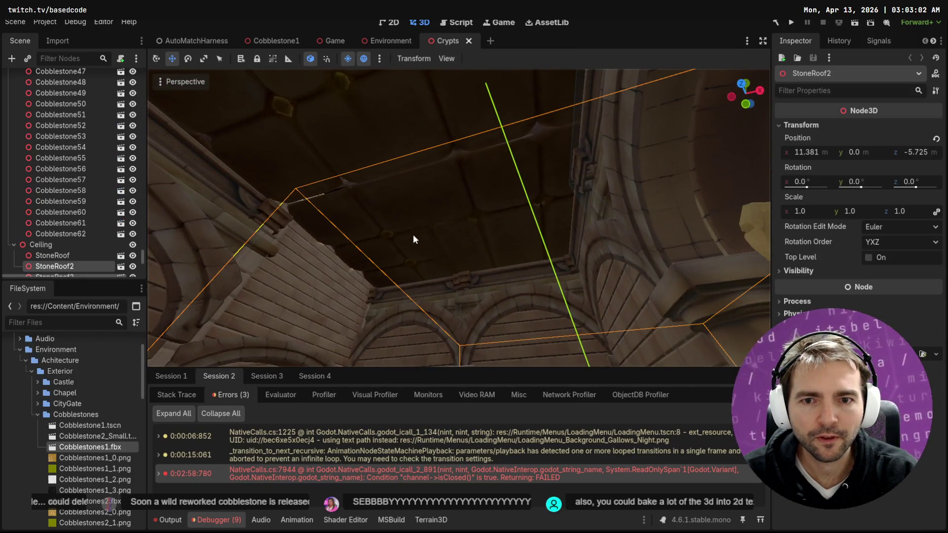
{"action": "left_click", "coordinate": [69, 255]}
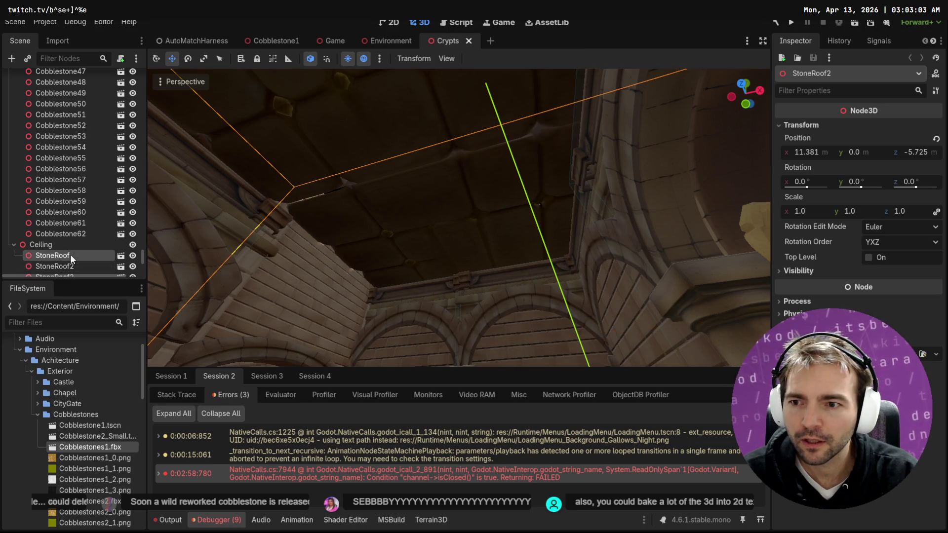
{"action": "left_click", "coordinate": [120, 255]}
{"action": "left_click", "coordinate": [54, 81]}
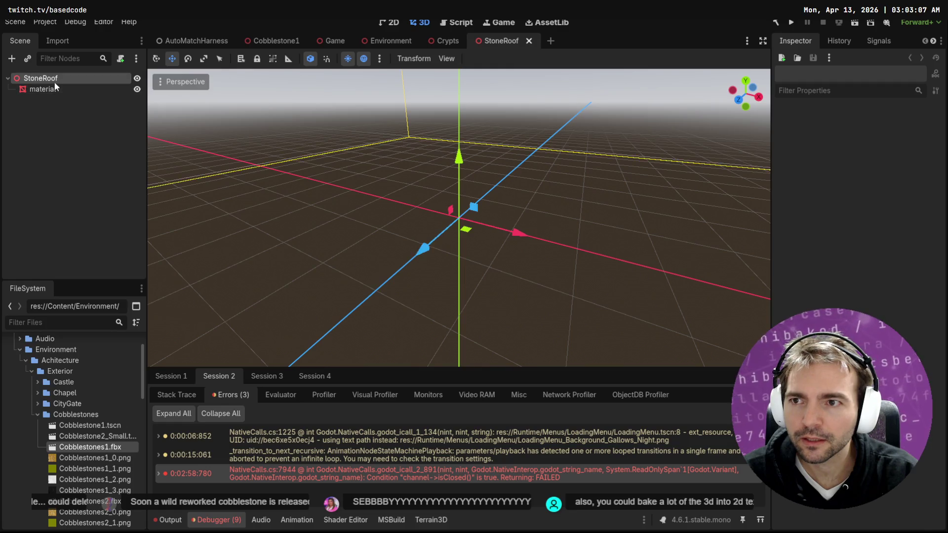
{"action": "left_click", "coordinate": [50, 90]}
{"action": "key", "text": "f"}
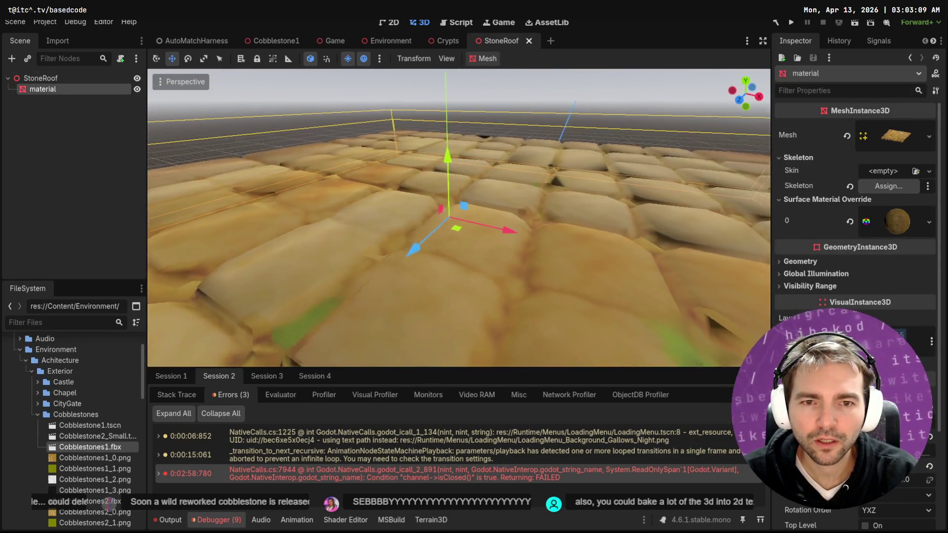
{"action": "scroll", "coordinate": [459, 217], "scroll_direction": "down", "scroll_amount": 5}
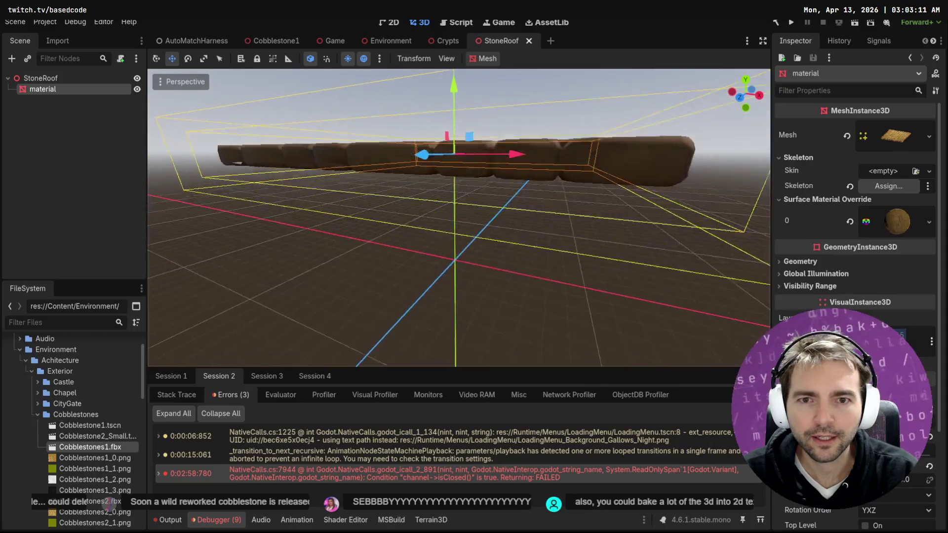
{"action": "left_click", "coordinate": [930, 134]}
{"action": "left_click", "coordinate": [911, 137]}
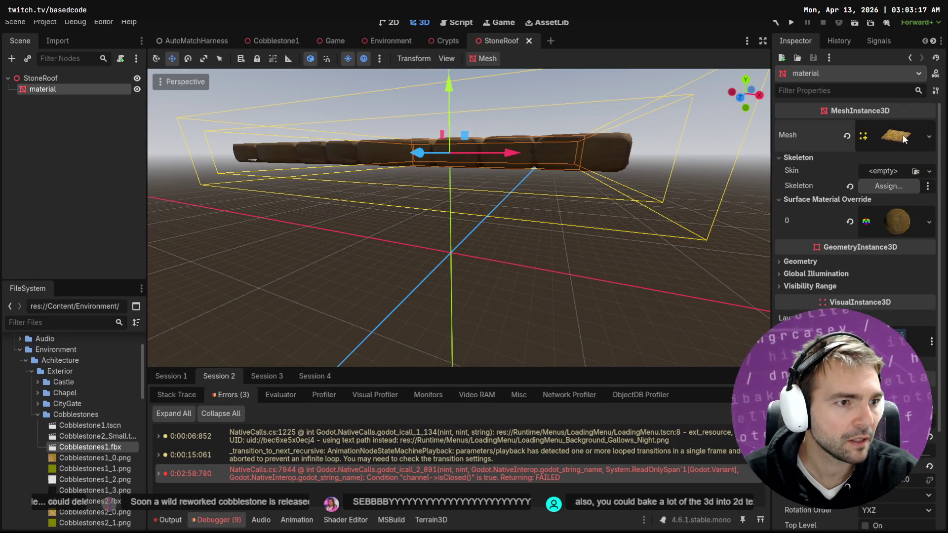
{"action": "left_click", "coordinate": [902, 134]}
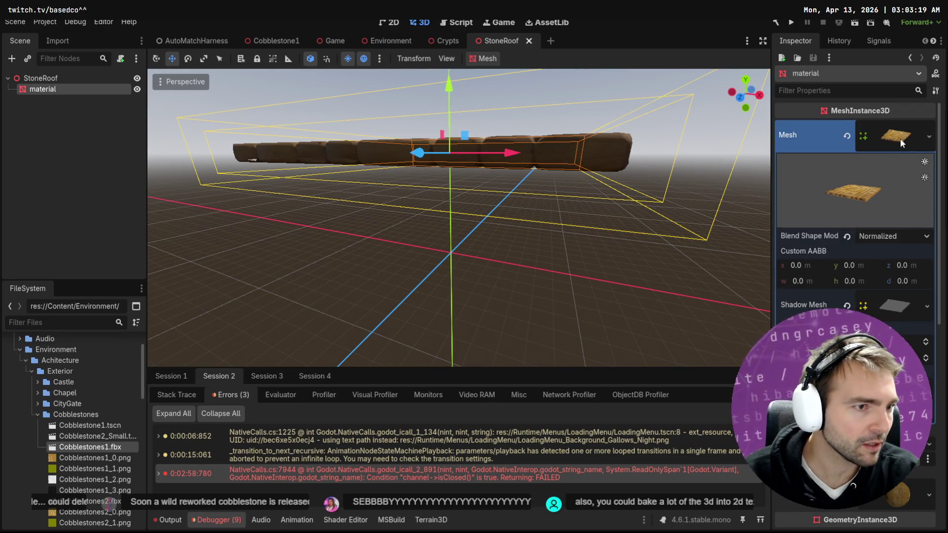
{"action": "left_click", "coordinate": [901, 135]}
{"action": "right_click", "coordinate": [899, 132]}
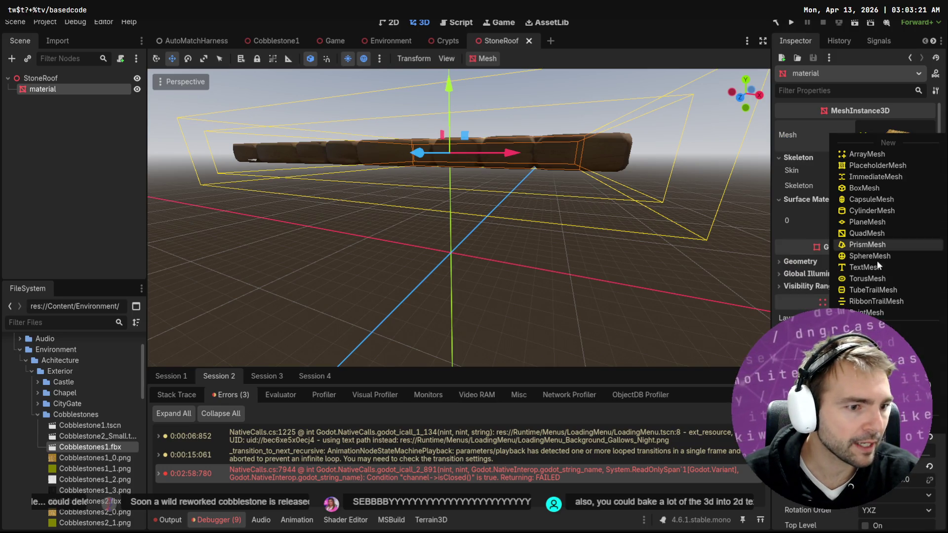
{"action": "left_click", "coordinate": [869, 336]}
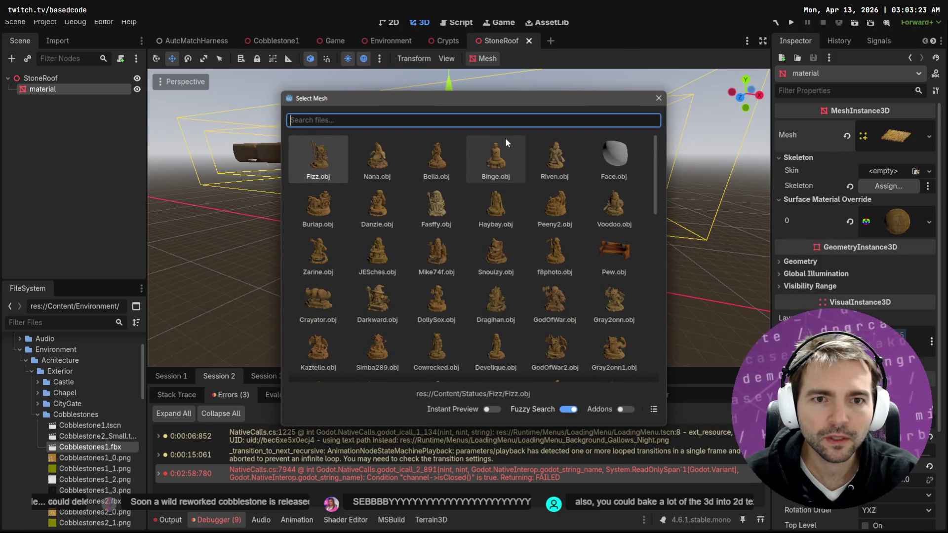
{"action": "type", "text": "Cobblesto"}
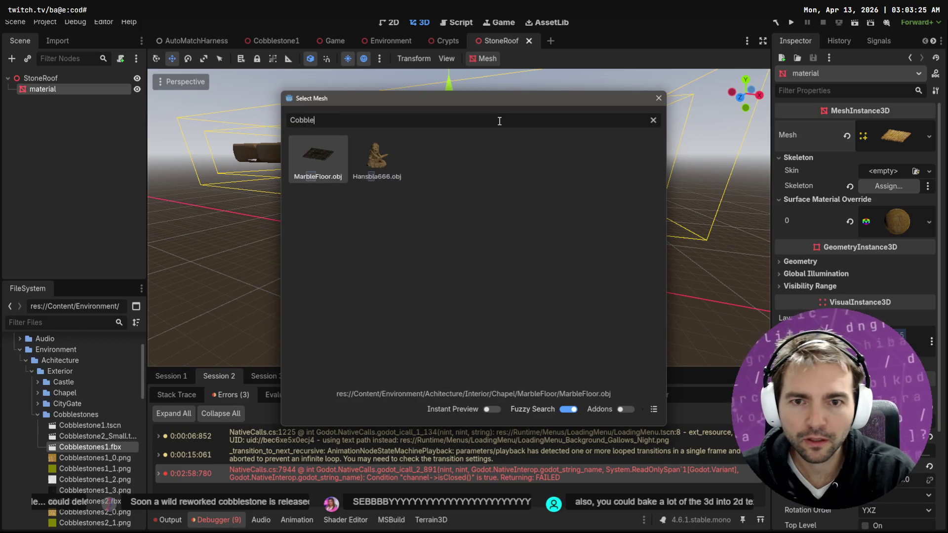
{"action": "key", "text": "BackSpace"}
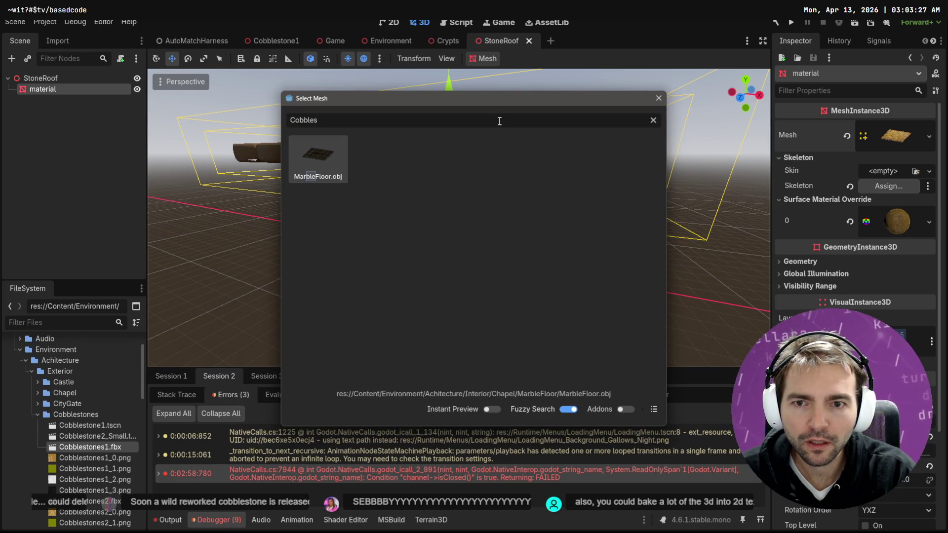
{"action": "key", "text": "ctrl+BackSpace"}
{"action": "type", "text": "cobble"}
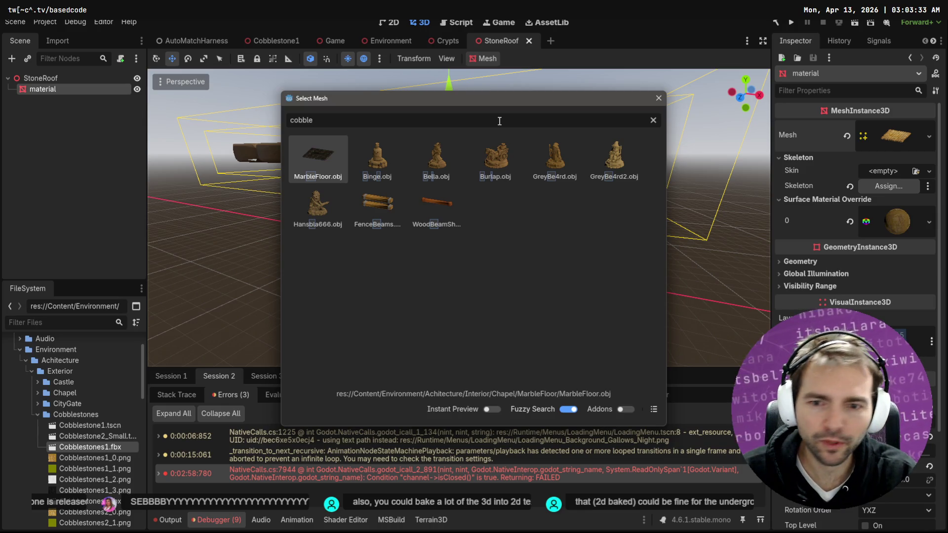
{"action": "key", "text": "Escape"}
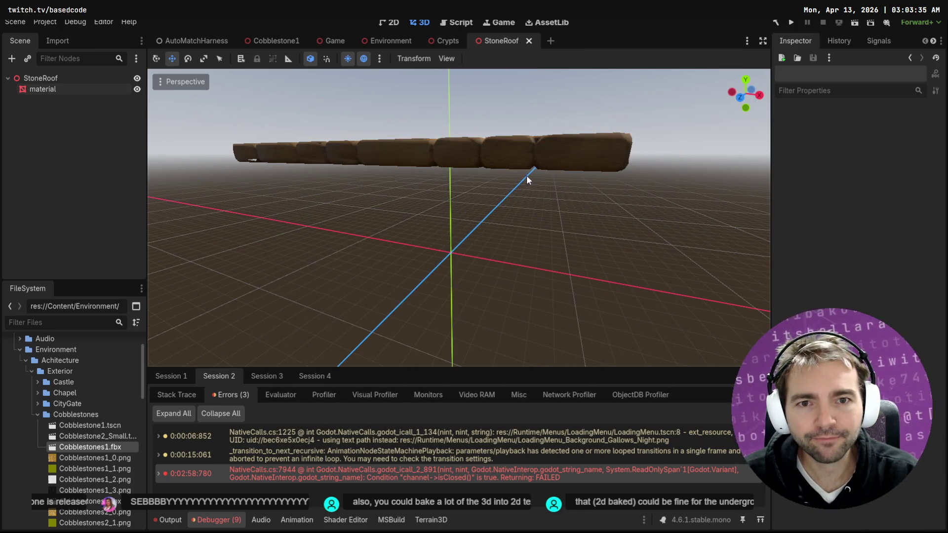
- Select the material mesh node holding the cobblestone slab in the StoneRoof scene
{"action": "mouse_move", "coordinate": [541, 149]}
{"action": "left_mouse_down"}
{"action": "mouse_move", "coordinate": [508, 118]}
{"action": "mouse_move", "coordinate": [523, 133]}
{"action": "mouse_move", "coordinate": [502, 155]}
{"action": "left_mouse_up"}
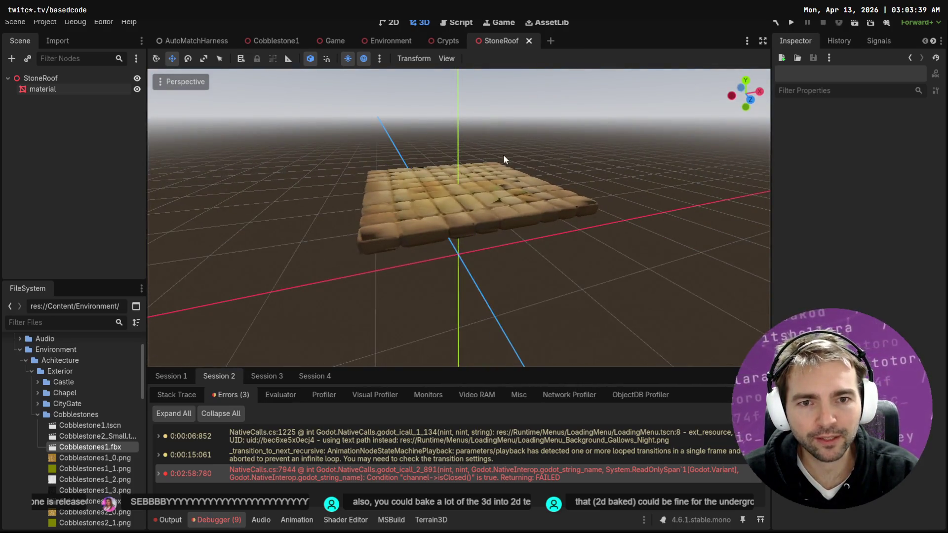
{"action": "left_click", "coordinate": [507, 215]}
{"action": "mouse_move", "coordinate": [507, 215]}
{"action": "left_mouse_down"}
{"action": "mouse_move", "coordinate": [484, 187]}
{"action": "mouse_move", "coordinate": [523, 202]}
{"action": "left_mouse_up"}
{"action": "scroll", "coordinate": [459, 217], "scroll_direction": "down", "scroll_amount": 5}
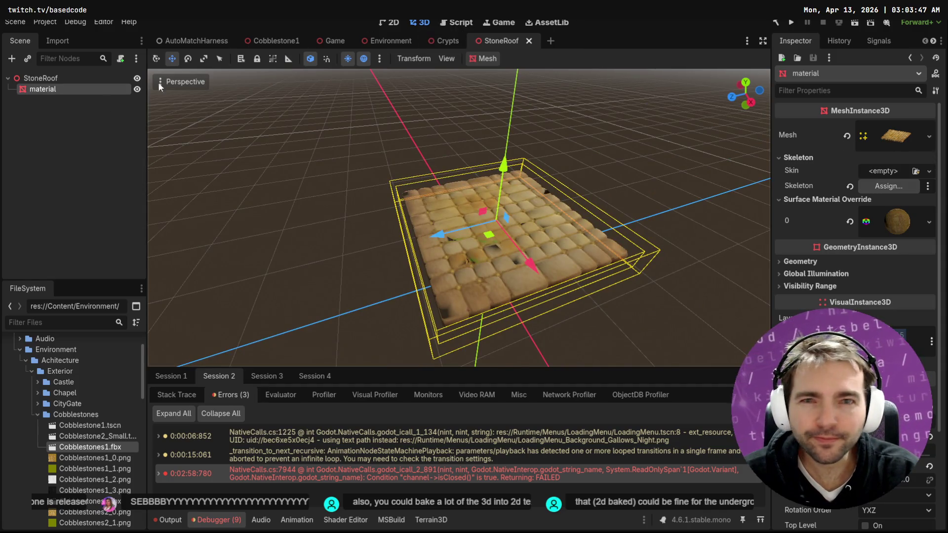
{"action": "left_click", "coordinate": [69, 80]}
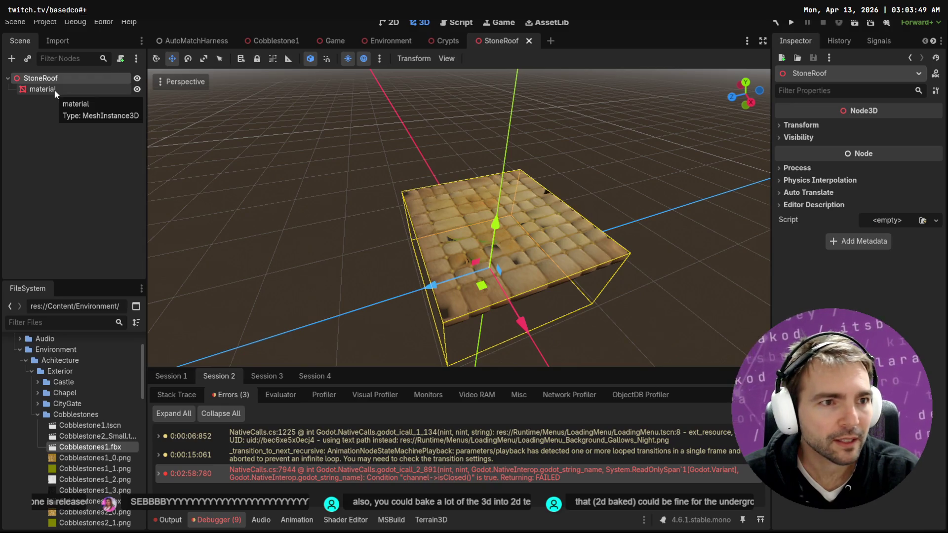
{"action": "left_click", "coordinate": [54, 90]}
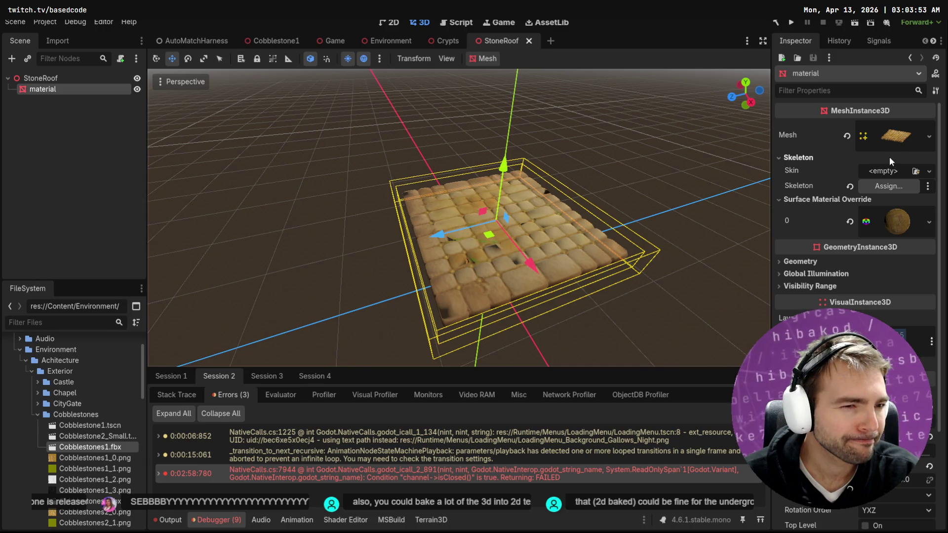
- Browse the roof mesh's New options and expand the mesh resource, keeping the current mesh
{"action": "right_click", "coordinate": [884, 137]}
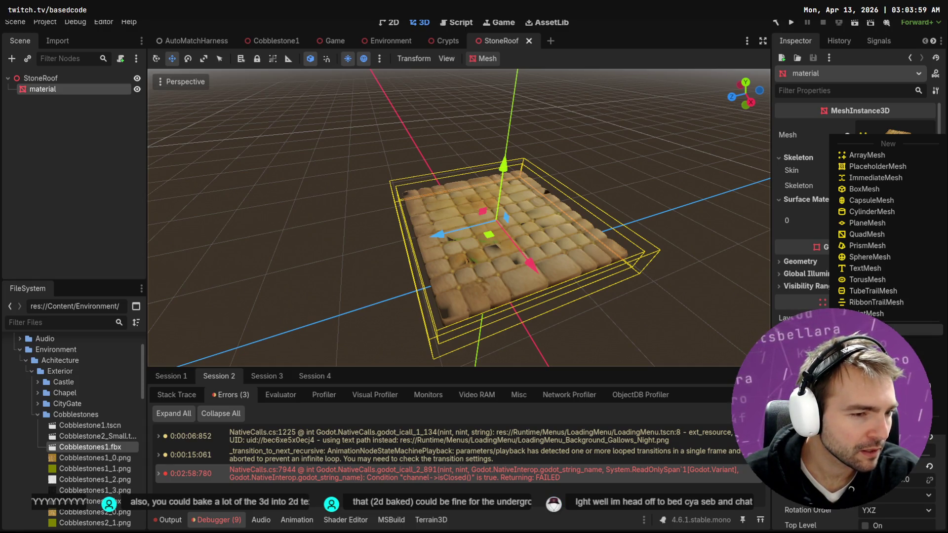
{"action": "key", "text": "Escape"}
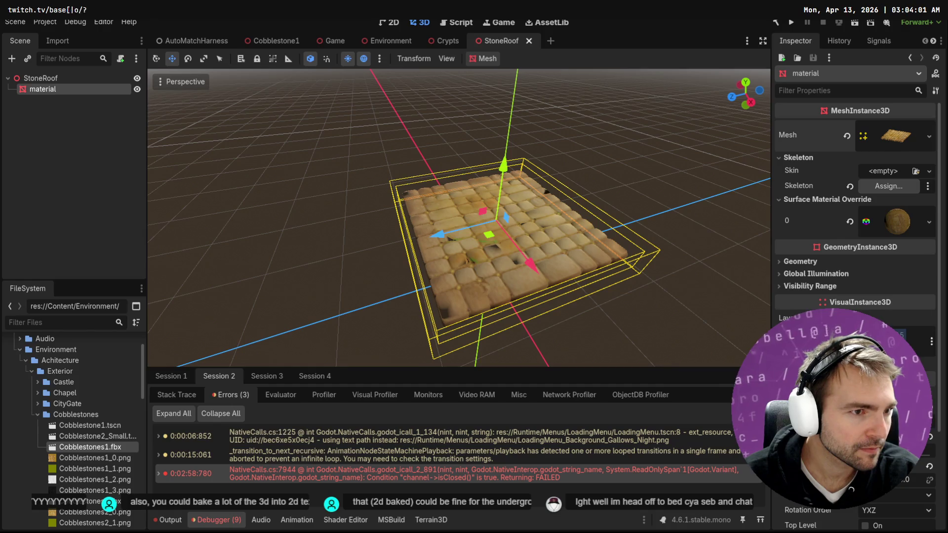
{"action": "left_click", "coordinate": [932, 136]}
{"action": "left_click", "coordinate": [932, 136]}
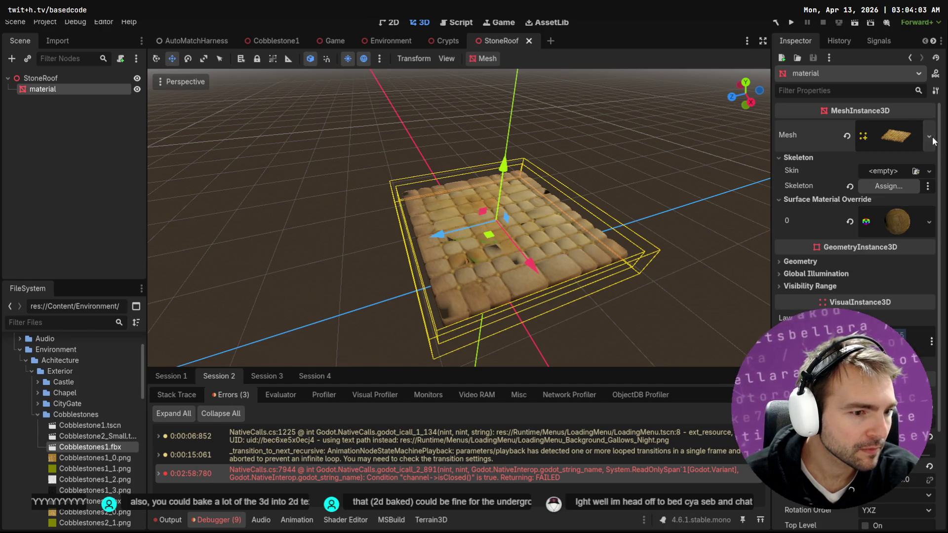
{"action": "left_click", "coordinate": [881, 135]}
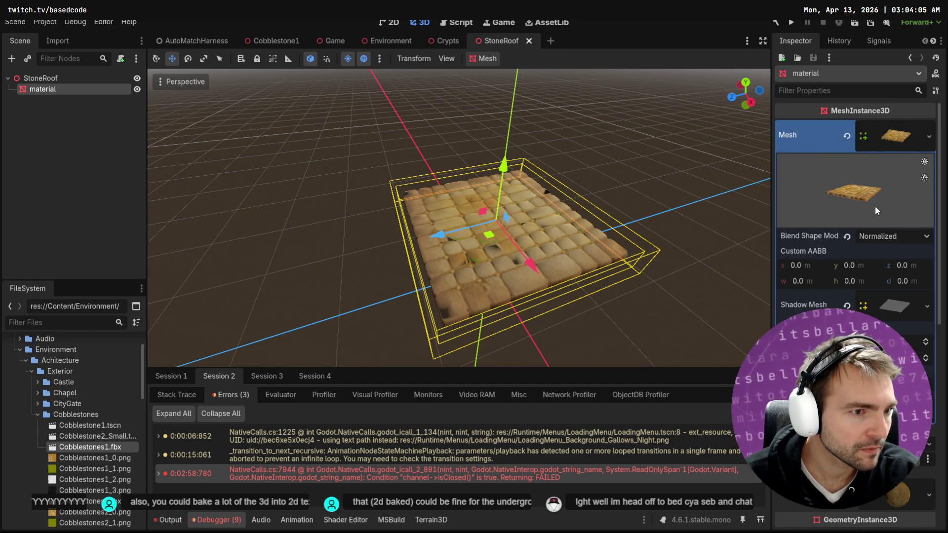
{"action": "left_click", "coordinate": [929, 137]}
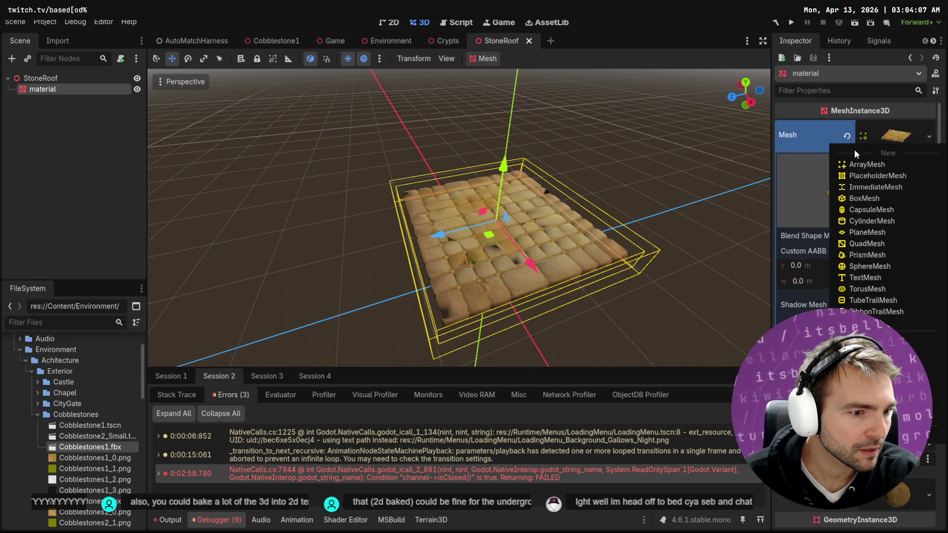
{"action": "left_click", "coordinate": [823, 184]}
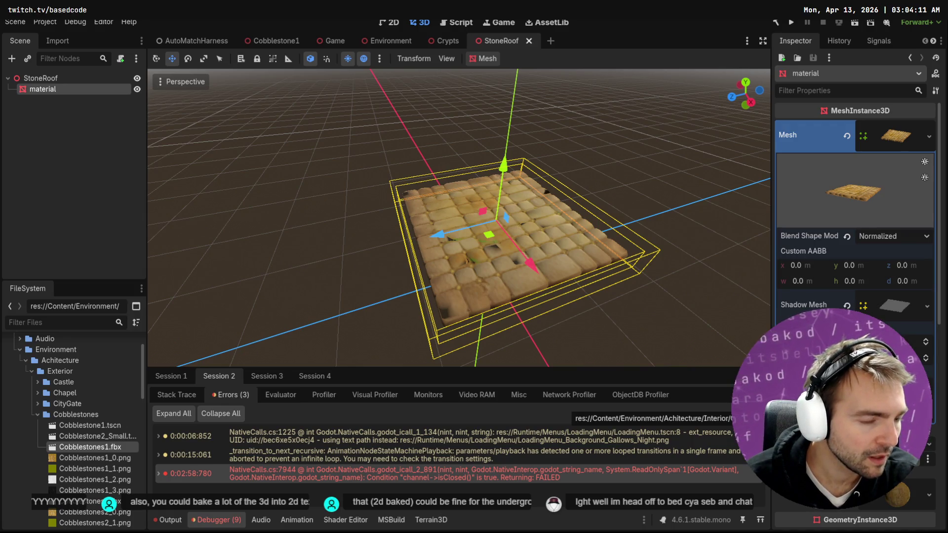
{"action": "key", "text": "super+e"}
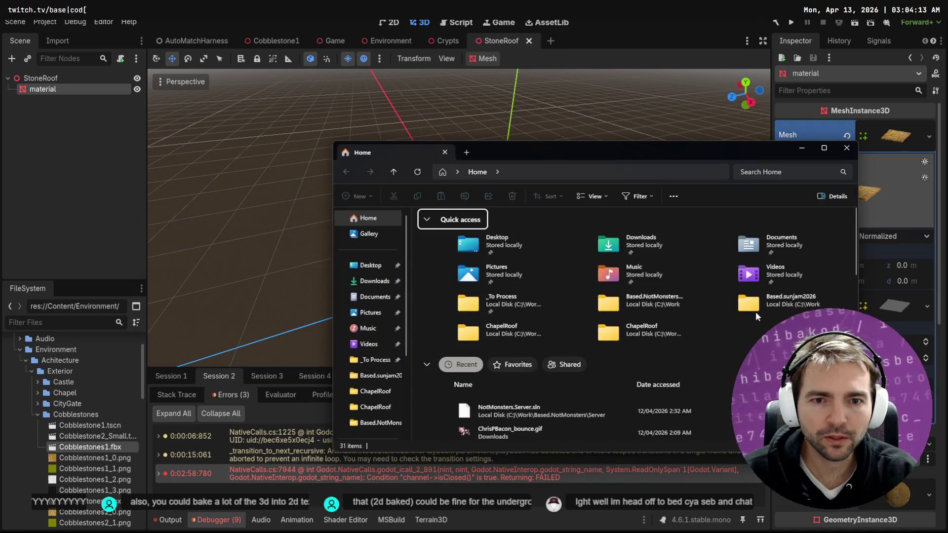
{"action": "left_click", "coordinate": [558, 170]}
{"action": "key", "text": "ctrl+v"}
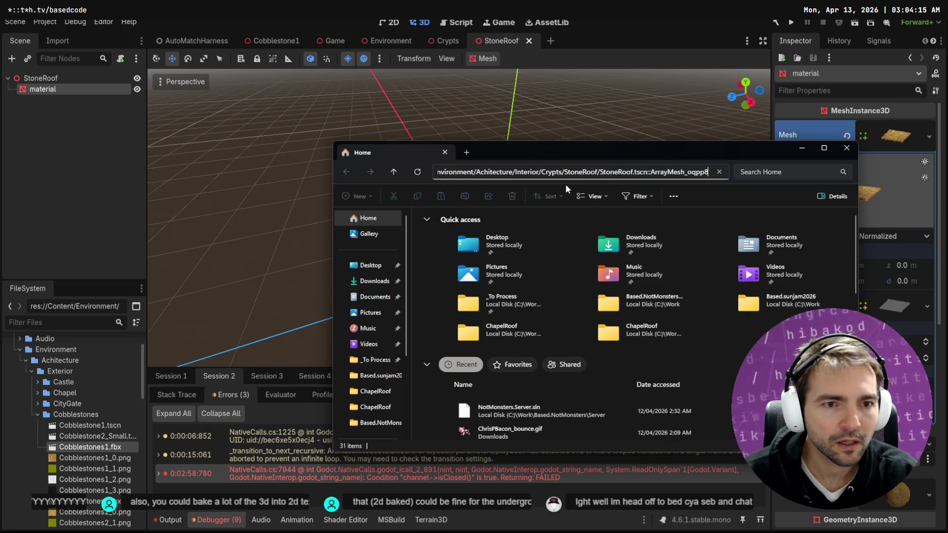
{"action": "key", "text": "ctrl+shift+Left"}
{"action": "key", "text": "ctrl+shift+Left"}
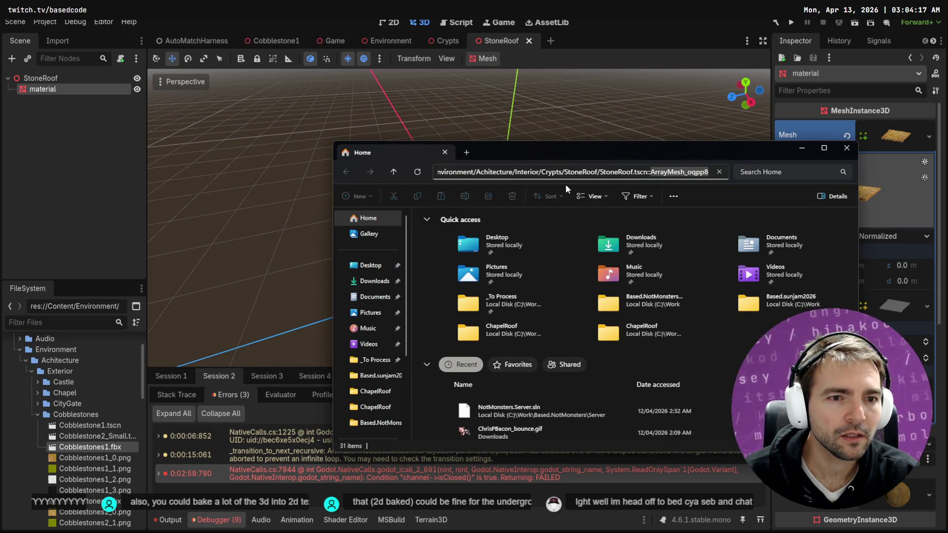
{"action": "key", "text": "ctrl+shift+Left"}
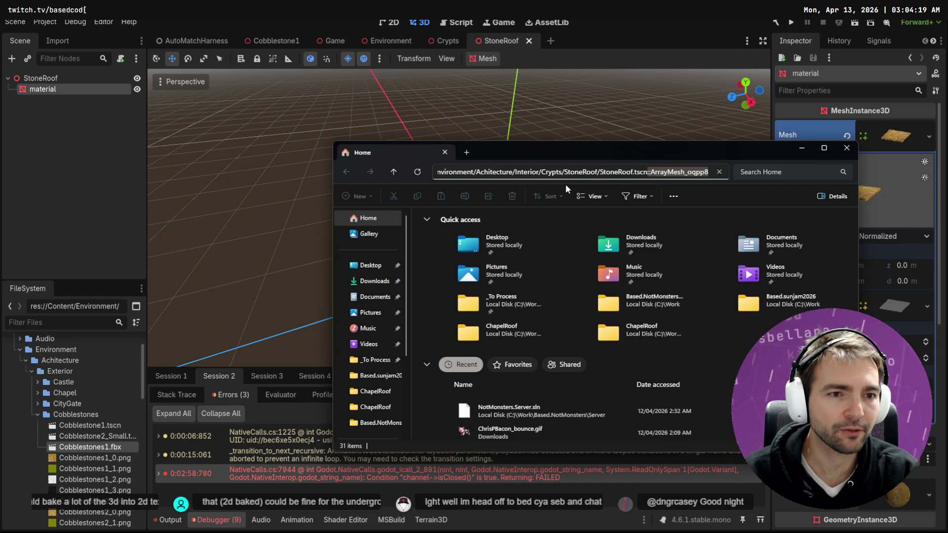
{"action": "key", "text": "Escape"}
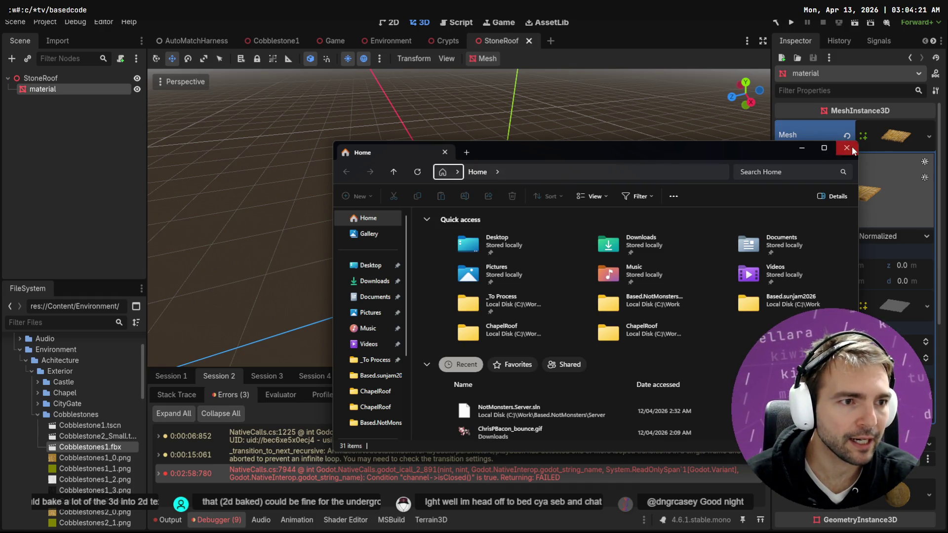
{"action": "left_click", "coordinate": [846, 148]}
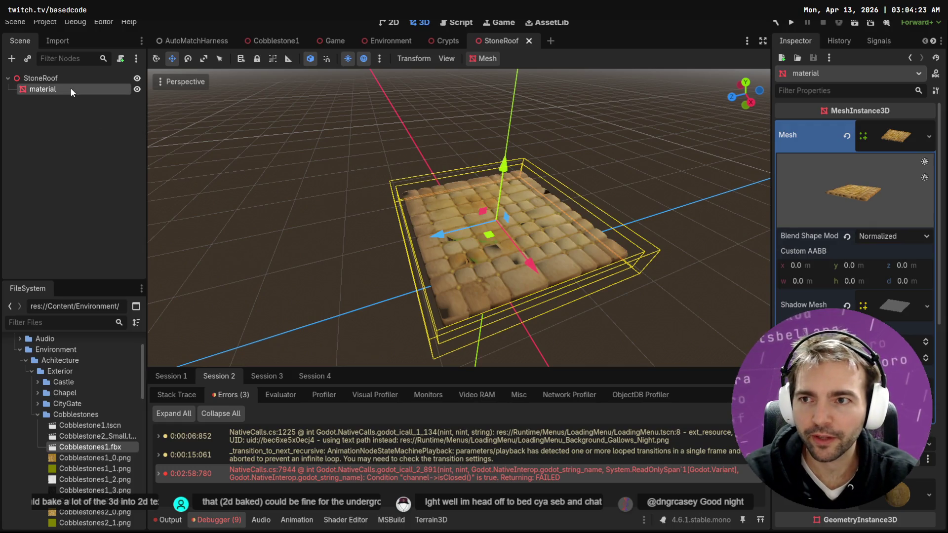
- Delete the material node and drop Cobblestones1.fbx under StoneRoof, then undo back
{"action": "key", "text": "Delete"}
{"action": "left_click", "coordinate": [436, 275]}
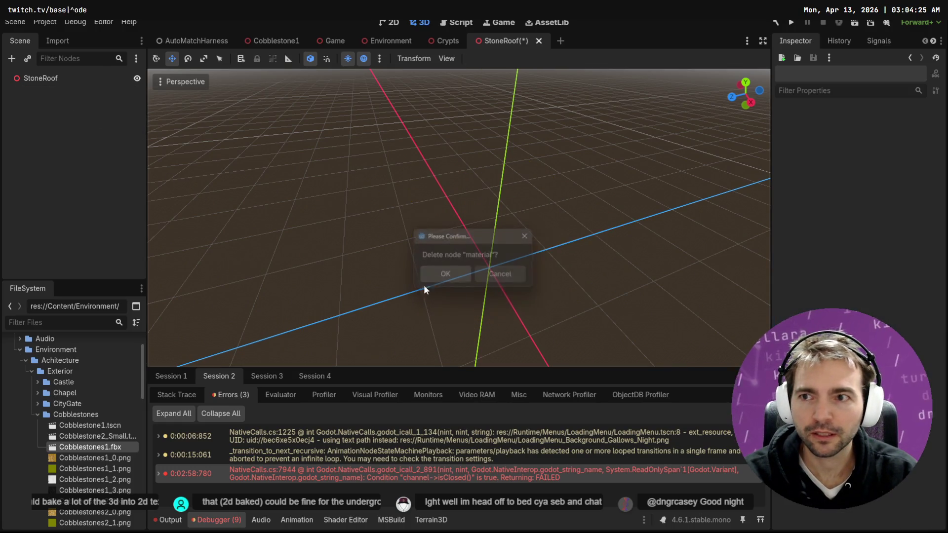
{"action": "left_click_drag", "start_coordinate": [79, 447], "coordinate": [42, 85]}
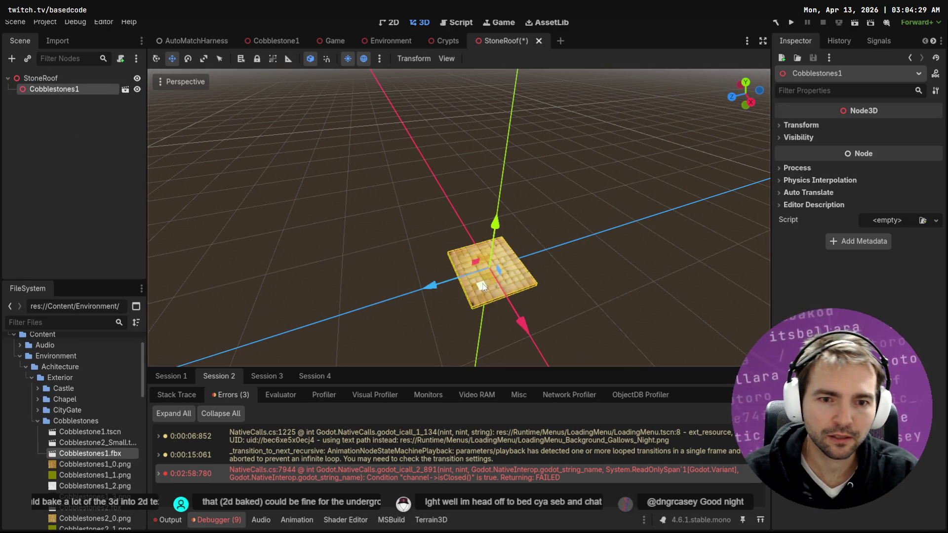
{"action": "scroll", "coordinate": [483, 287], "scroll_direction": "up", "scroll_amount": 5}
{"action": "key", "text": "ctrl+z"}
{"action": "key", "text": "ctrl+z"}
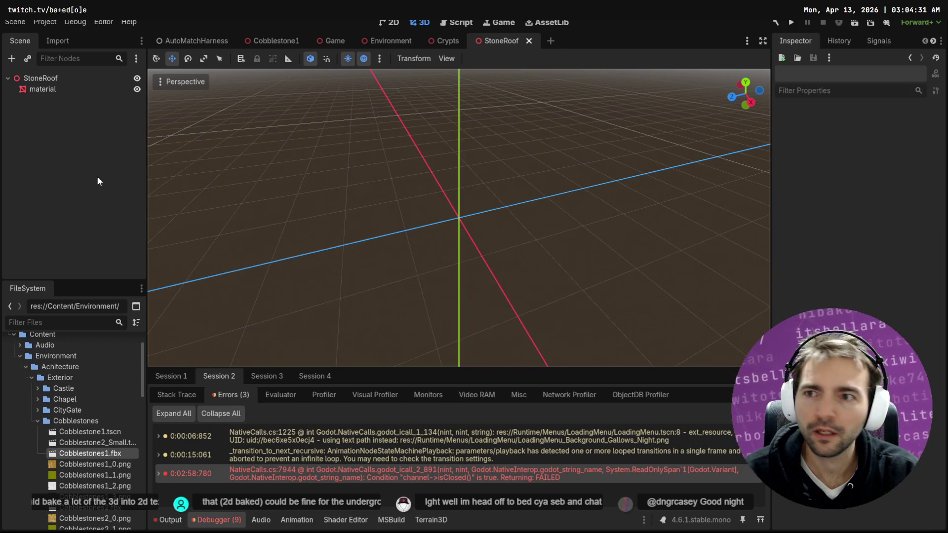
- Add Cobblestones1.fbx as a child of StoneRoof and toggle its visibility off and on
{"action": "mouse_move", "coordinate": [95, 456]}
{"action": "left_mouse_down"}
{"action": "mouse_move", "coordinate": [44, 40]}
{"action": "mouse_move", "coordinate": [43, 81]}
{"action": "left_mouse_up"}
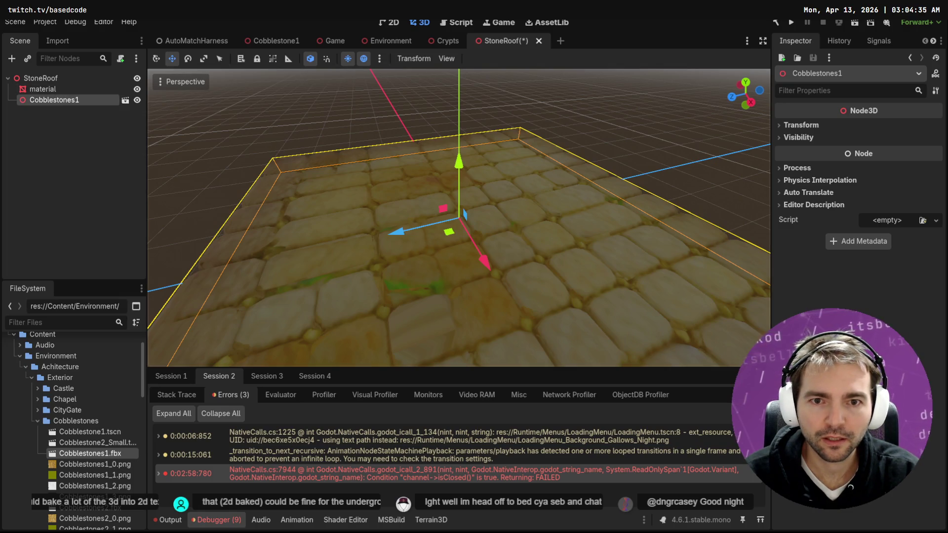
{"action": "left_click_drag", "start_coordinate": [745, 94], "coordinate": [473, 146]}
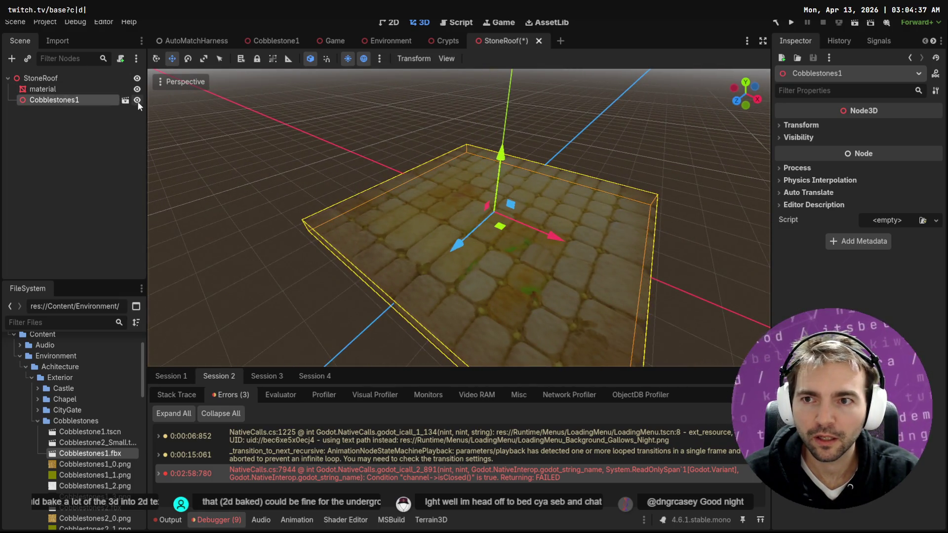
{"action": "left_click", "coordinate": [137, 100]}
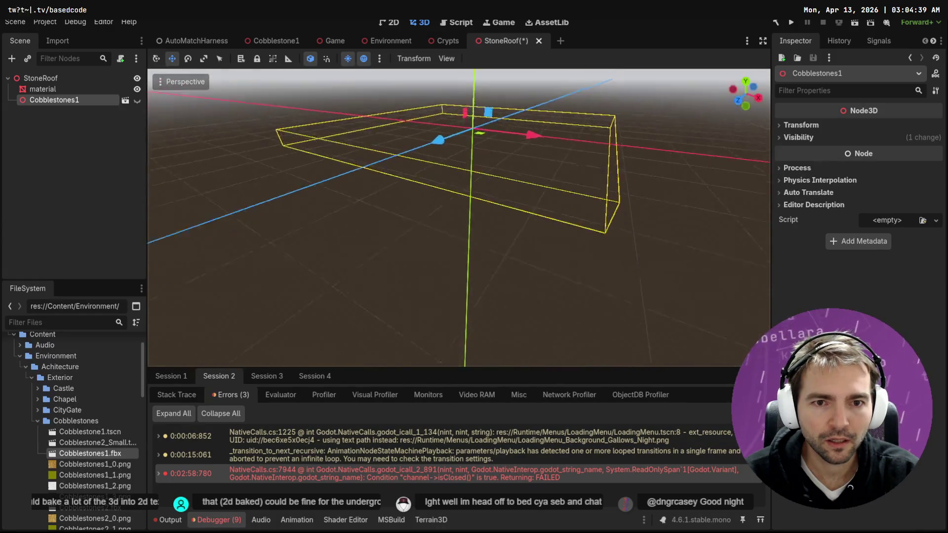
{"action": "left_click_drag", "start_coordinate": [459, 217], "coordinate": [459, 177]}
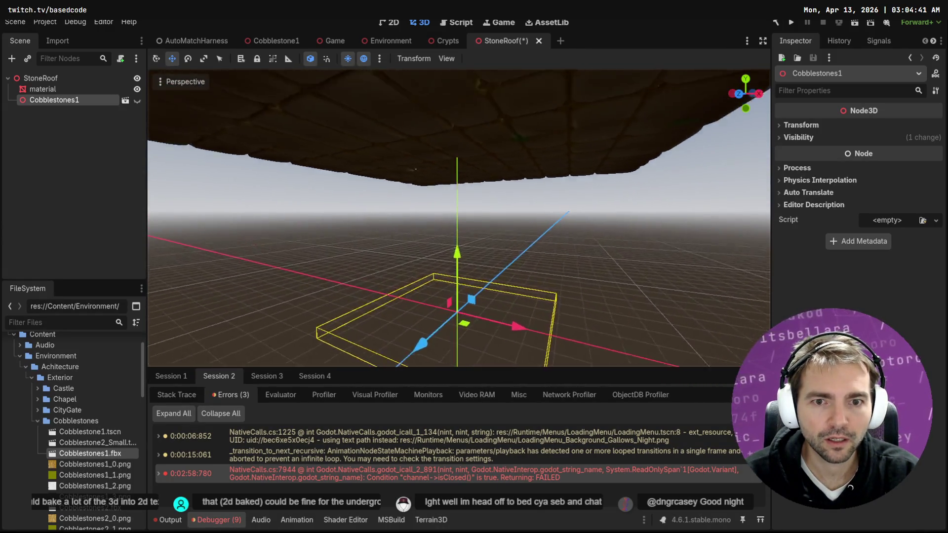
{"action": "scroll", "coordinate": [221, 147], "scroll_direction": "down", "scroll_amount": 5}
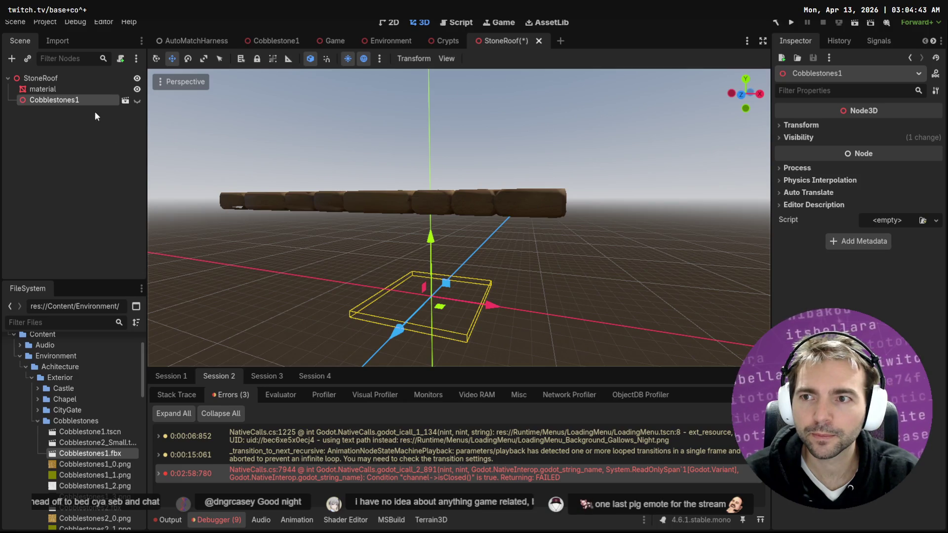
{"action": "left_click", "coordinate": [137, 101]}
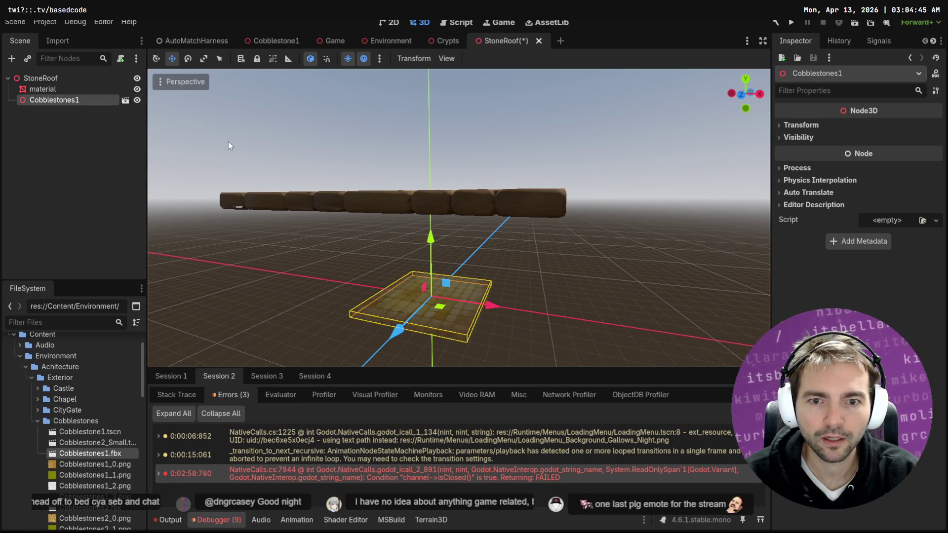
- Raise Cobblestones1 to roof height, set its scale to 2 and Z rotation to 180°
{"action": "left_click_drag", "start_coordinate": [430, 244], "coordinate": [450, 135]}
{"action": "key", "text": "r"}
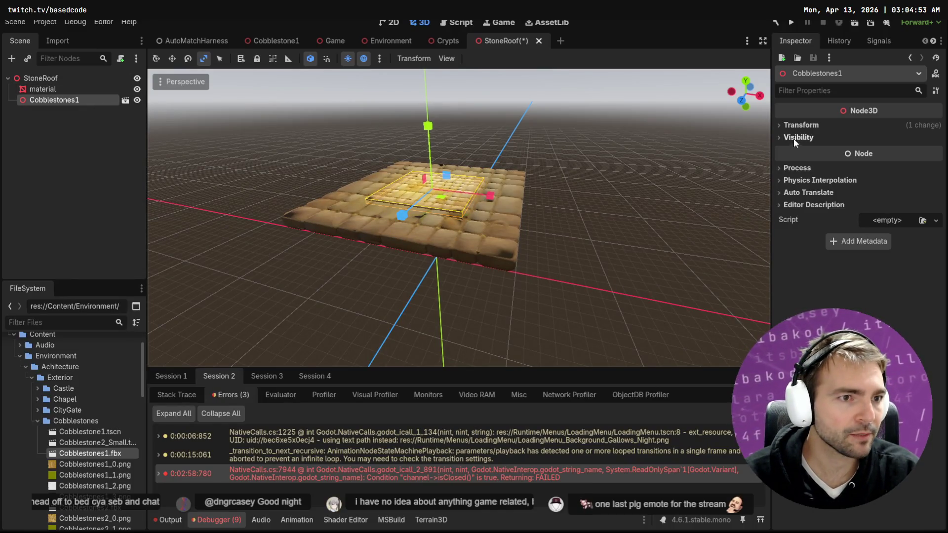
{"action": "left_click", "coordinate": [800, 125]}
{"action": "left_click", "coordinate": [815, 211]}
{"action": "type", "text": "2"}
{"action": "key", "text": "Tab"}
{"action": "key", "text": "Tab"}
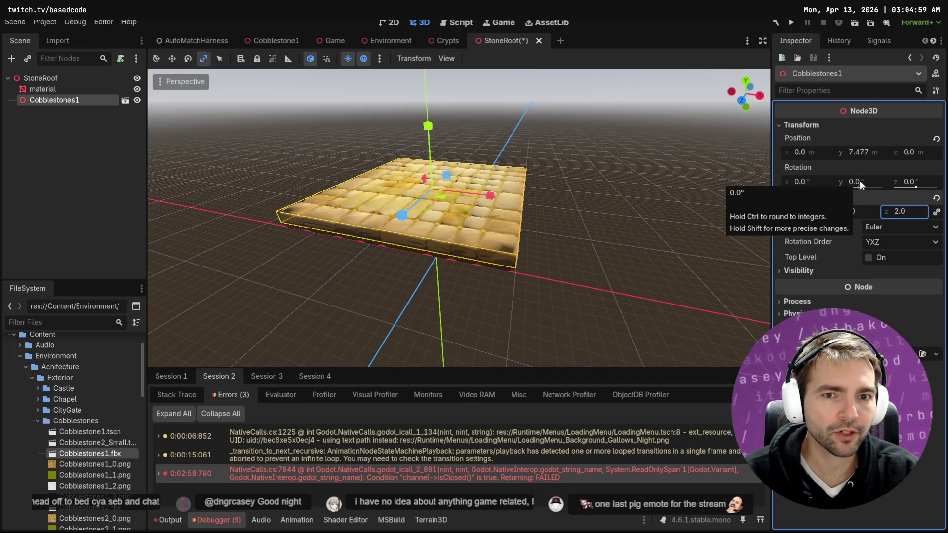
{"action": "left_click", "coordinate": [936, 182]}
{"action": "type", "text": "180"}
{"action": "key", "text": "Return"}
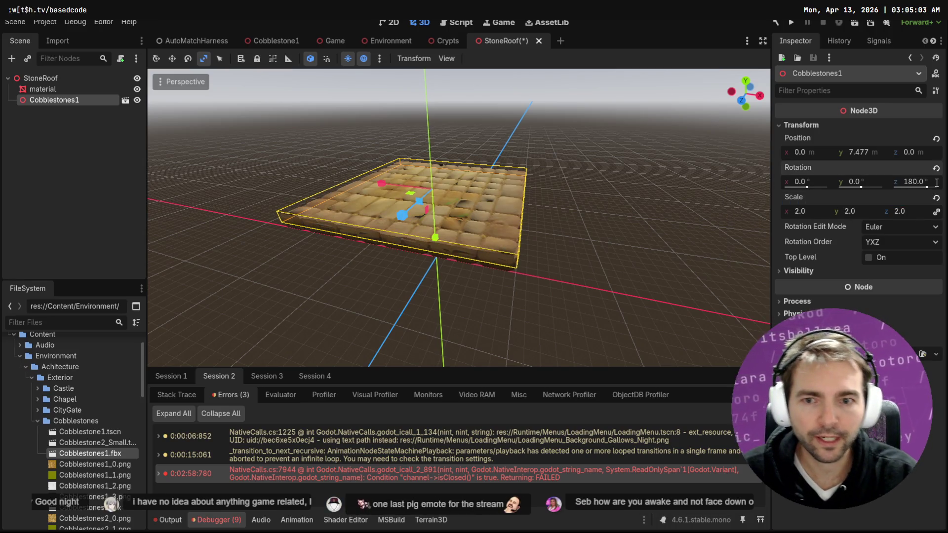
- Hide the original material roof mesh and save the StoneRoof scene
{"action": "left_click", "coordinate": [42, 89]}
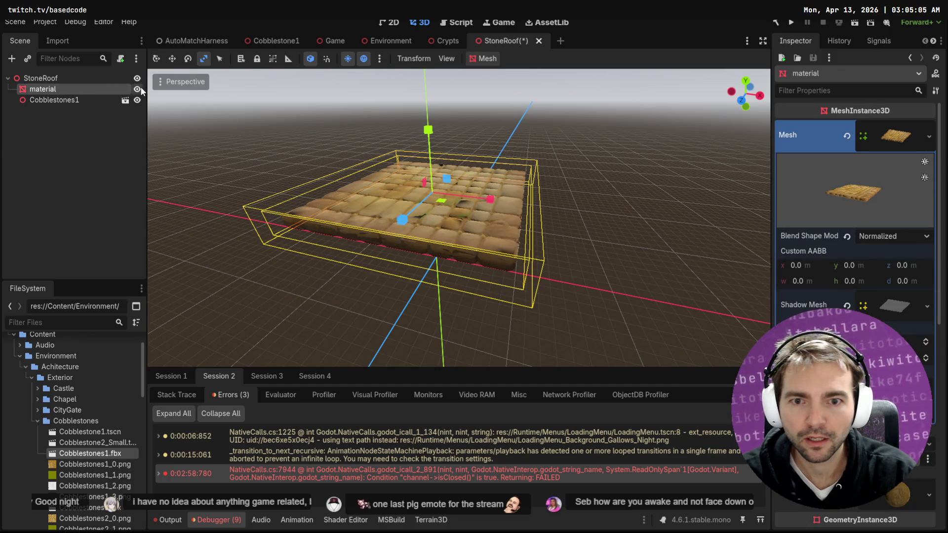
{"action": "left_click", "coordinate": [137, 88]}
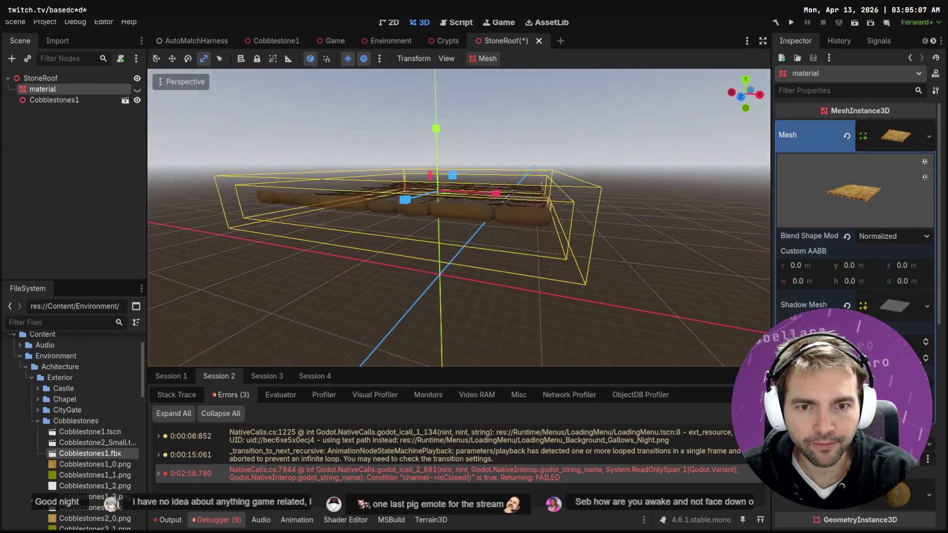
{"action": "left_click_drag", "start_coordinate": [543, 207], "coordinate": [543, 229]}
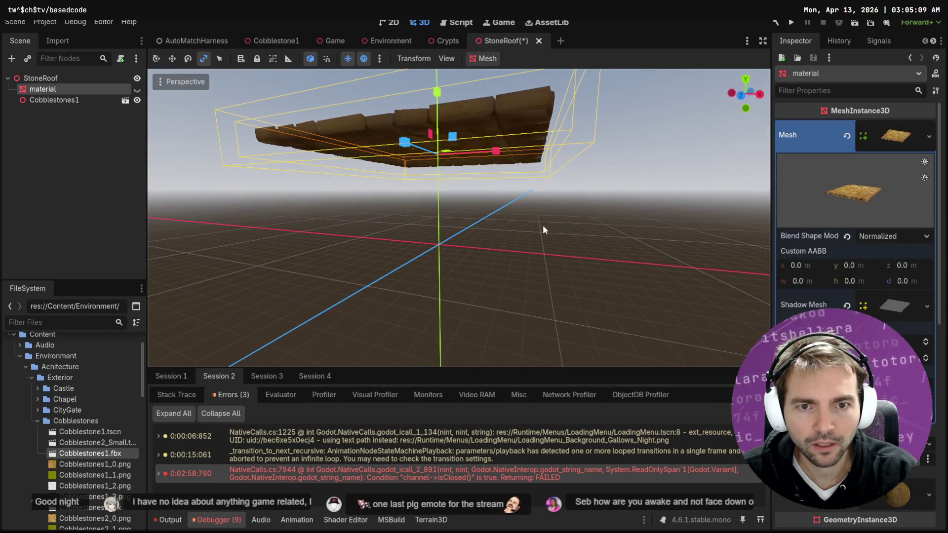
{"action": "left_click", "coordinate": [83, 101]}
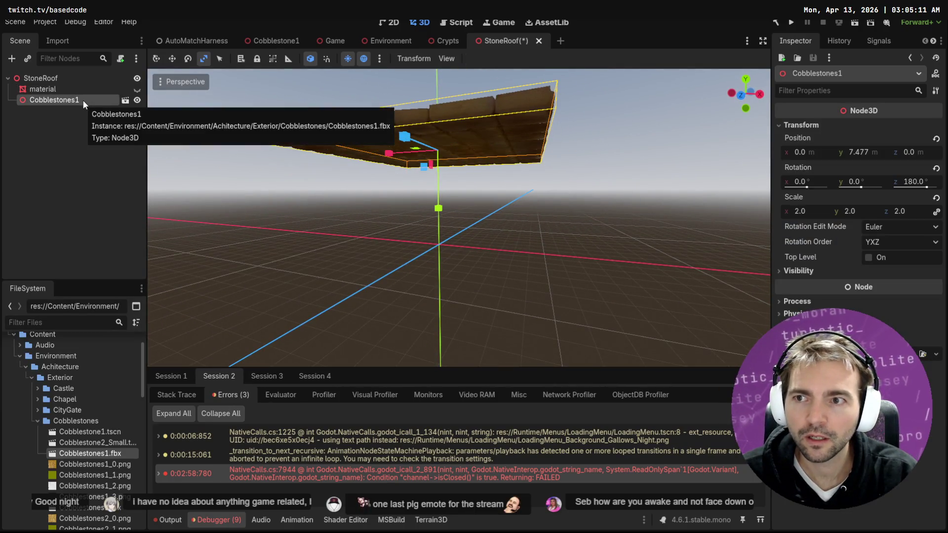
{"action": "left_click", "coordinate": [79, 80]}
{"action": "left_click", "coordinate": [72, 88]}
{"action": "key", "text": "ctrl+s"}
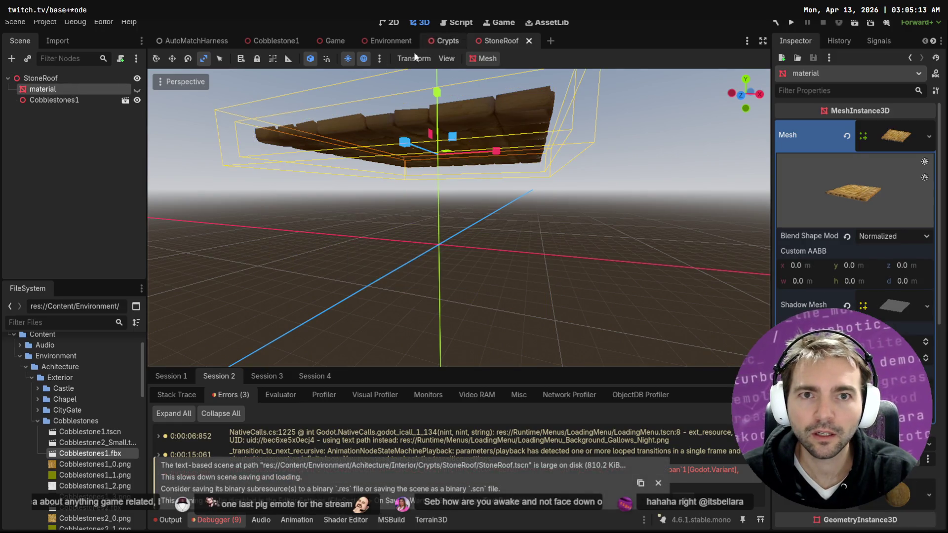
- Switch to the Crypts scene and fly along its statue corridor
{"action": "left_click", "coordinate": [445, 41]}
{"action": "mouse_move", "coordinate": [525, 172]}
{"action": "left_mouse_down"}
{"action": "mouse_move", "coordinate": [474, 207]}
{"action": "mouse_move", "coordinate": [345, 197]}
{"action": "mouse_move", "coordinate": [444, 195]}
{"action": "mouse_move", "coordinate": [405, 188]}
{"action": "mouse_move", "coordinate": [404, 212]}
{"action": "mouse_move", "coordinate": [402, 200]}
{"action": "mouse_move", "coordinate": [383, 199]}
{"action": "mouse_move", "coordinate": [396, 81]}
{"action": "left_mouse_up"}
{"action": "key", "text": "w"}
{"action": "key", "text": "e"}
{"action": "key", "text": "q"}
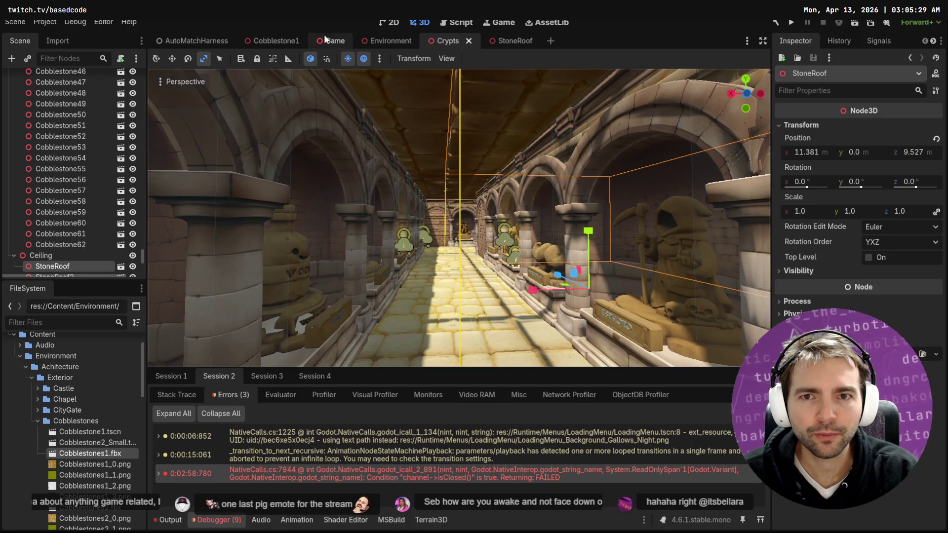
- Switch to the Game scene and fly through the crypt corridor, alcoves and staircase
{"action": "key", "text": "ctrl+shift+Tab"}
{"action": "key", "text": "ctrl+shift+Tab"}
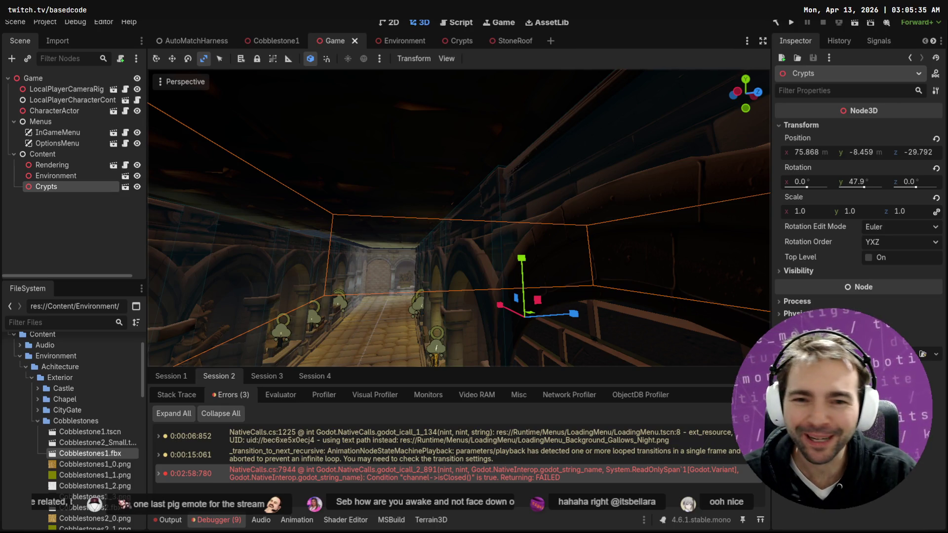
{"action": "key", "text": "w"}
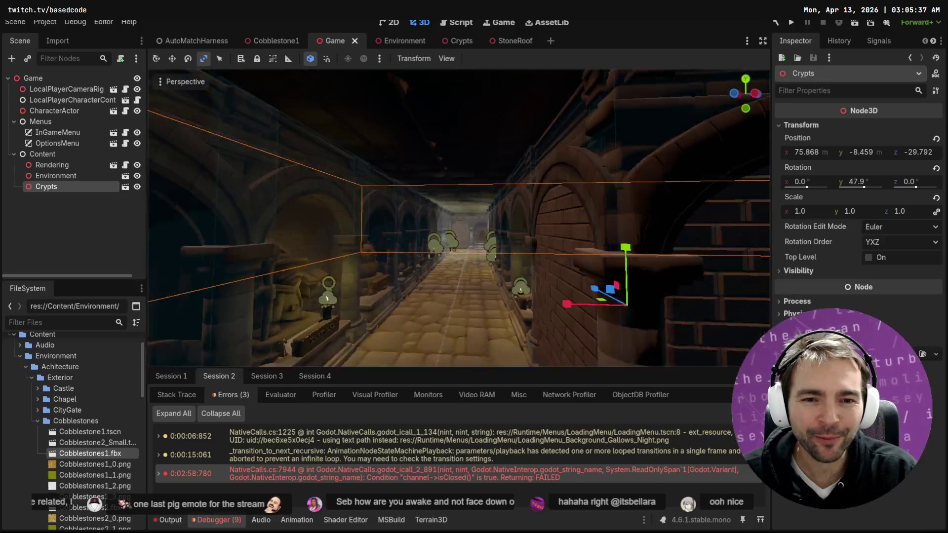
{"action": "key", "text": "w"}
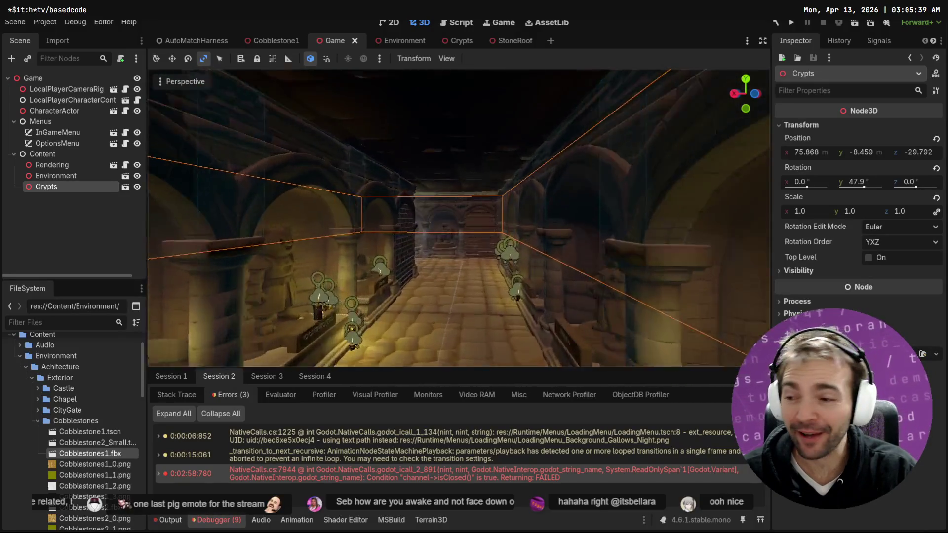
{"action": "key", "text": "w"}
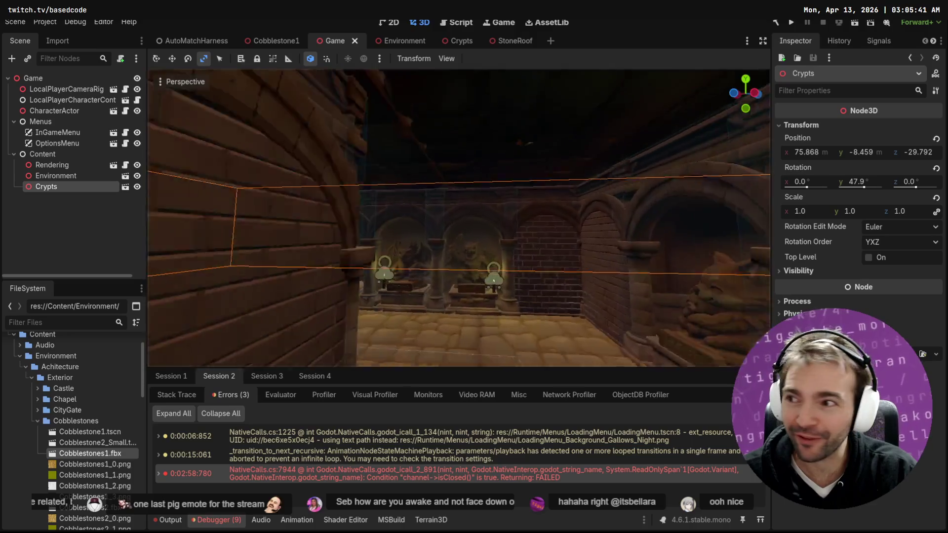
{"action": "key", "text": "w"}
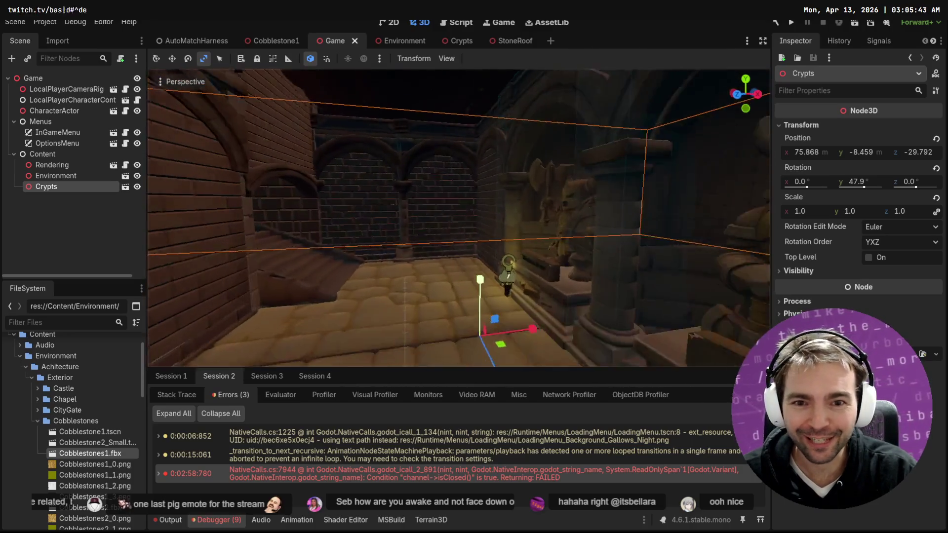
{"action": "key", "text": "w"}
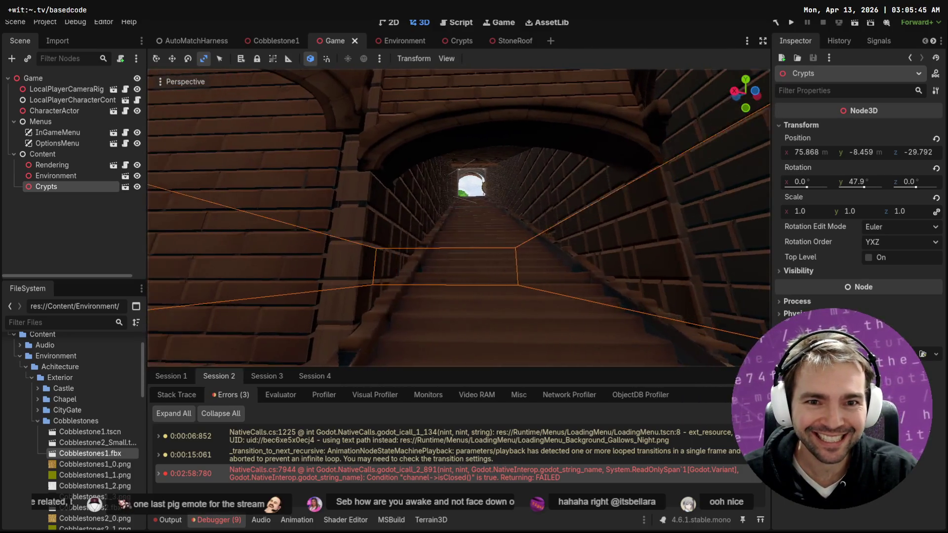
{"action": "key", "text": "s"}
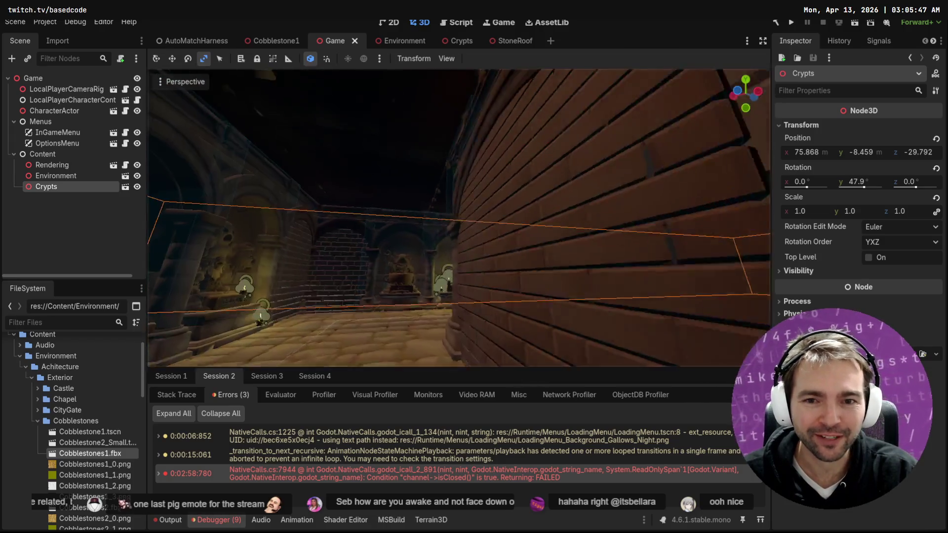
{"action": "key", "text": "w"}
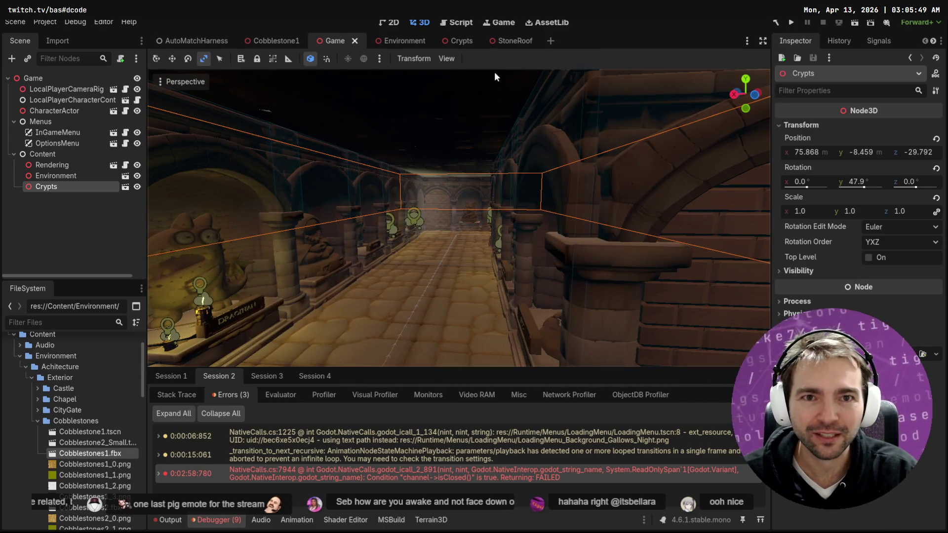
{"action": "left_click", "coordinate": [511, 42]}
- Delete and confirm removal of the material node, save StoneRoof, and switch to Fork
{"action": "key", "text": "Delete"}
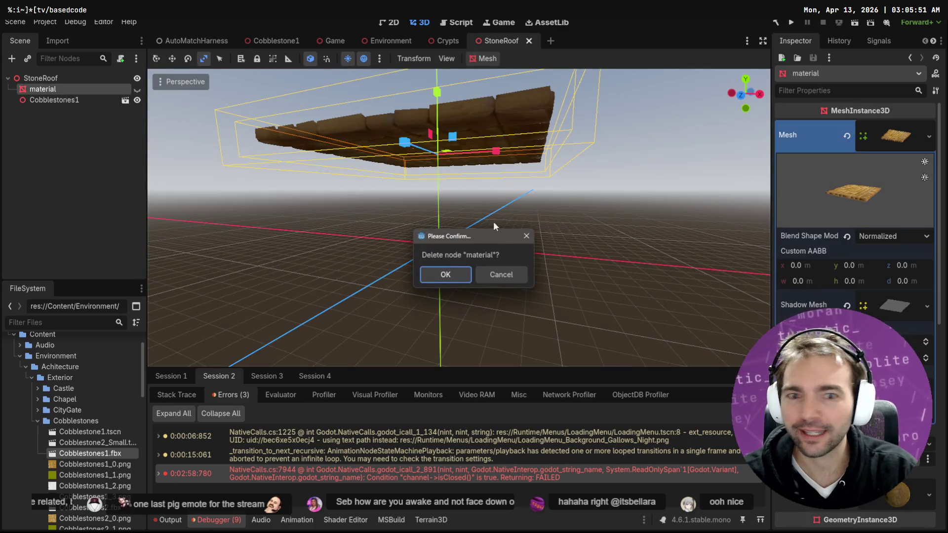
{"action": "left_click", "coordinate": [465, 275]}
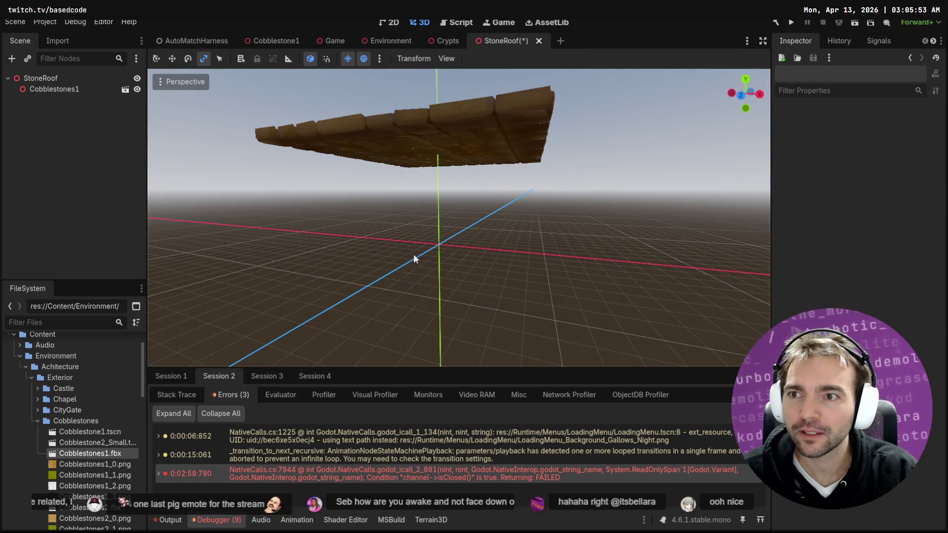
{"action": "key", "text": "ctrl+s"}
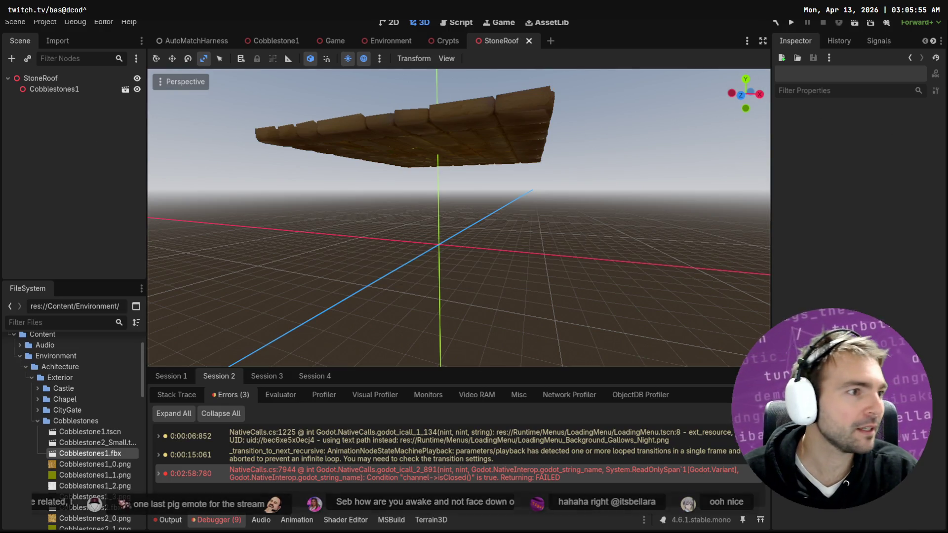
{"action": "key", "text": "alt+Tab"}
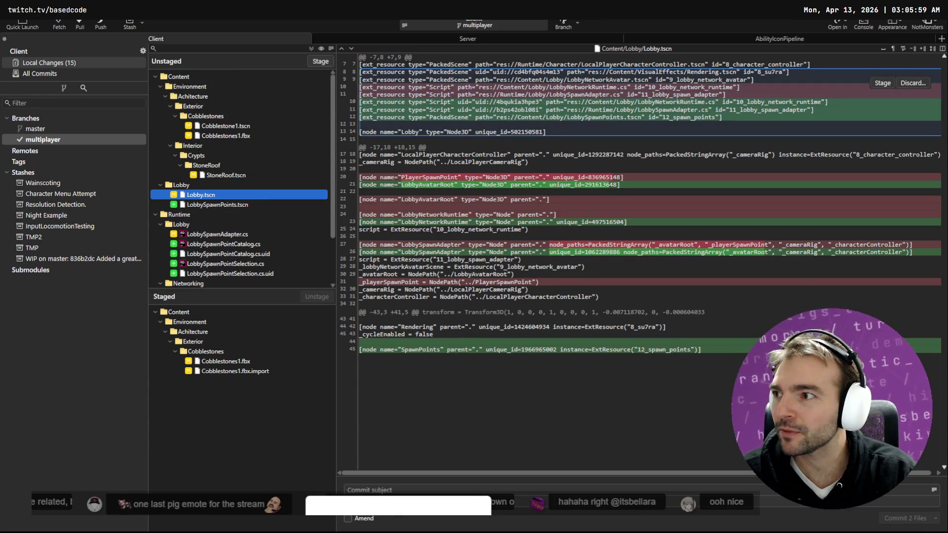
- Stage Cobblestone1.tscn, Cobblestones1.fbx and StoneRoof.tscn
{"action": "left_click", "coordinate": [232, 126]}
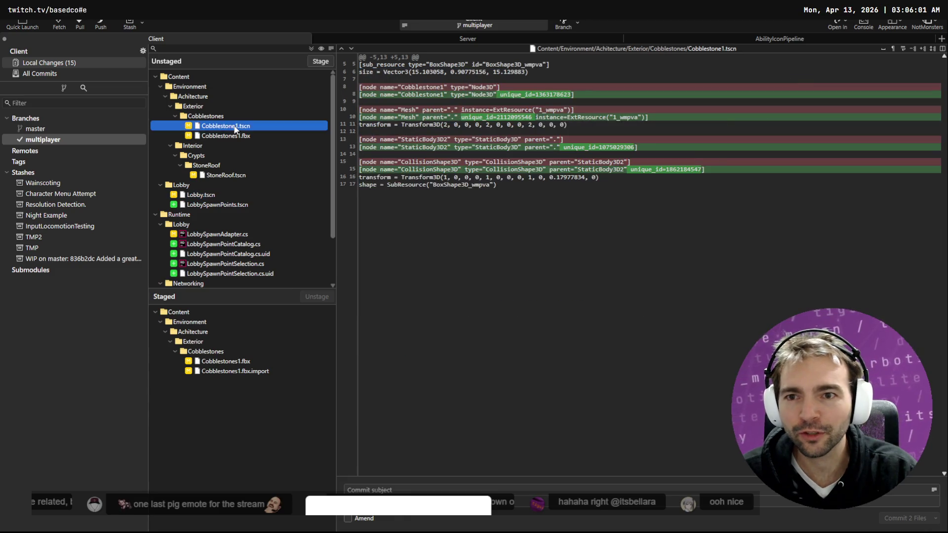
{"action": "left_click", "coordinate": [242, 136], "text": "shift"}
{"action": "left_click", "coordinate": [326, 61]}
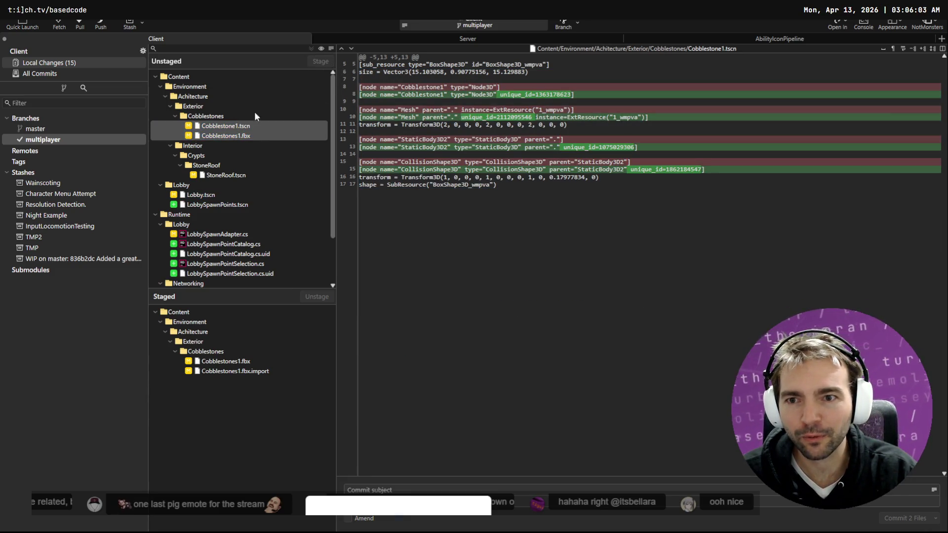
{"action": "left_click", "coordinate": [321, 61]}
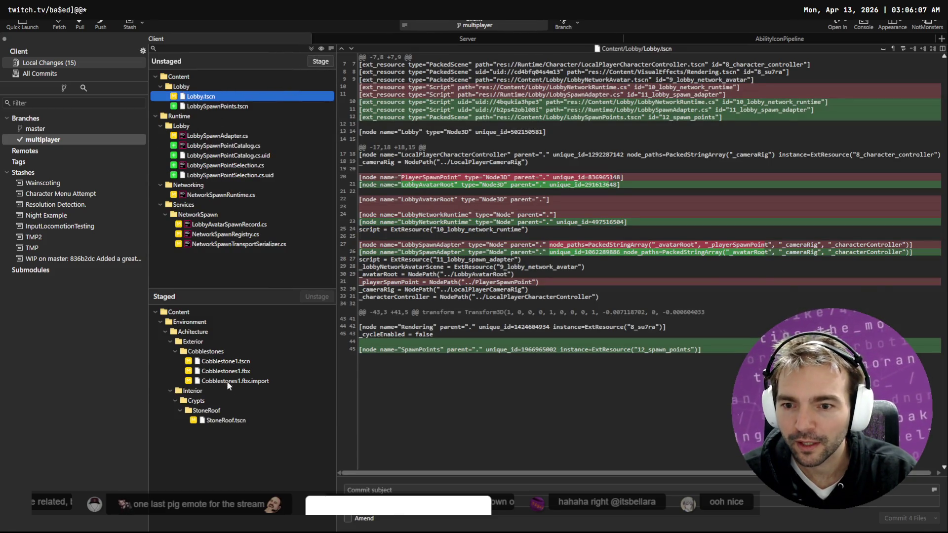
- Commit the four files as 'Cleaned up geometry and removed hidden faces from cobblestones.'
{"action": "left_click", "coordinate": [364, 490]}
{"action": "key", "text": "super+h"}
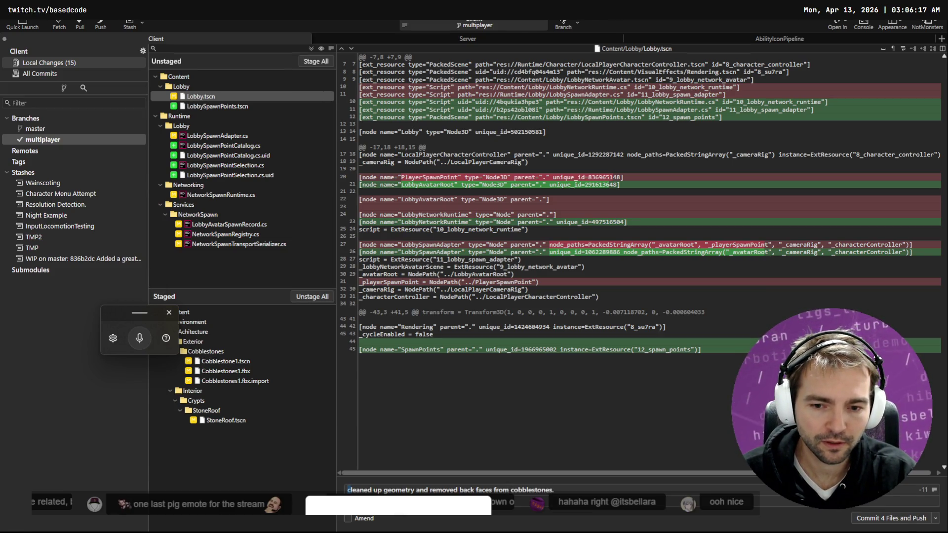
{"action": "key", "text": "ctrl+shift+Left"}
{"action": "key", "text": "ctrl+shift+Left"}
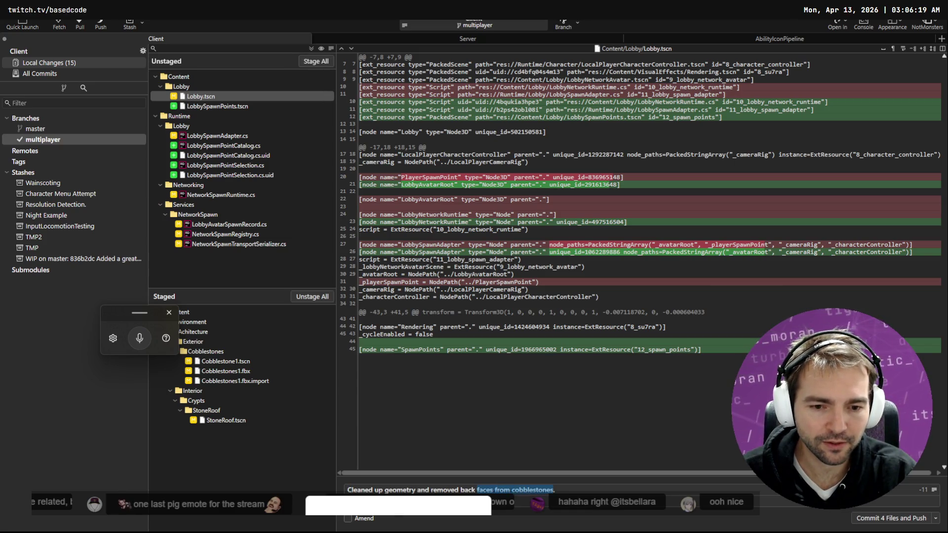
{"action": "key", "text": "BackSpace"}
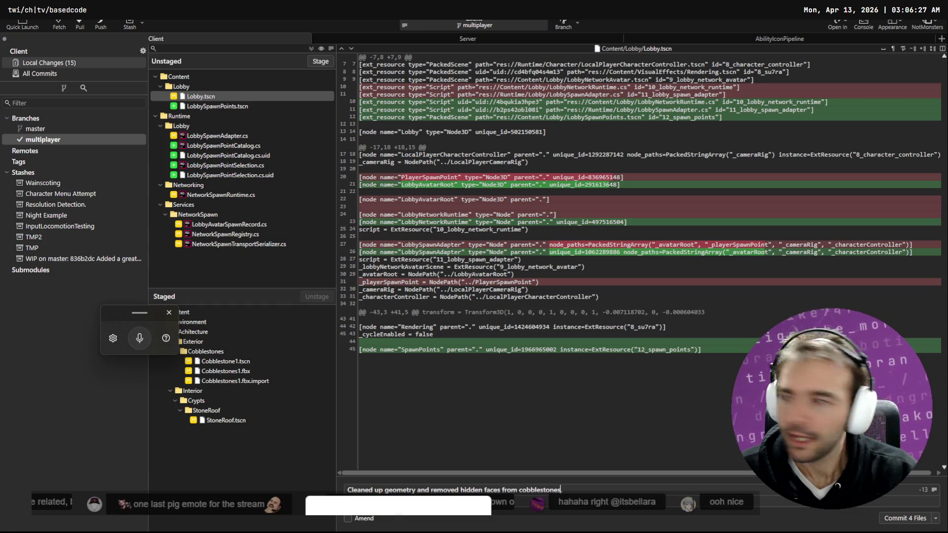
{"action": "left_click", "coordinate": [918, 519]}
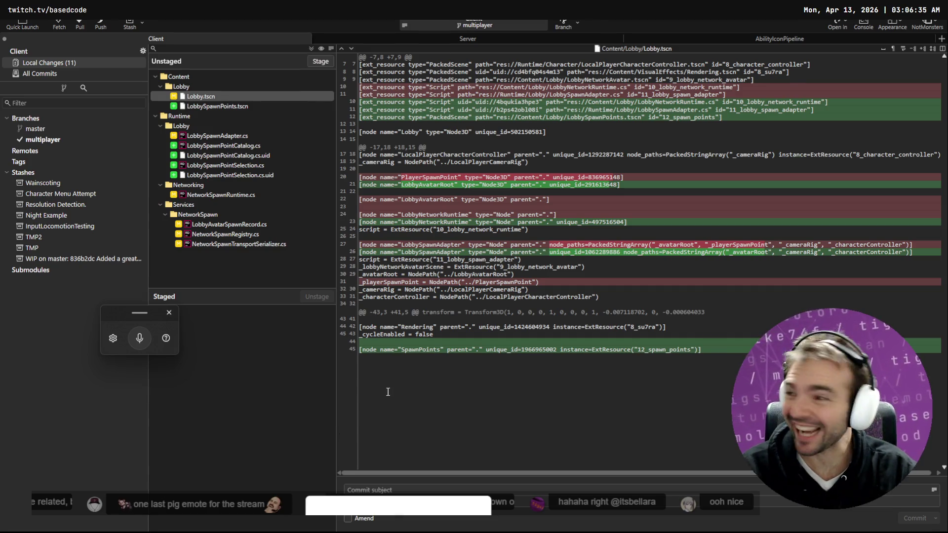
{"action": "mouse_move", "coordinate": [814, 291]}
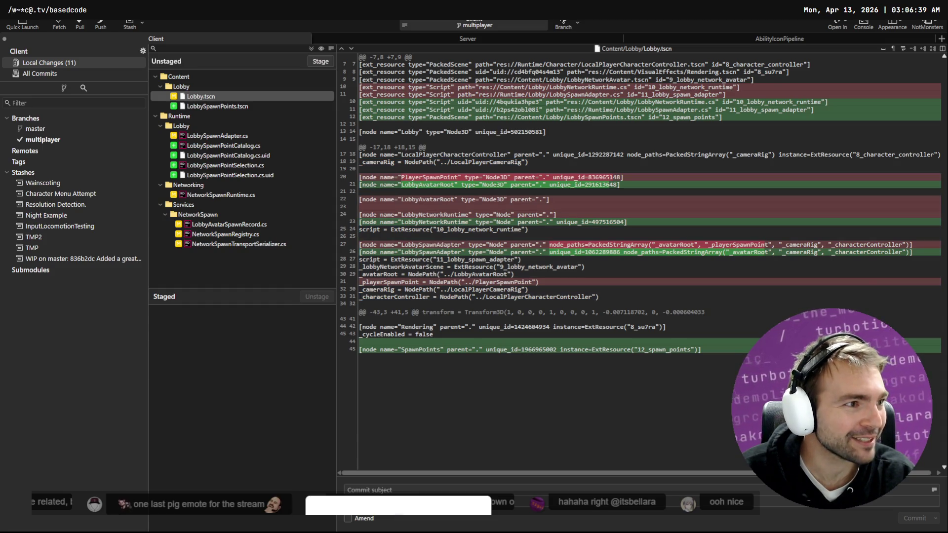
{"action": "key", "text": "alt+Tab"}
- Close the StoneRoof, Cobblestone1, Game, Environment and Crypts tabs and run the game with F5
{"action": "middle_click", "coordinate": [497, 41]}
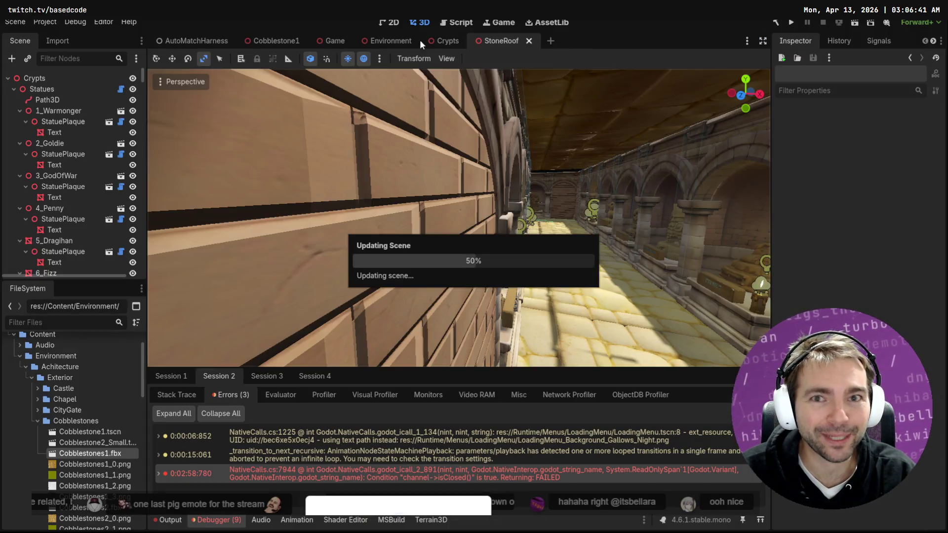
{"action": "middle_click", "coordinate": [254, 41]}
{"action": "middle_click", "coordinate": [254, 41]}
{"action": "middle_click", "coordinate": [254, 40]}
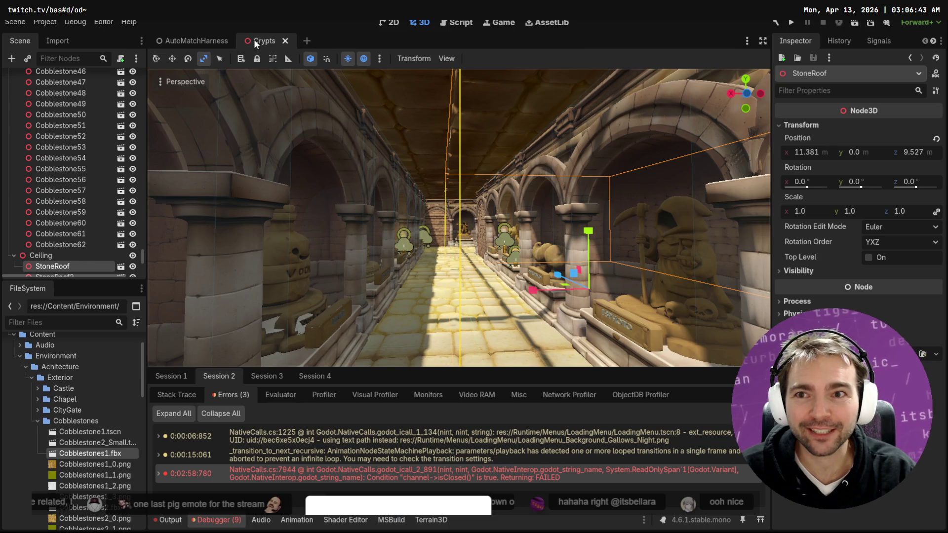
{"action": "middle_click", "coordinate": [254, 41]}
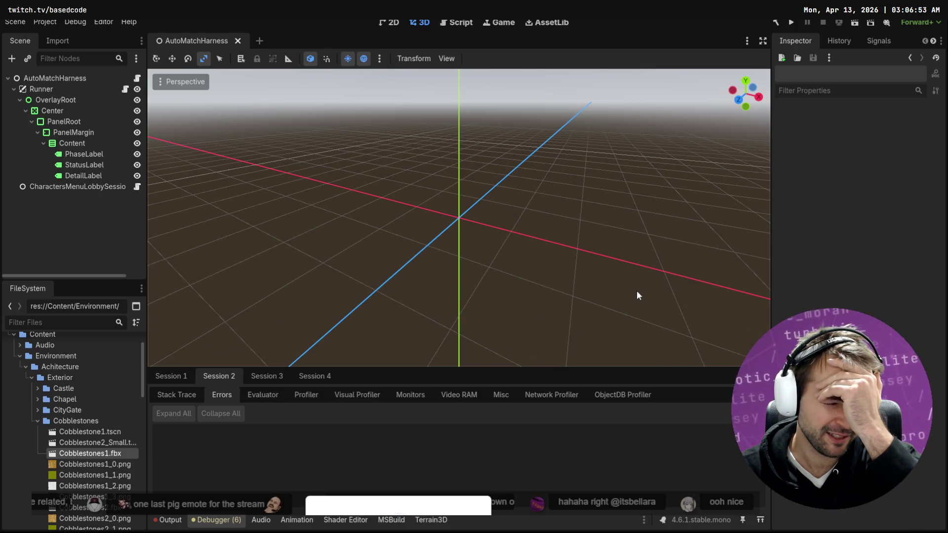
{"action": "key", "text": "F5"}
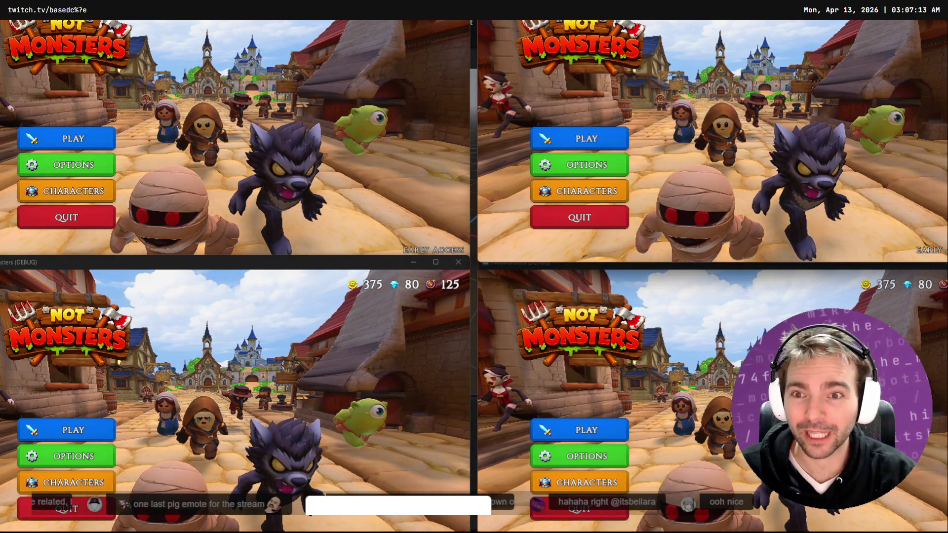
- Open online play in all four debug windows and host from the bottom-left window
{"action": "left_click", "coordinate": [93, 140]}
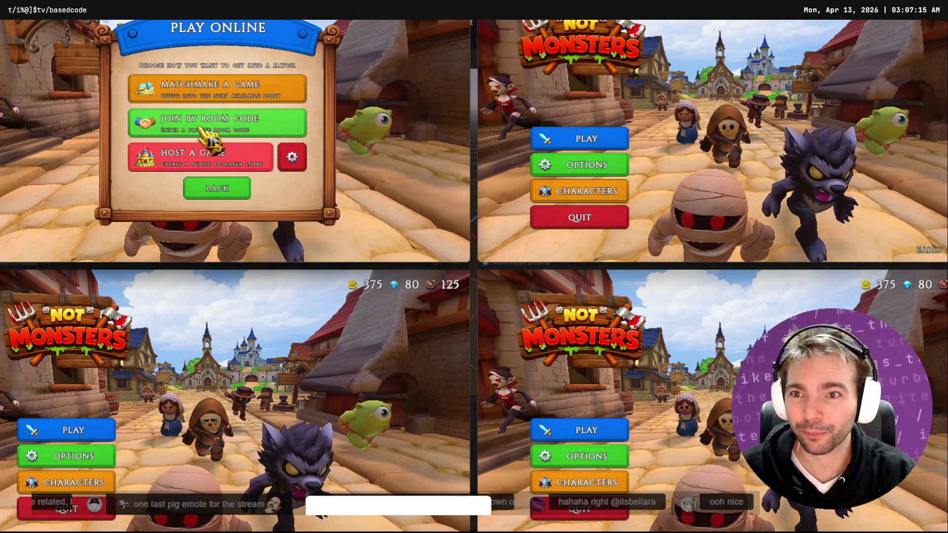
{"action": "left_click", "coordinate": [217, 188]}
{"action": "left_click", "coordinate": [94, 190]}
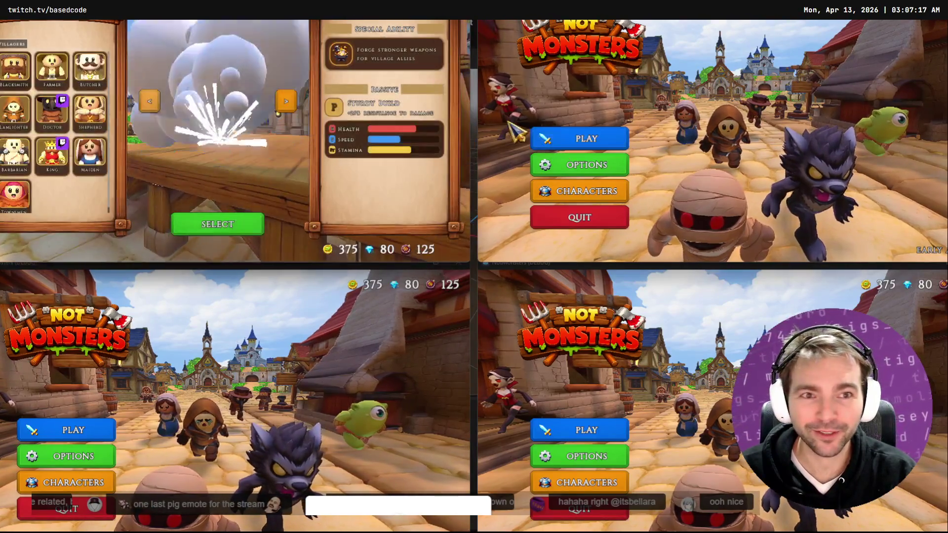
{"action": "left_click", "coordinate": [567, 139]}
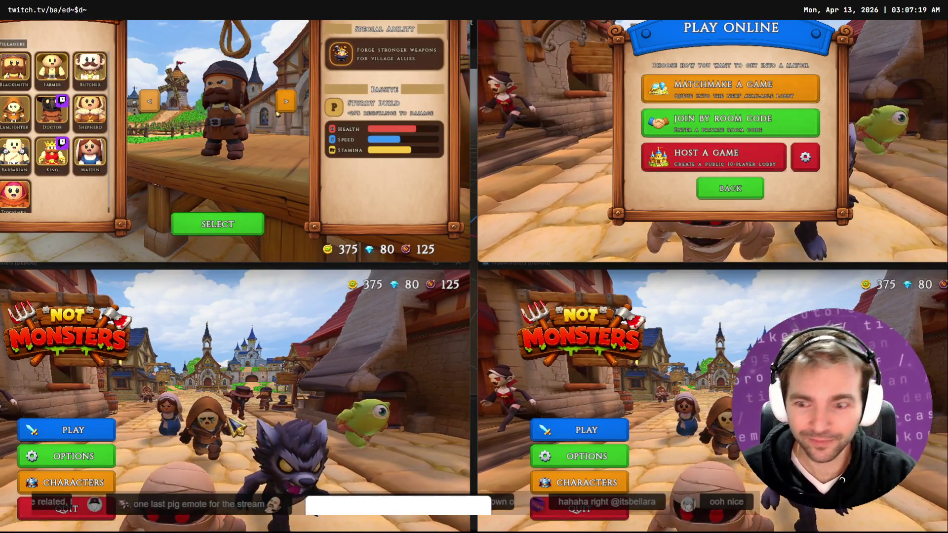
{"action": "left_click", "coordinate": [69, 429]}
{"action": "left_click", "coordinate": [583, 432]}
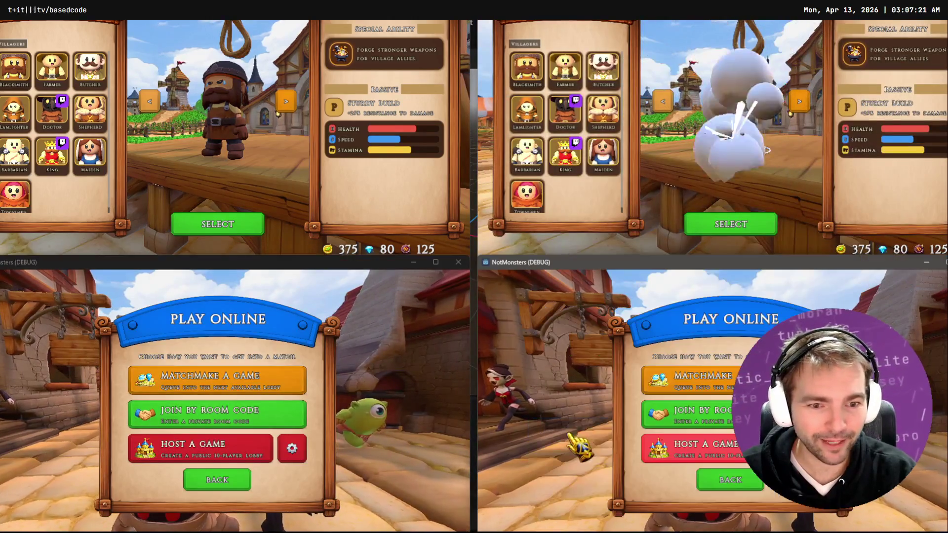
{"action": "left_click", "coordinate": [197, 446]}
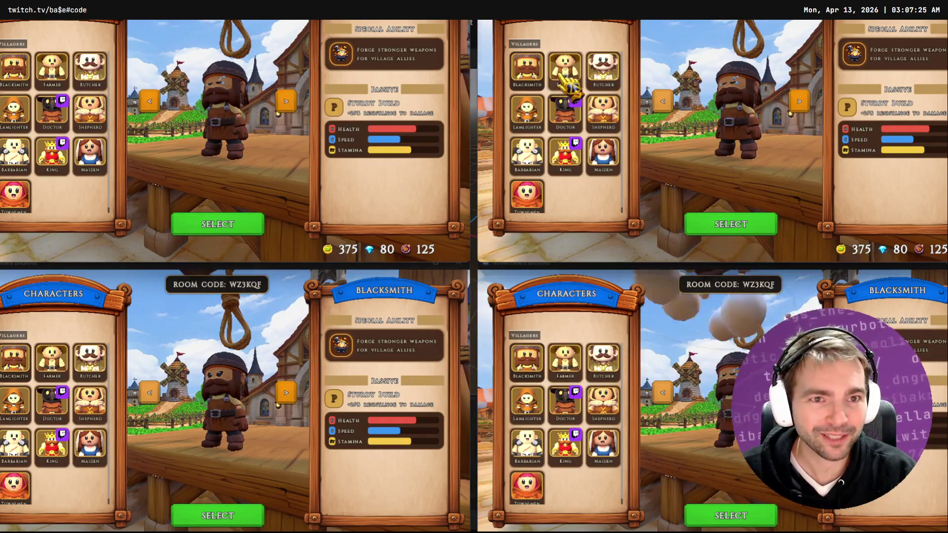
- Pick distinct characters (Blacksmith, Butcher, Lamplighter) and lock them in with SELECT
{"action": "left_click", "coordinate": [565, 74]}
{"action": "left_click", "coordinate": [94, 363]}
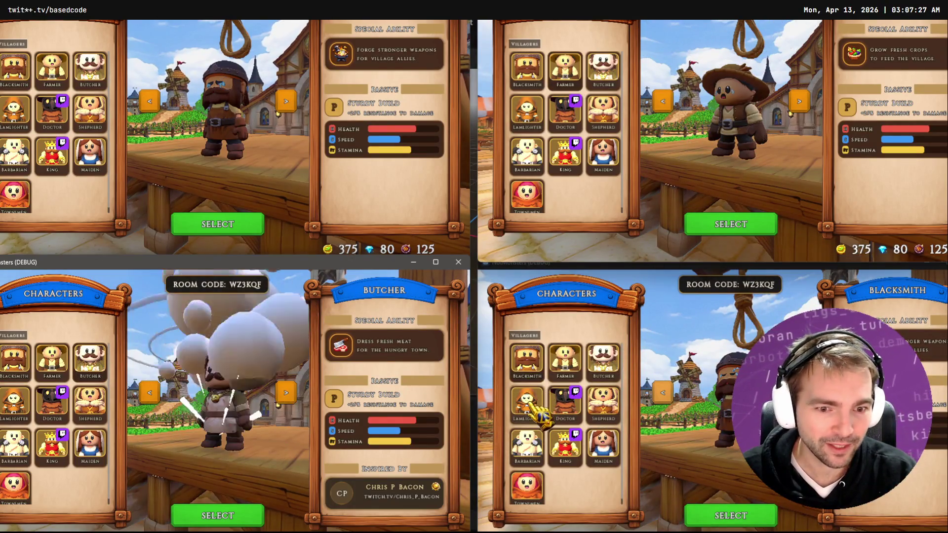
{"action": "left_click", "coordinate": [527, 402]}
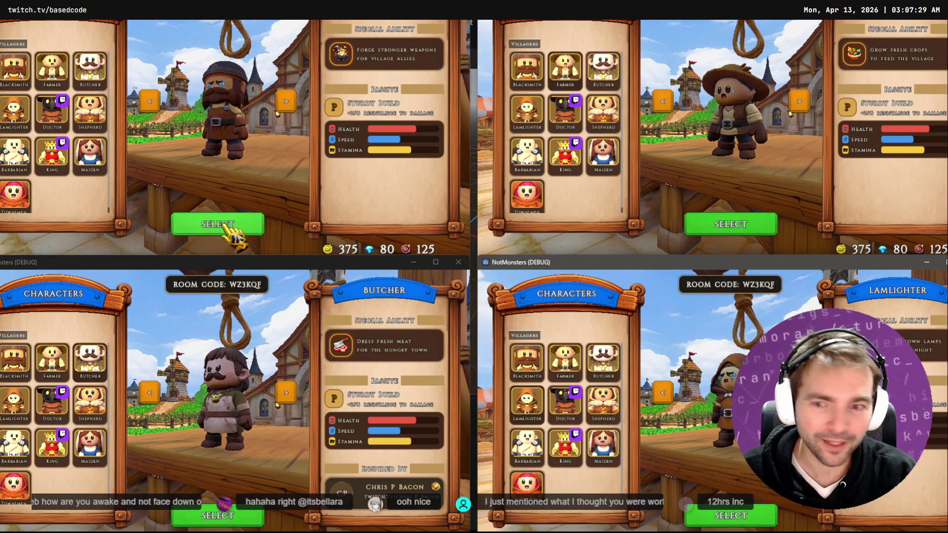
{"action": "left_click", "coordinate": [223, 223]}
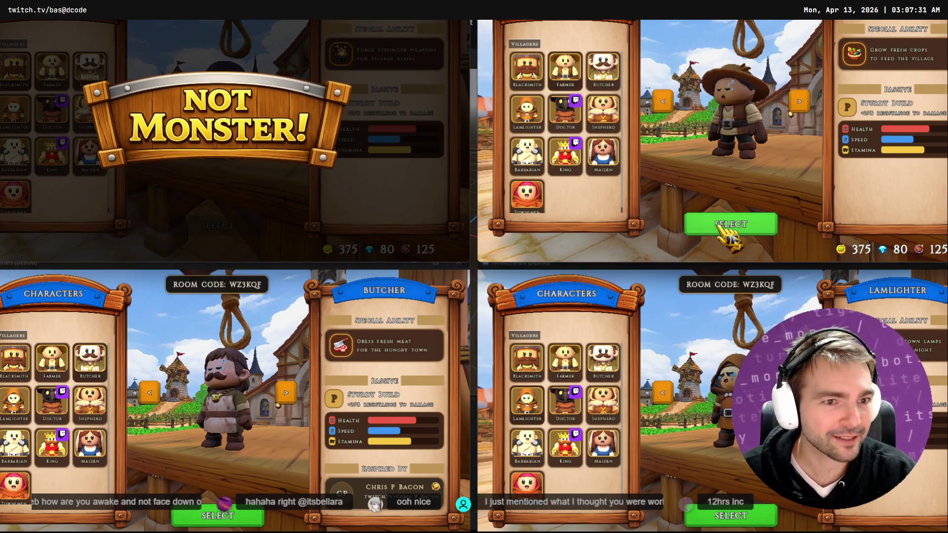
{"action": "left_click", "coordinate": [723, 224]}
{"action": "left_click", "coordinate": [244, 511]}
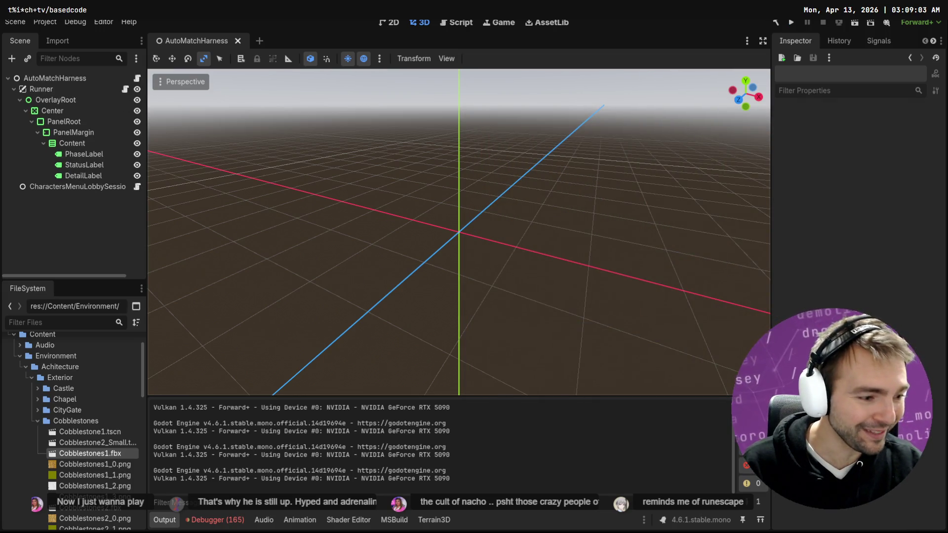
- Switch to Fork and select all eleven unstaged changed files
{"action": "key", "text": "alt+Tab"}
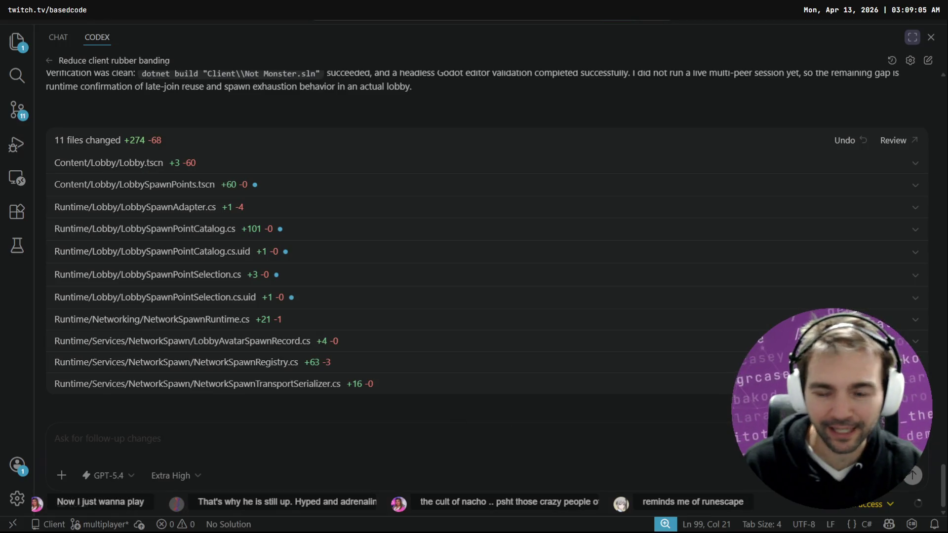
{"action": "key", "text": "alt+Tab"}
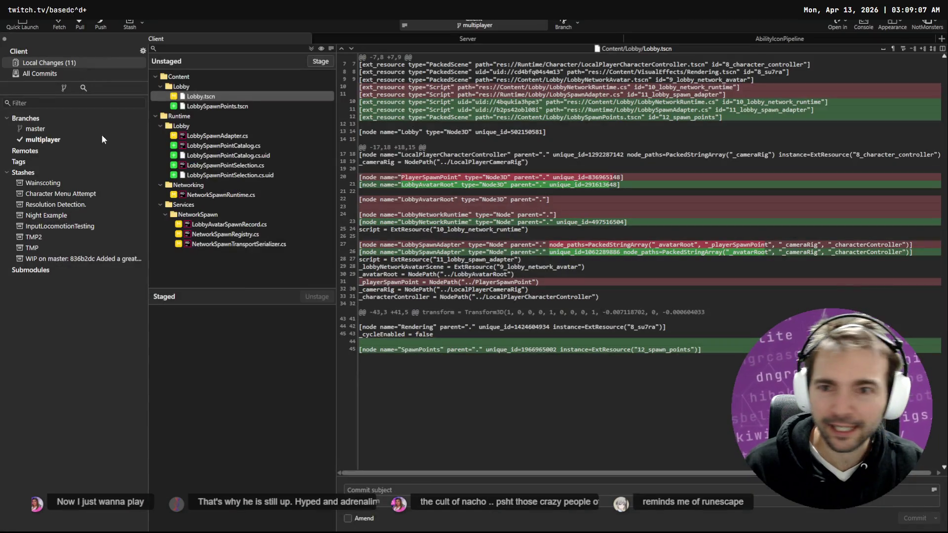
{"action": "left_click", "coordinate": [240, 244], "text": "shift"}
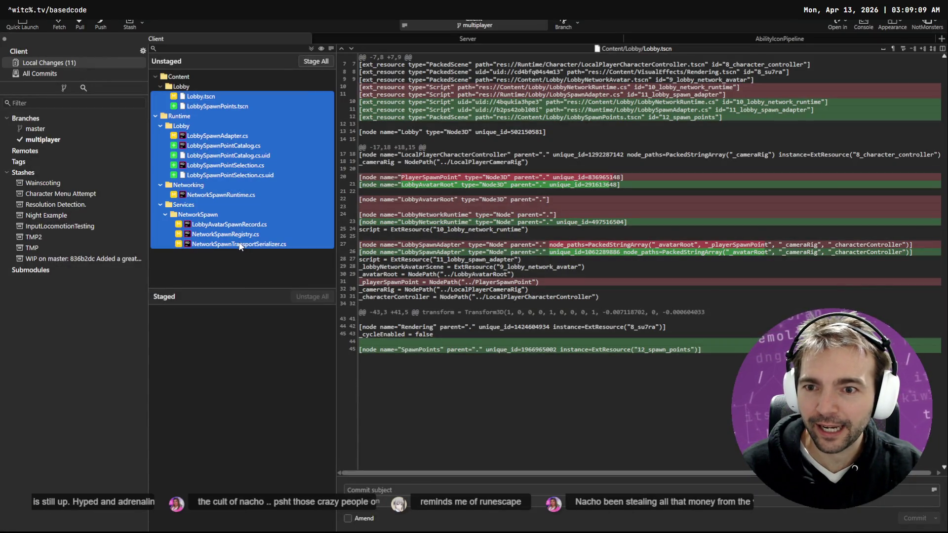
- Stage the eleven files, dictate and capitalise the spawn-points subject, and commit them
{"action": "key", "text": "Return"}
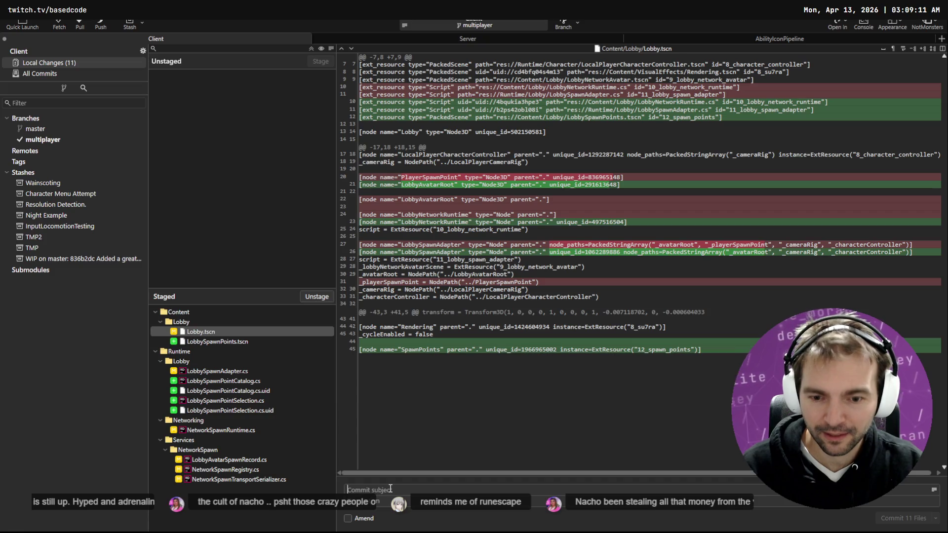
{"action": "key", "text": "super+h"}
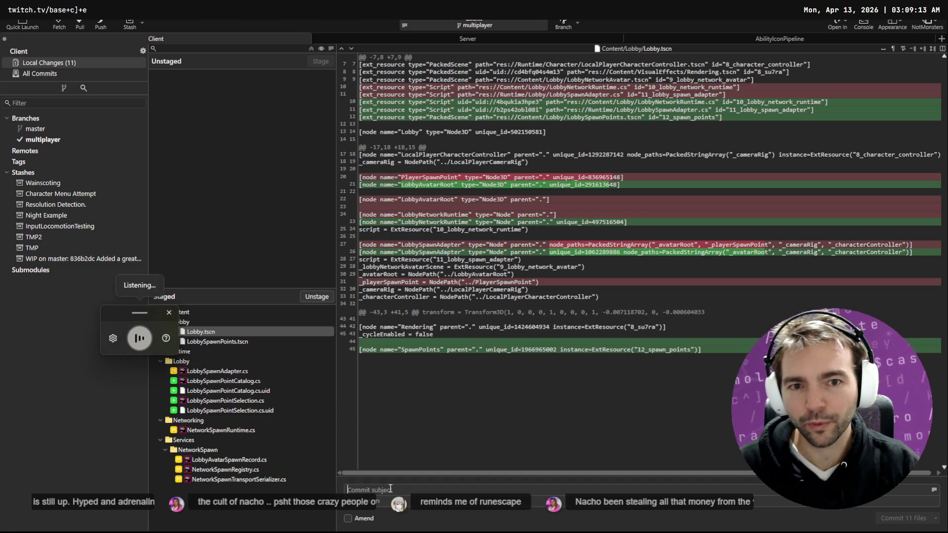
{"action": "type", "text": "spawn points for the various characters"}
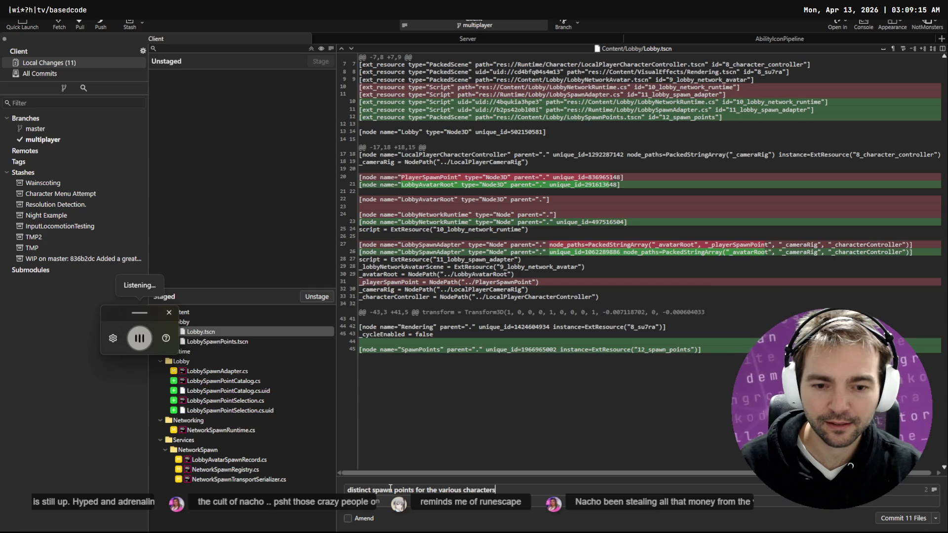
{"action": "type", "text": "."}
{"action": "key", "text": "Delete"}
{"action": "type", "text": "D"}
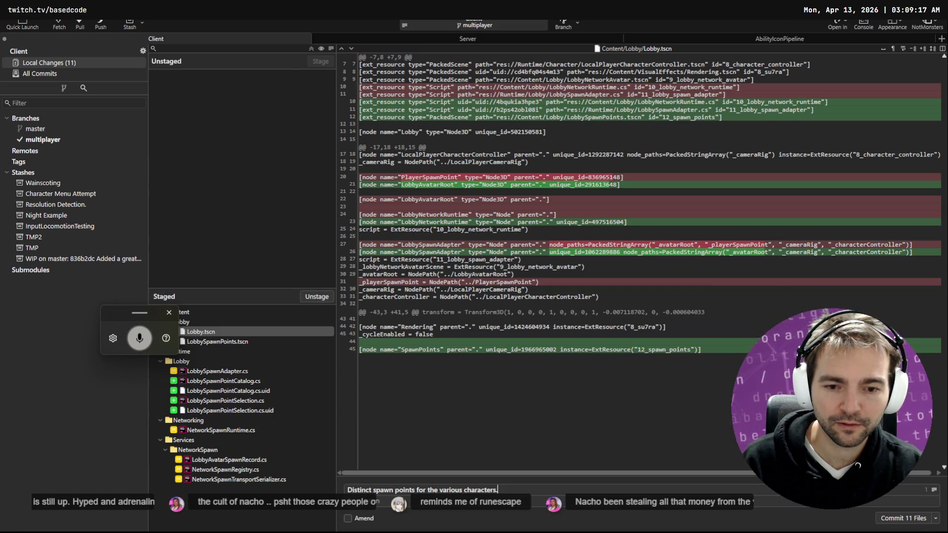
{"action": "key", "text": "Tab"}
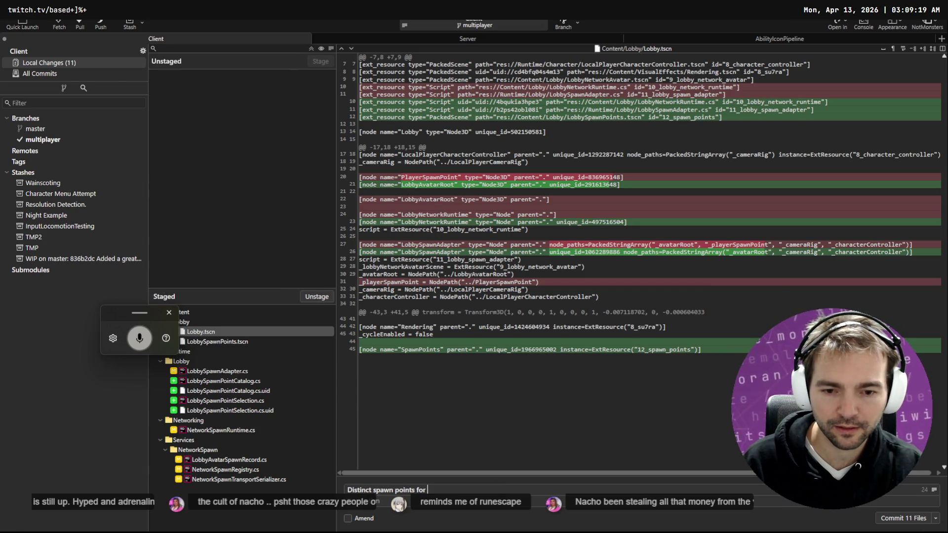
{"action": "key", "text": "super+h"}
{"action": "type", "text": "each client."}
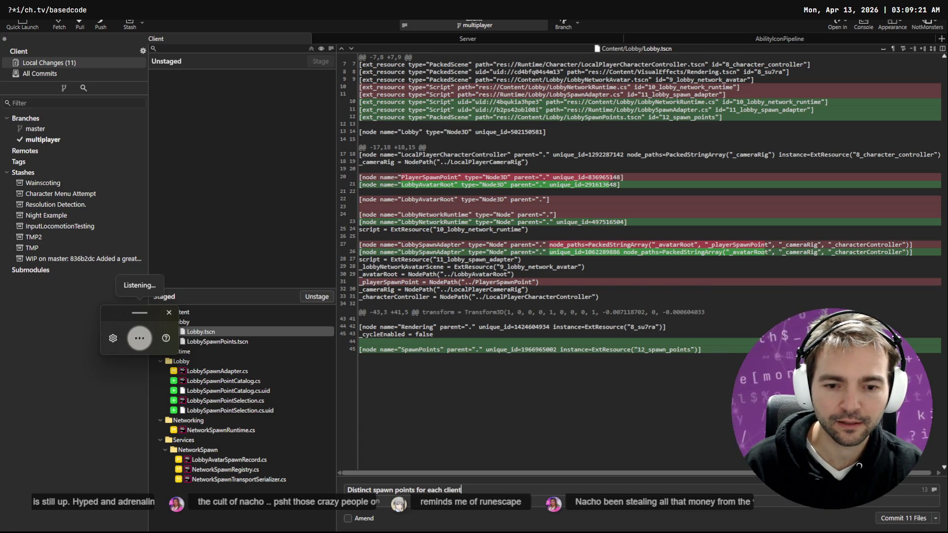
{"action": "left_click", "coordinate": [169, 312]}
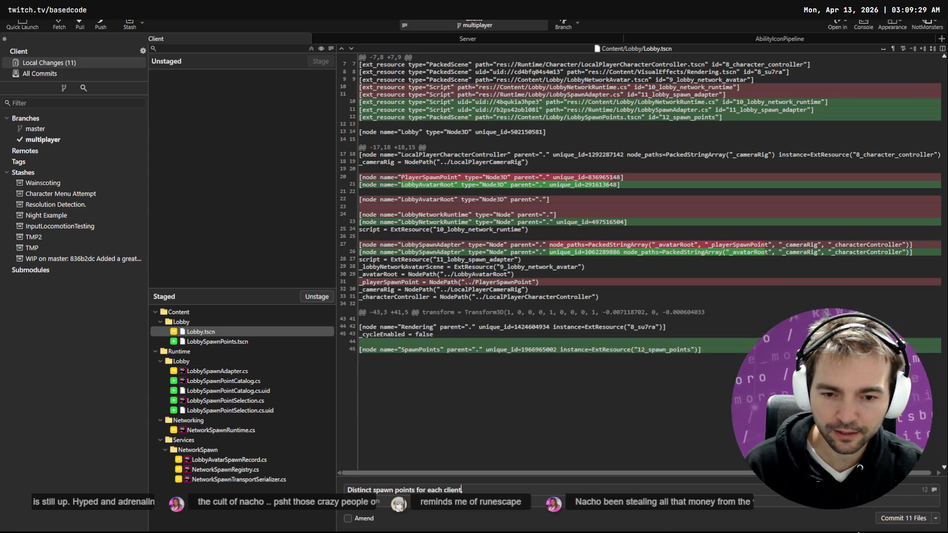
{"action": "left_click", "coordinate": [932, 519]}
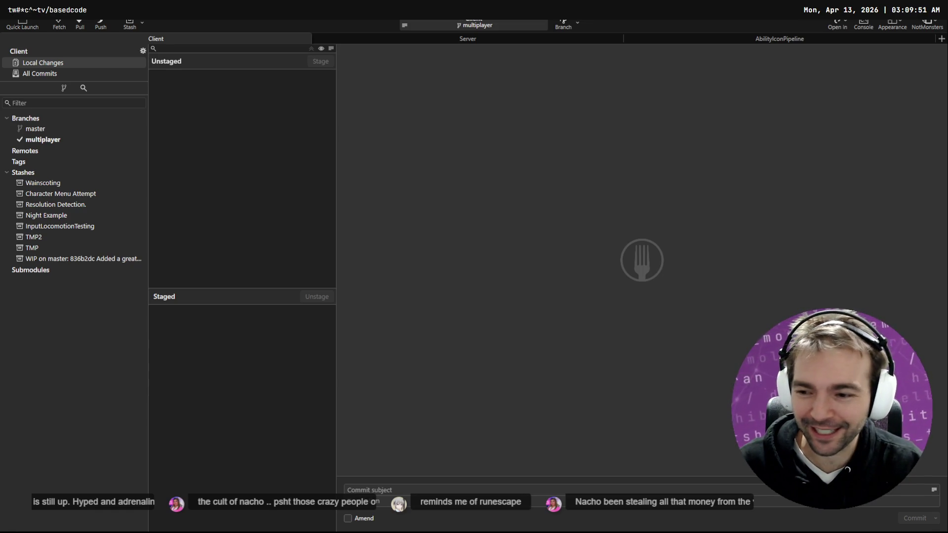
- Clear the Debugger error lists for Sessions 2, 3, 4 and 1, then return to VS Code
{"action": "key", "text": "alt+Tab"}
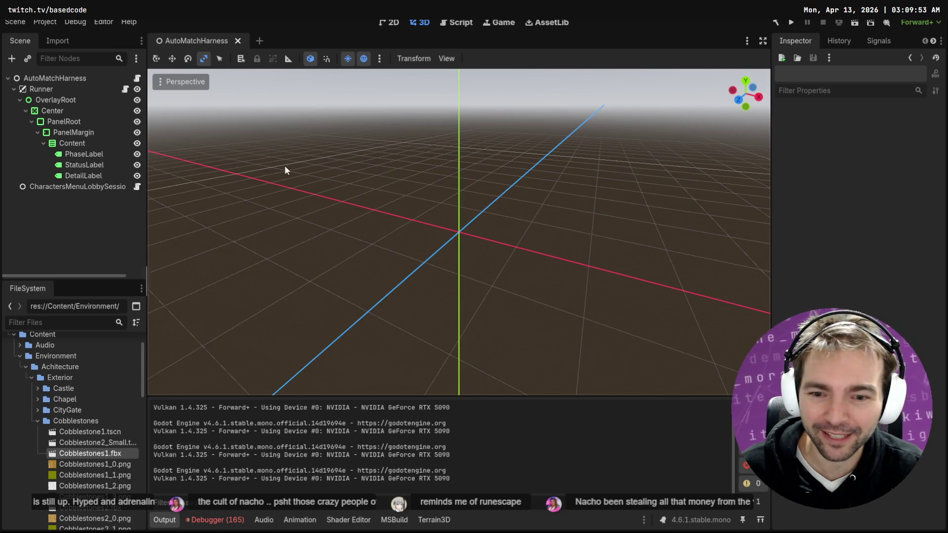
{"action": "left_click", "coordinate": [222, 522]}
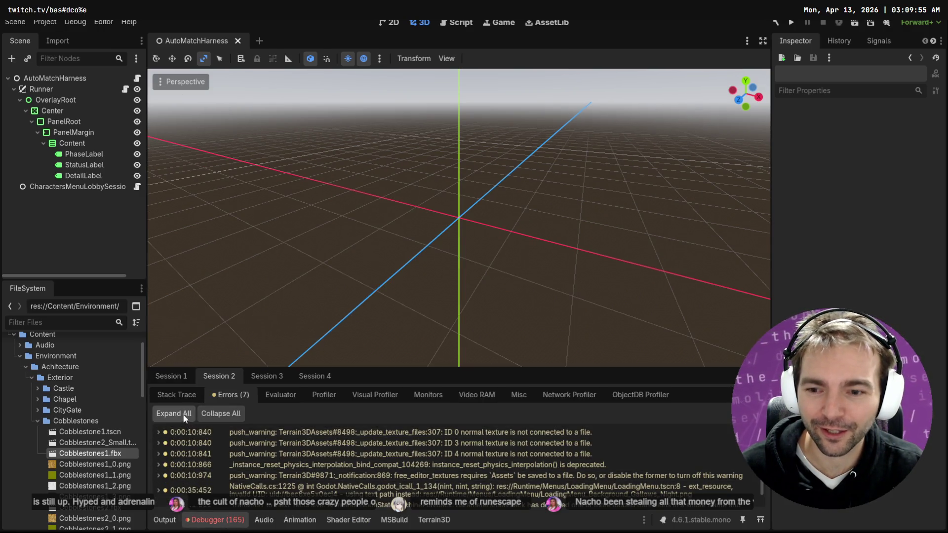
{"action": "left_click", "coordinate": [745, 414]}
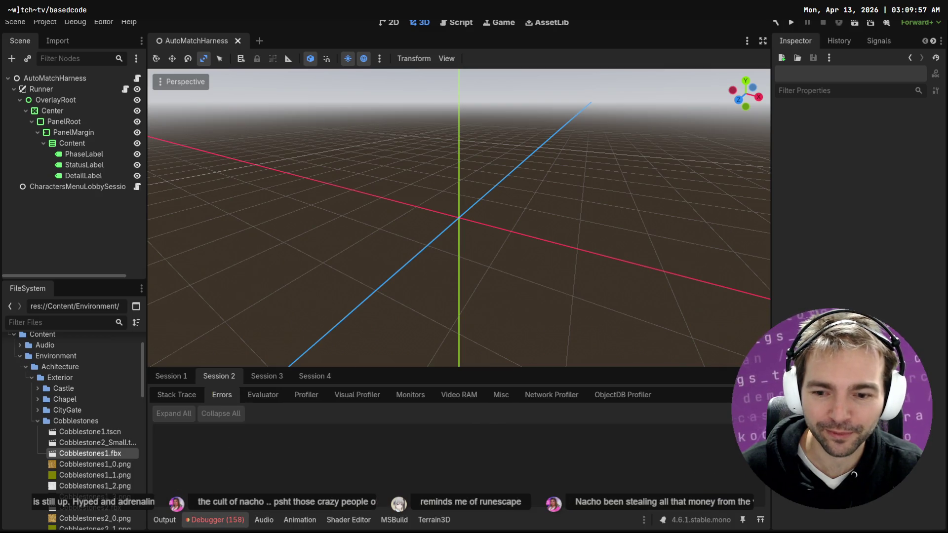
{"action": "left_click", "coordinate": [261, 376]}
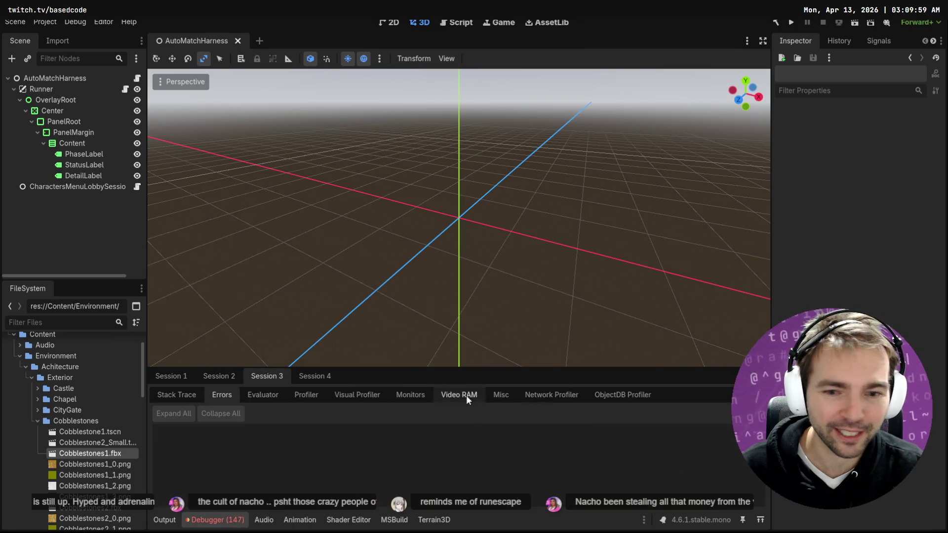
{"action": "left_click", "coordinate": [310, 376]}
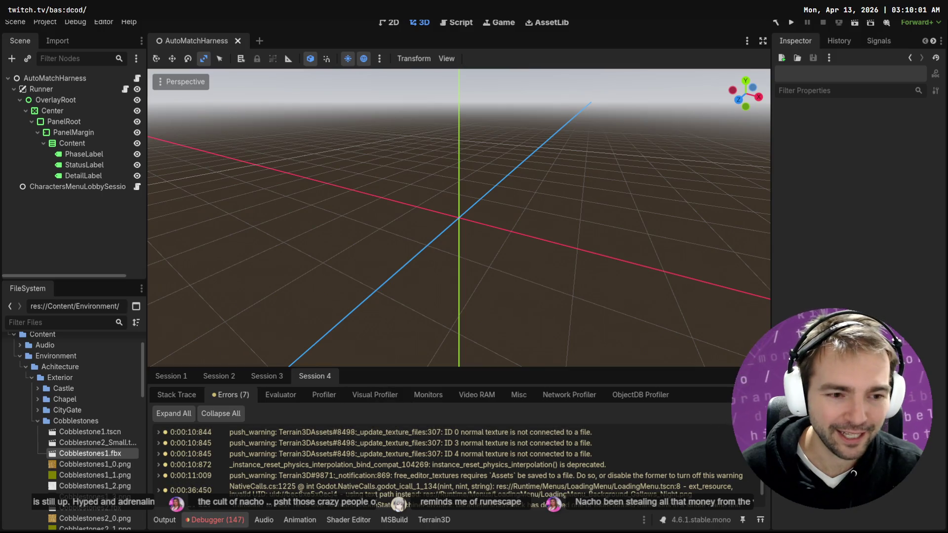
{"action": "left_click", "coordinate": [171, 376]}
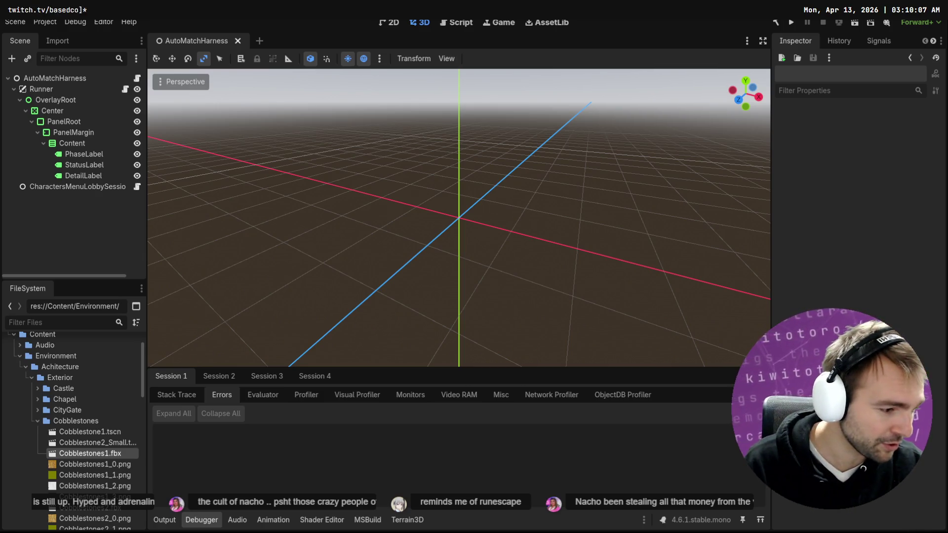
{"action": "key", "text": "alt+Tab"}
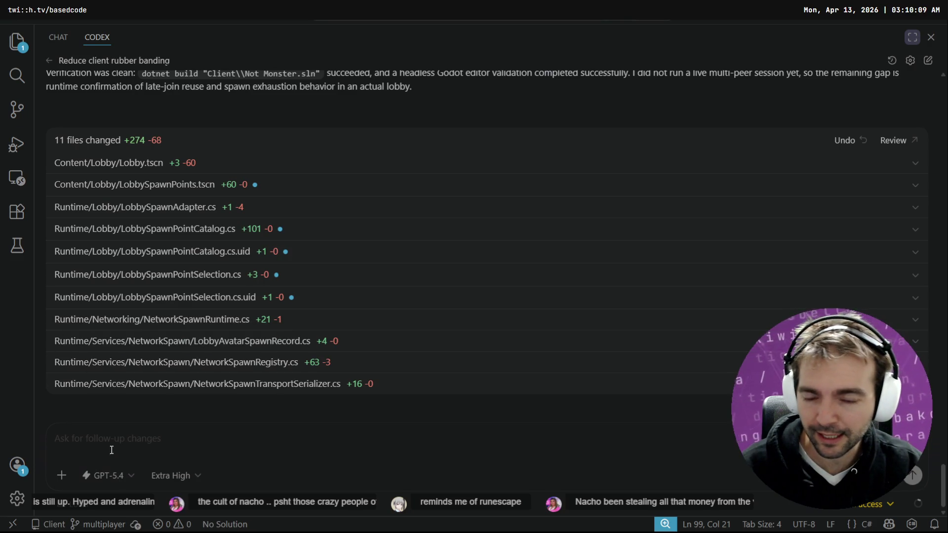
{"action": "key", "text": "super+h"}
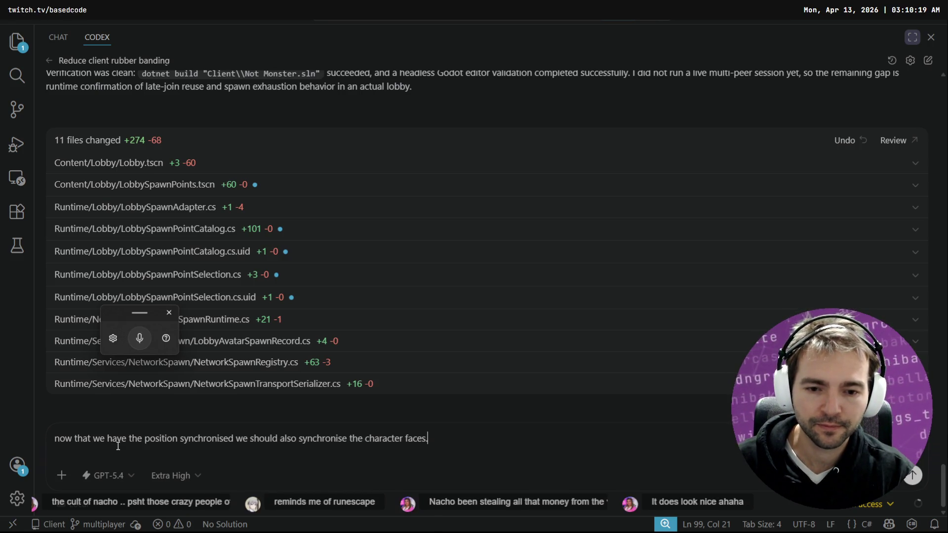
{"action": "key", "text": "super+h"}
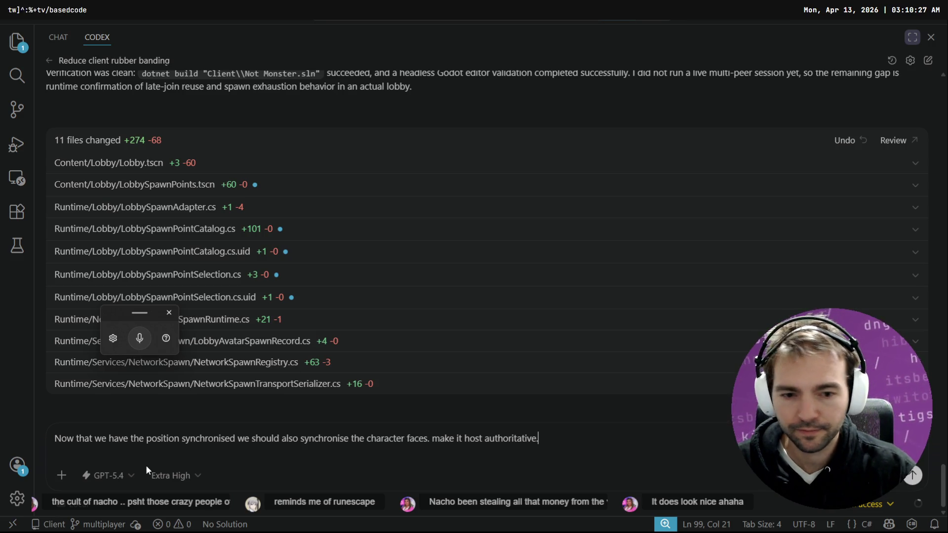
{"action": "key", "text": "super+h"}
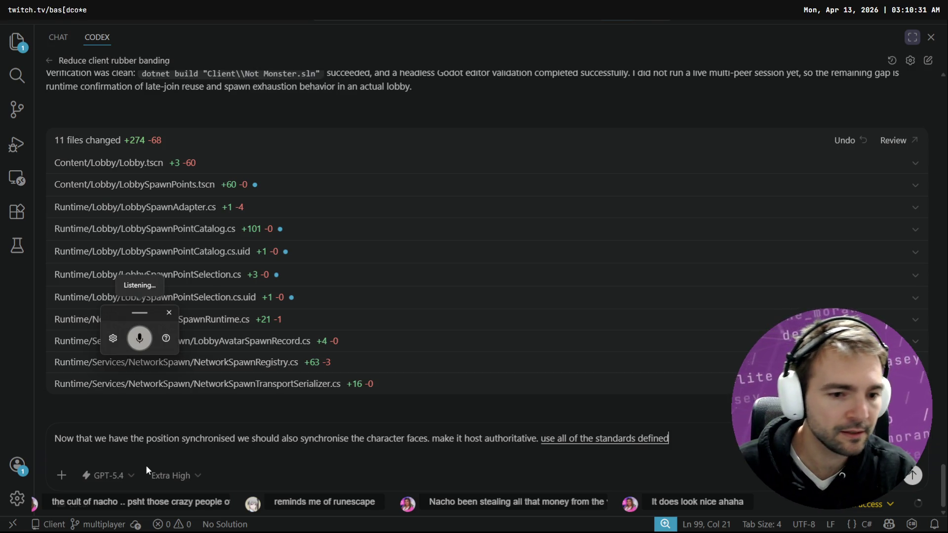
{"action": "type", "text": "@Mult"}
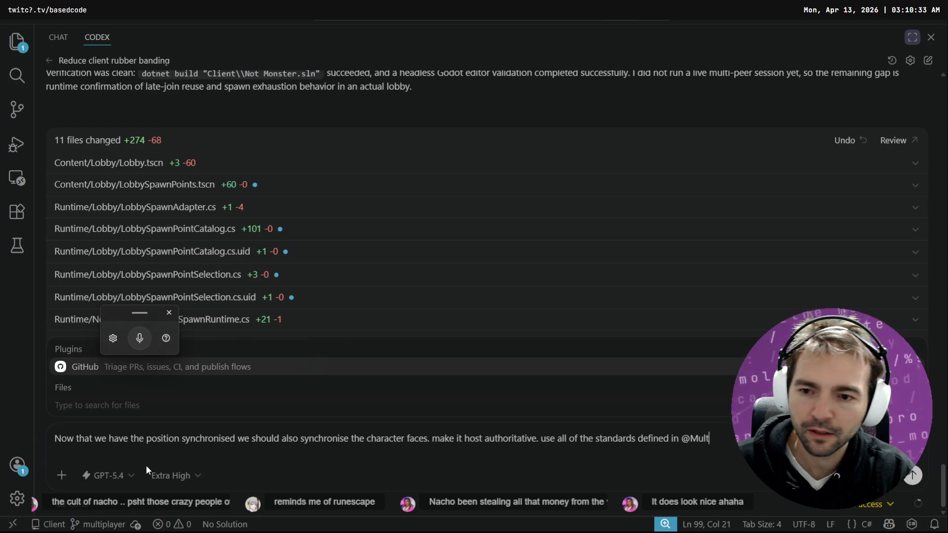
{"action": "type", "text": "iplayer"}
{"action": "key", "text": "Return"}
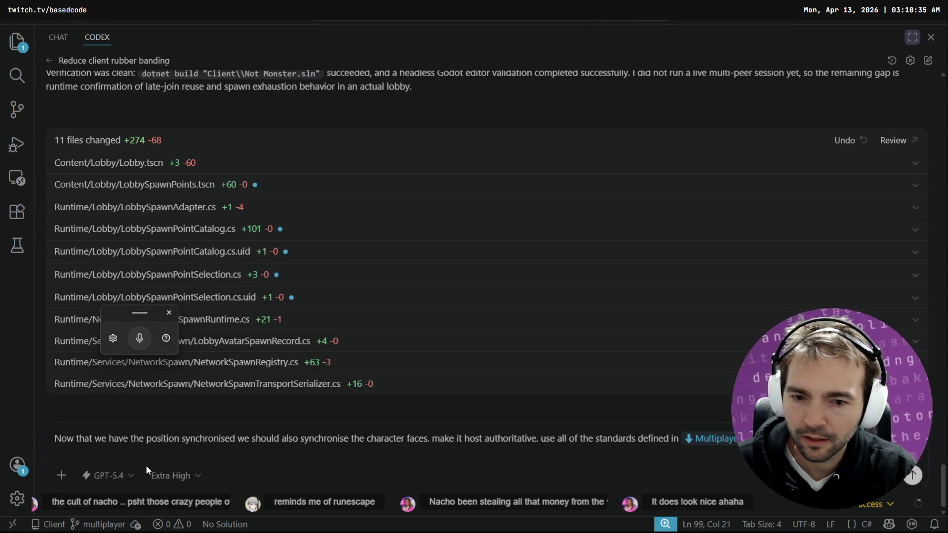
{"action": "left_click", "coordinate": [62, 475]}
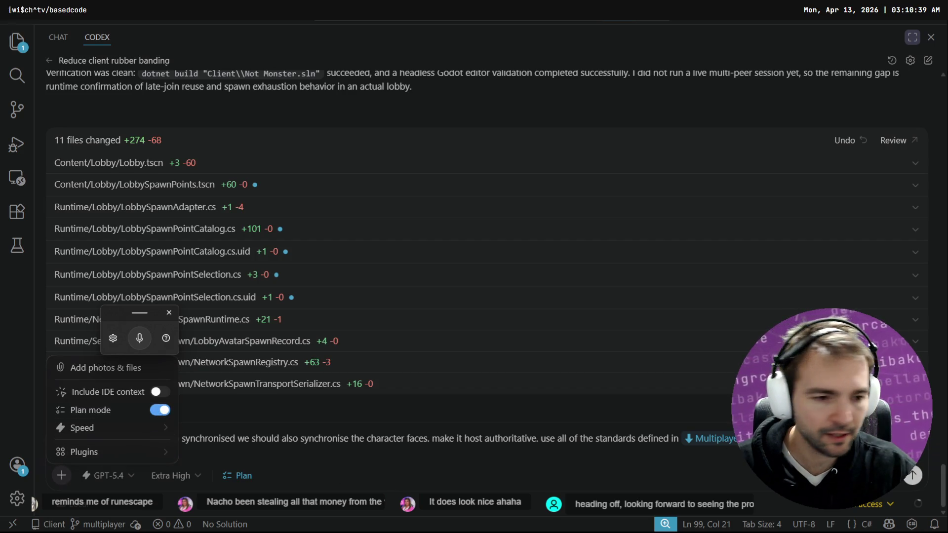
{"action": "key", "text": "Escape"}
{"action": "key", "text": "Return"}
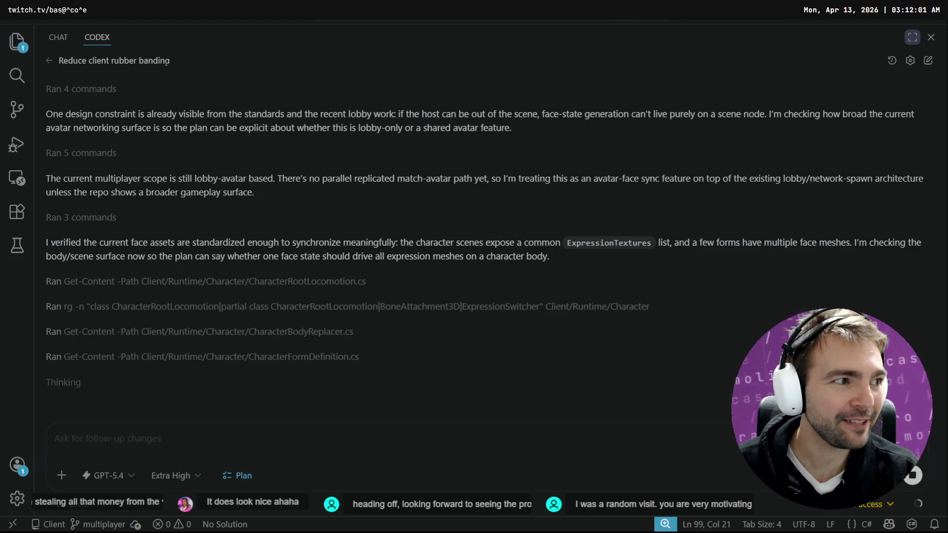
- Let Codex read the character face and expression code, then switch to the Godot editor
{"action": "key", "text": "alt+Tab"}
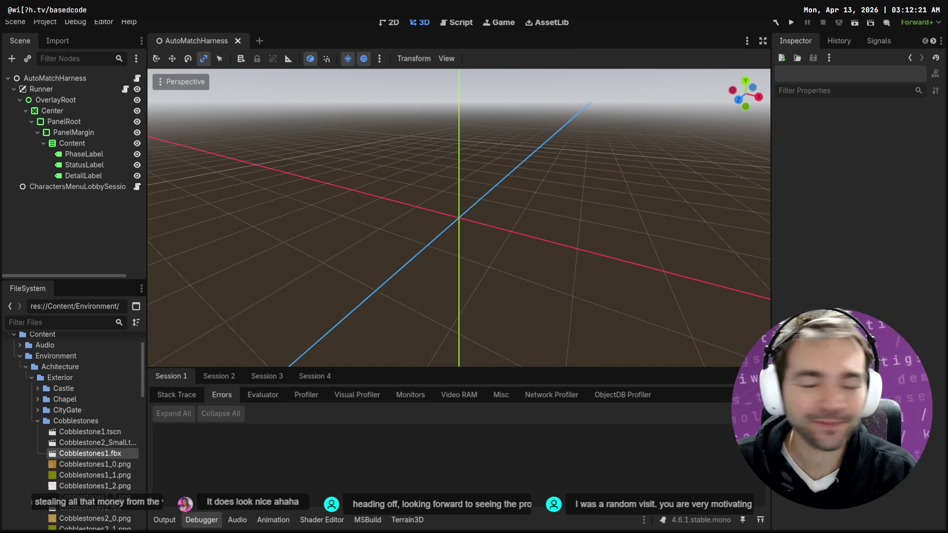
- Check on Codex's face-sync investigation, then return to Godot to build and run the game
{"action": "key", "text": "alt+Tab"}
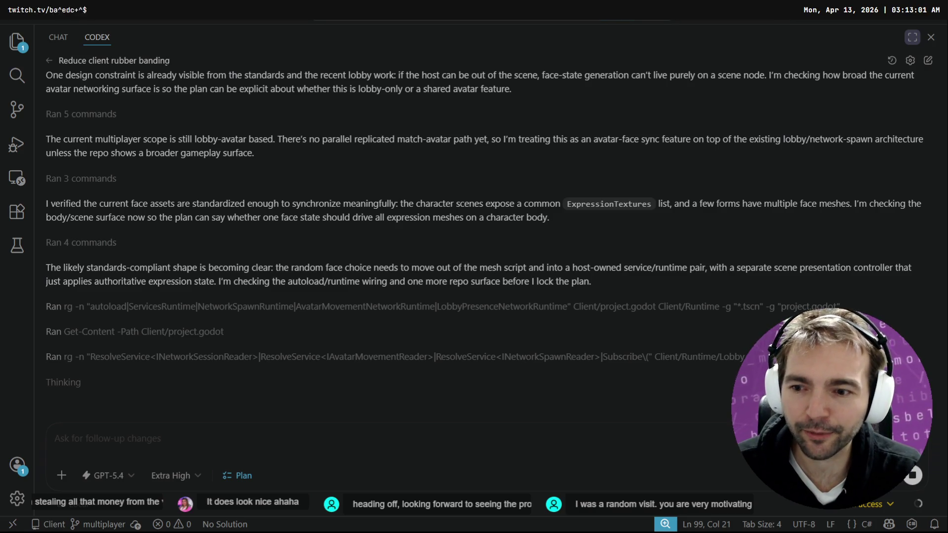
{"action": "key", "text": "alt+Tab"}
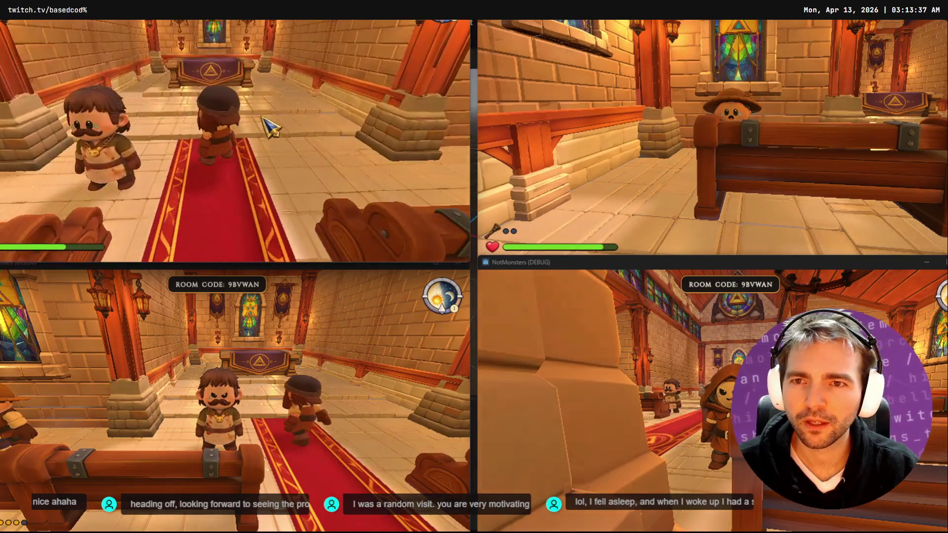
- Pause the game and review the PLAYERS list to confirm all four villagers are connected and alive
{"action": "key", "text": "Escape"}
{"action": "left_click", "coordinate": [222, 123]}
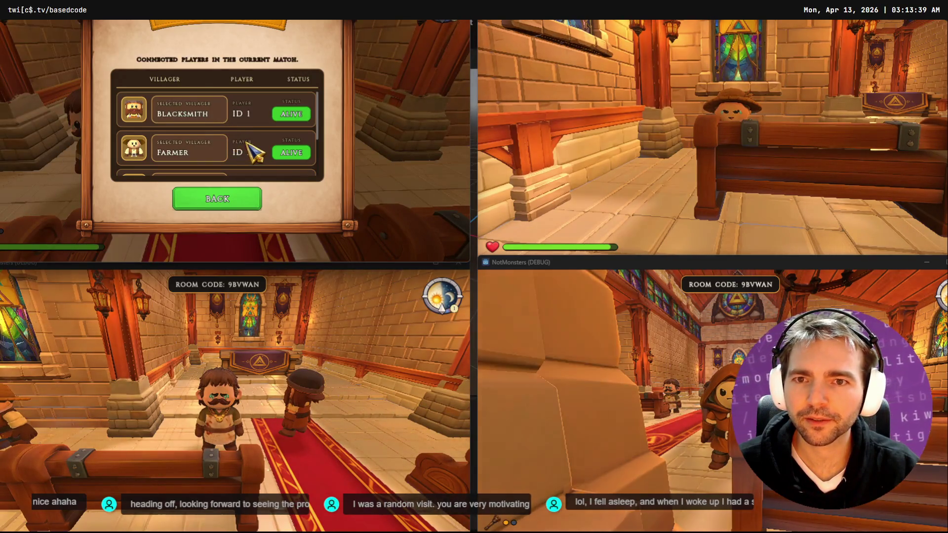
{"action": "scroll", "coordinate": [228, 126], "scroll_direction": "down", "scroll_amount": 3}
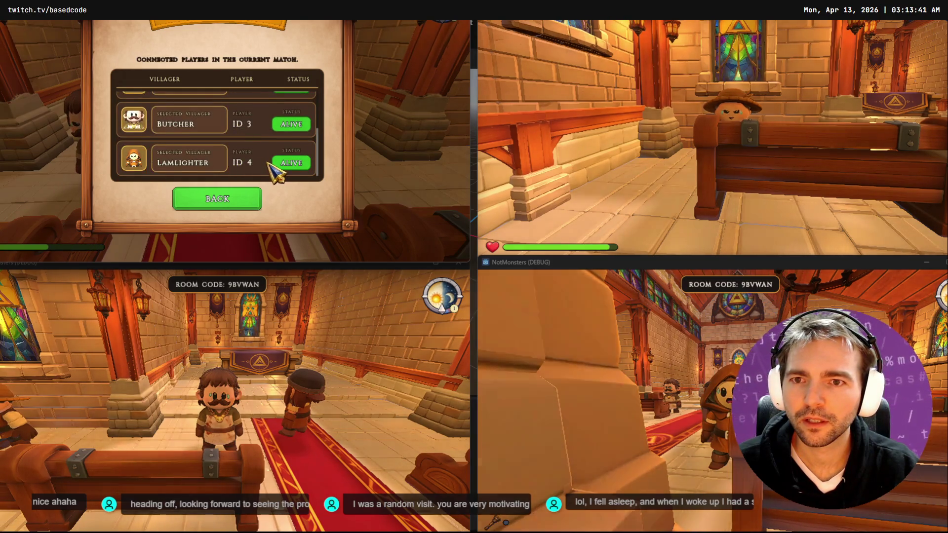
{"action": "scroll", "coordinate": [275, 169], "scroll_direction": "up", "scroll_amount": 1}
{"action": "scroll", "coordinate": [170, 164], "scroll_direction": "down", "scroll_amount": 1}
{"action": "scroll", "coordinate": [183, 153], "scroll_direction": "up", "scroll_amount": 3}
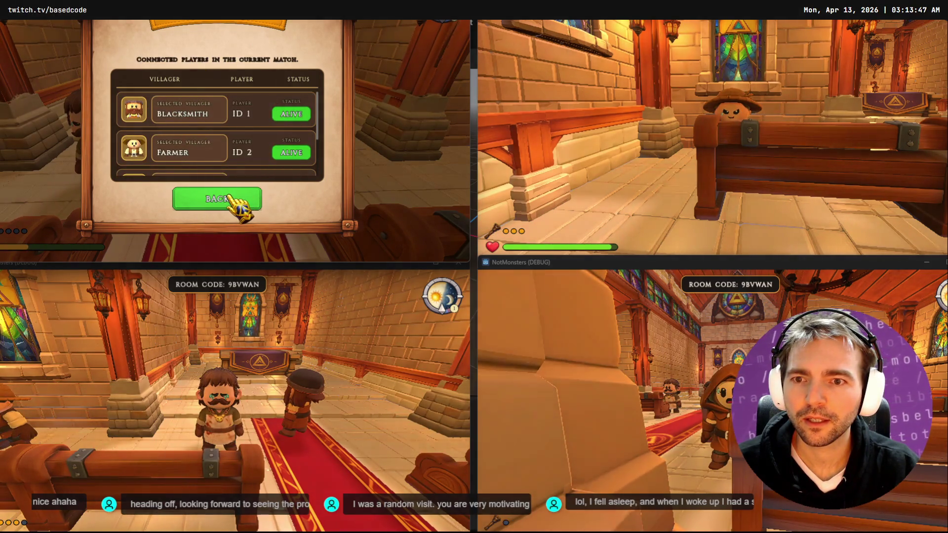
{"action": "scroll", "coordinate": [286, 117], "scroll_direction": "down", "scroll_amount": 1}
{"action": "scroll", "coordinate": [282, 126], "scroll_direction": "down", "scroll_amount": 2}
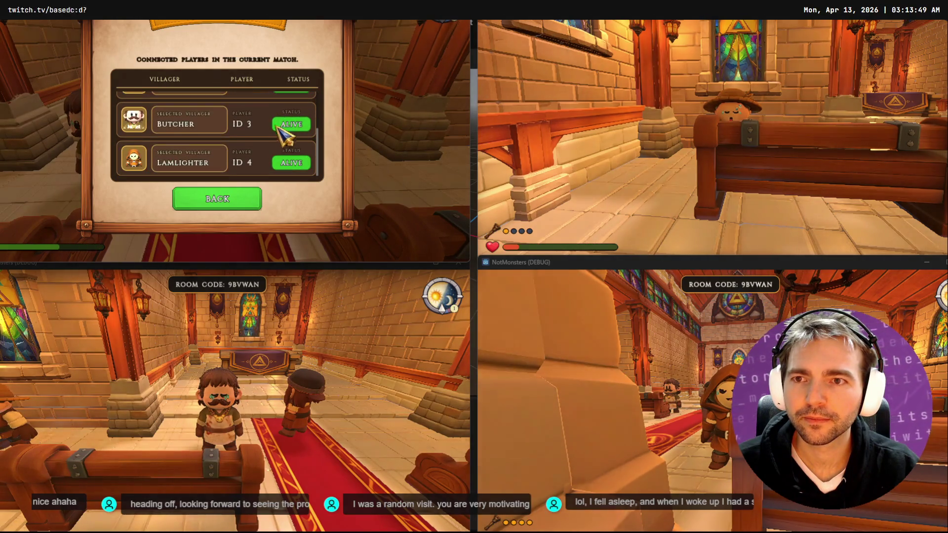
{"action": "scroll", "coordinate": [251, 159], "scroll_direction": "up", "scroll_amount": 1}
{"action": "scroll", "coordinate": [250, 154], "scroll_direction": "up", "scroll_amount": 2}
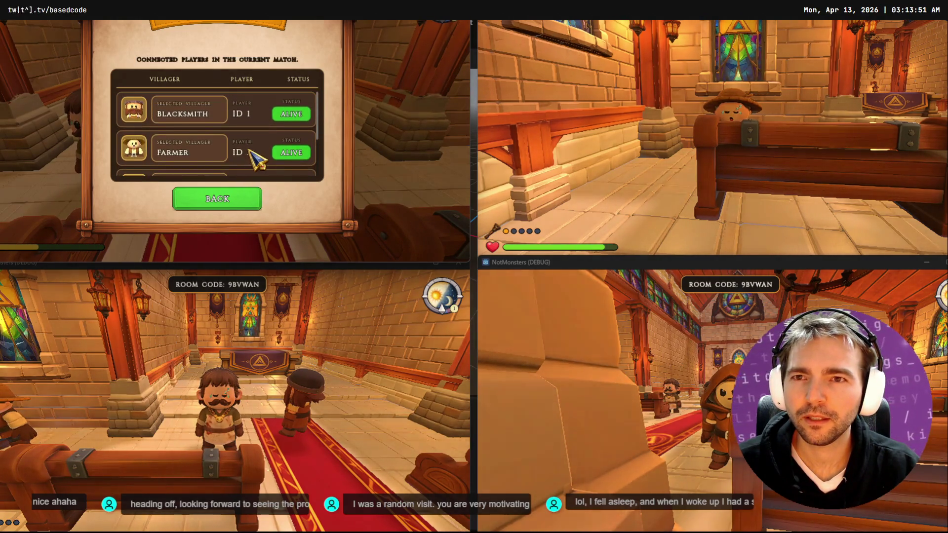
- Leave the players list, then quit the match and confirm
{"action": "left_click", "coordinate": [249, 200]}
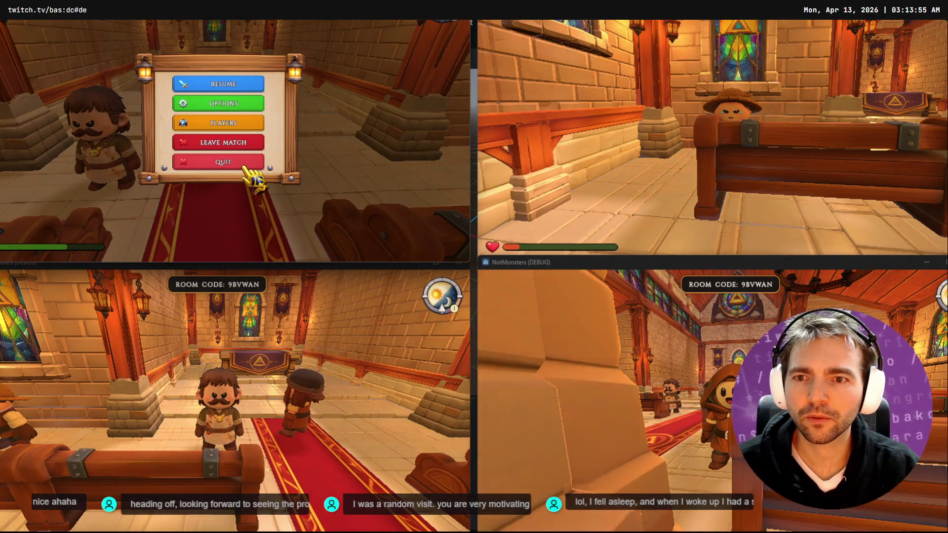
{"action": "left_click", "coordinate": [245, 171]}
{"action": "left_click", "coordinate": [264, 146]}
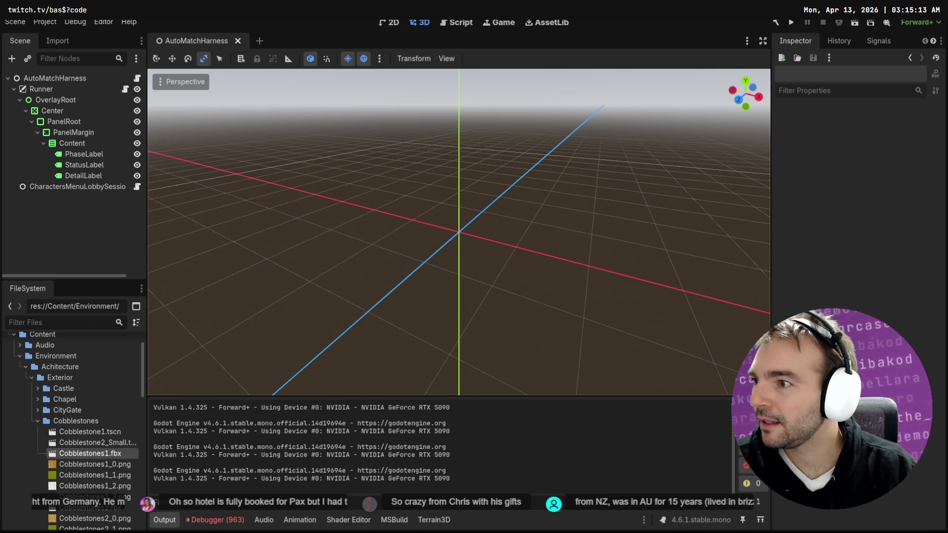
- Tilt the empty Godot 3D view slightly, then return to the Codex chat
{"action": "mouse_move", "coordinate": [720, 303]}
{"action": "left_mouse_down"}
{"action": "mouse_move", "coordinate": [726, 296]}
{"action": "mouse_move", "coordinate": [237, 85]}
{"action": "left_mouse_up"}
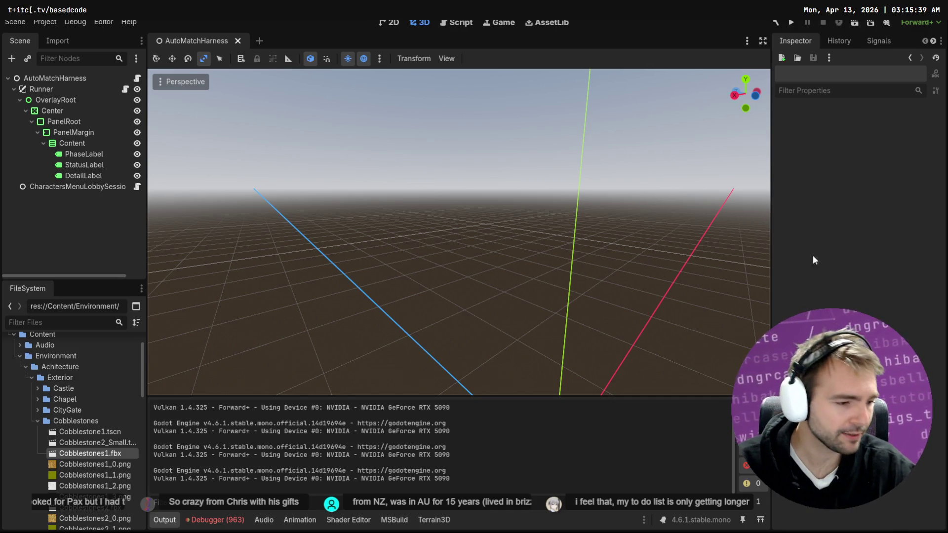
{"action": "key", "text": "alt+Tab"}
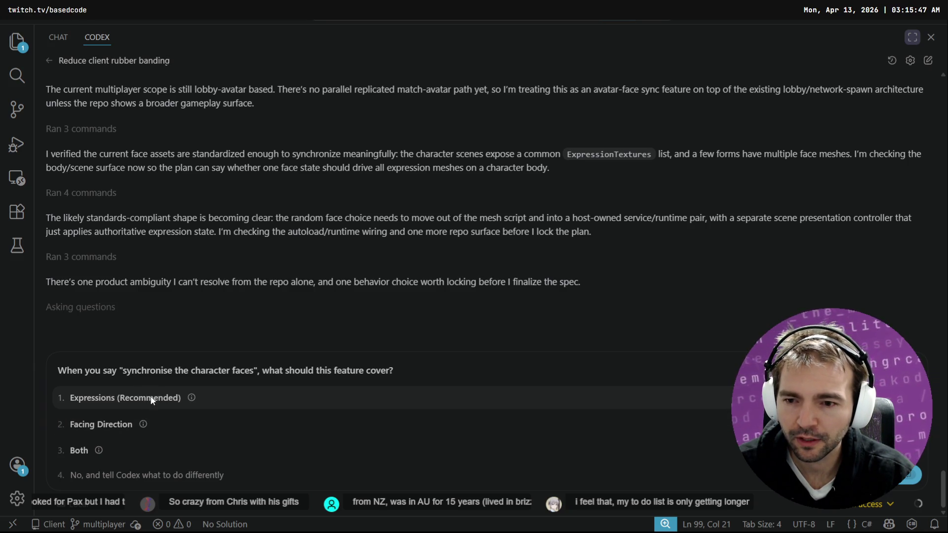
- Answer Codex with 'Expressions (Recommended)' scope and 'Keep Current Cadence (Recommended)'
{"action": "left_click", "coordinate": [163, 396]}
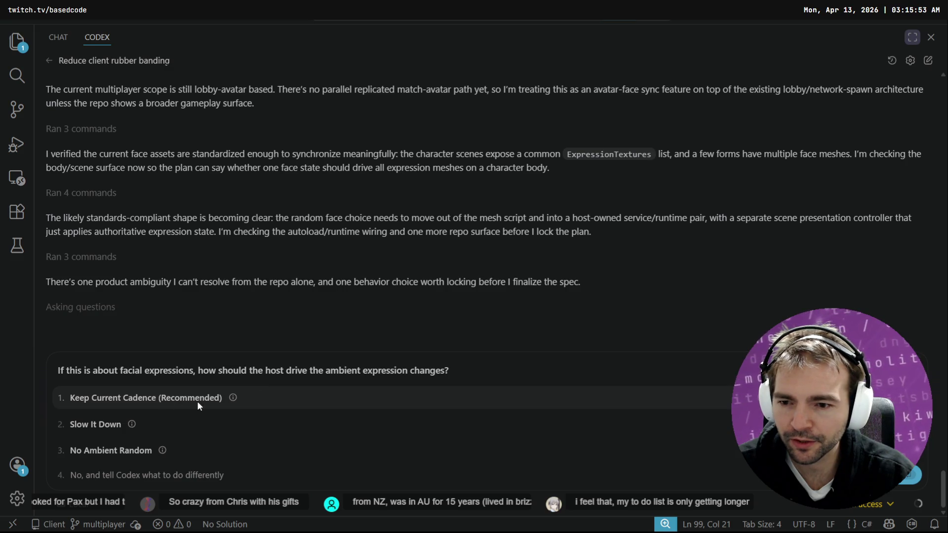
{"action": "mouse_move", "coordinate": [233, 398]}
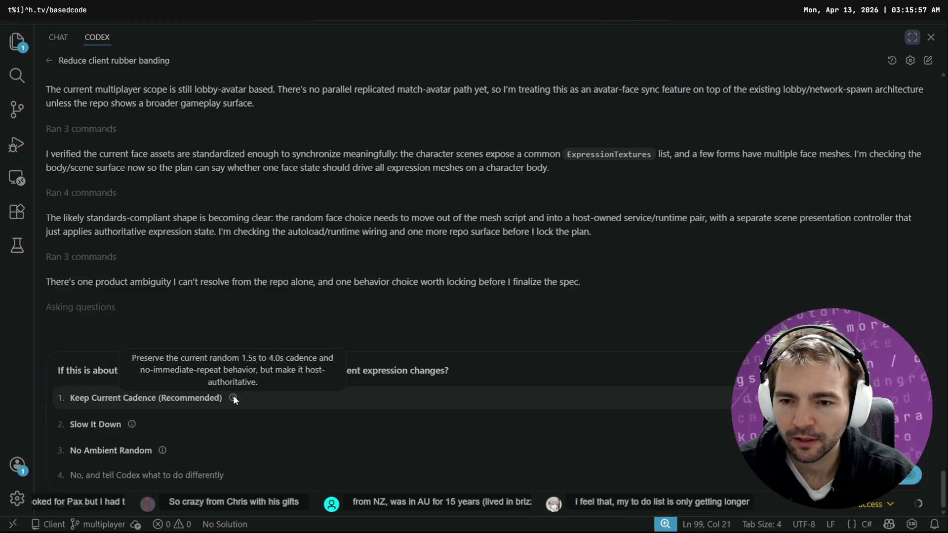
{"action": "left_click", "coordinate": [171, 398]}
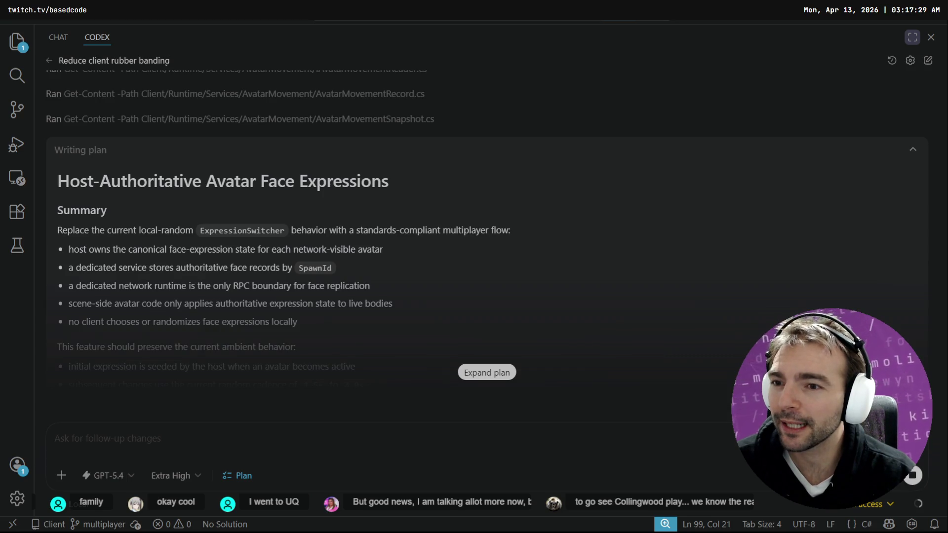
- Expand the Host-Authoritative Avatar Face Expressions plan and scroll through its AvatarFace and ExpressionSwitcher sections
{"action": "left_click", "coordinate": [482, 380]}
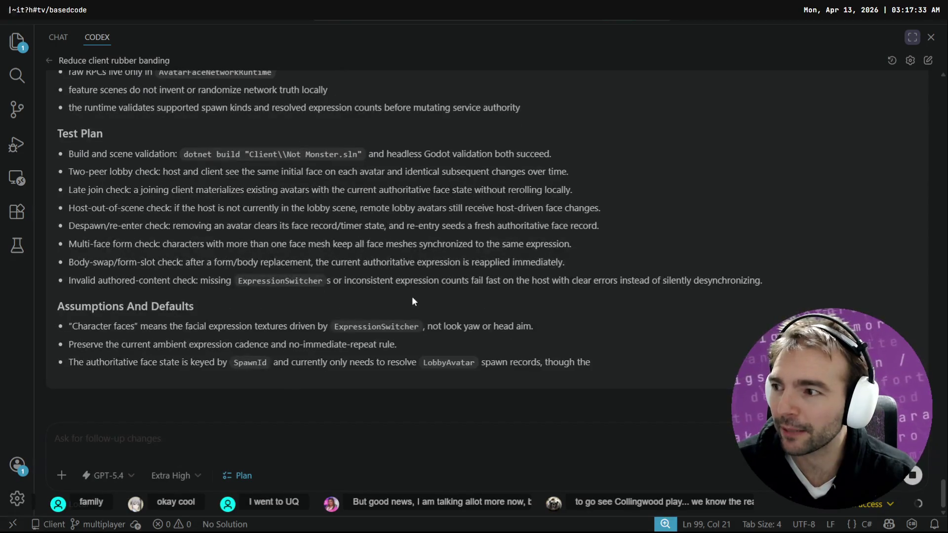
{"action": "middle_click", "coordinate": [431, 193]}
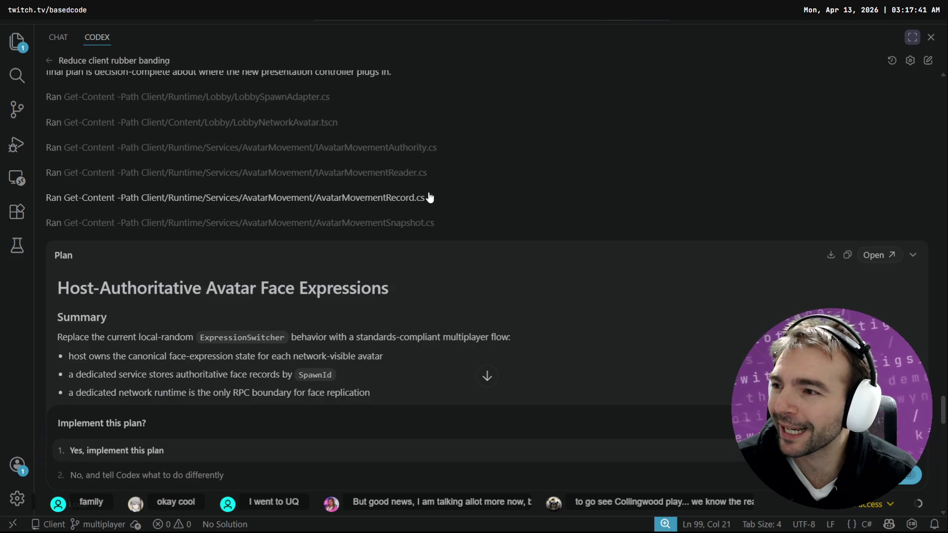
{"action": "middle_click", "coordinate": [397, 232]}
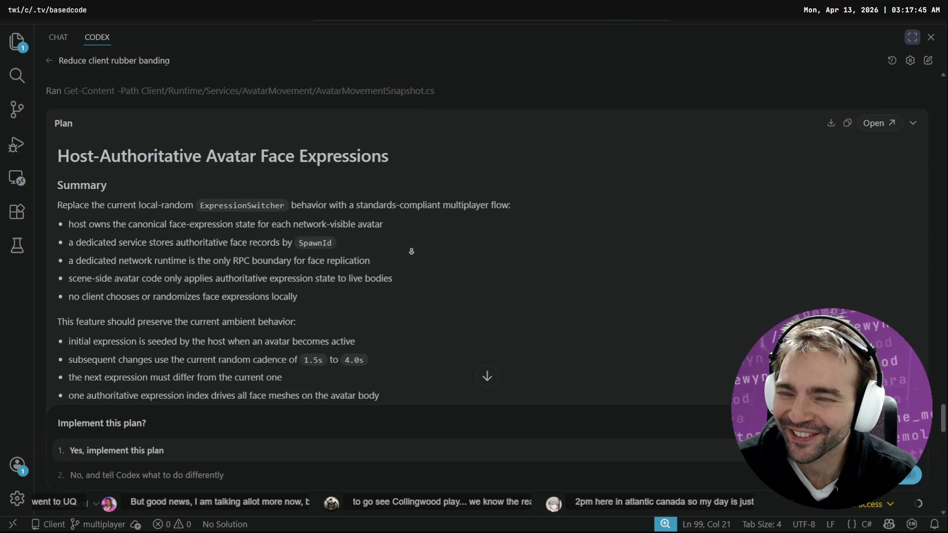
{"action": "left_click", "coordinate": [409, 253]}
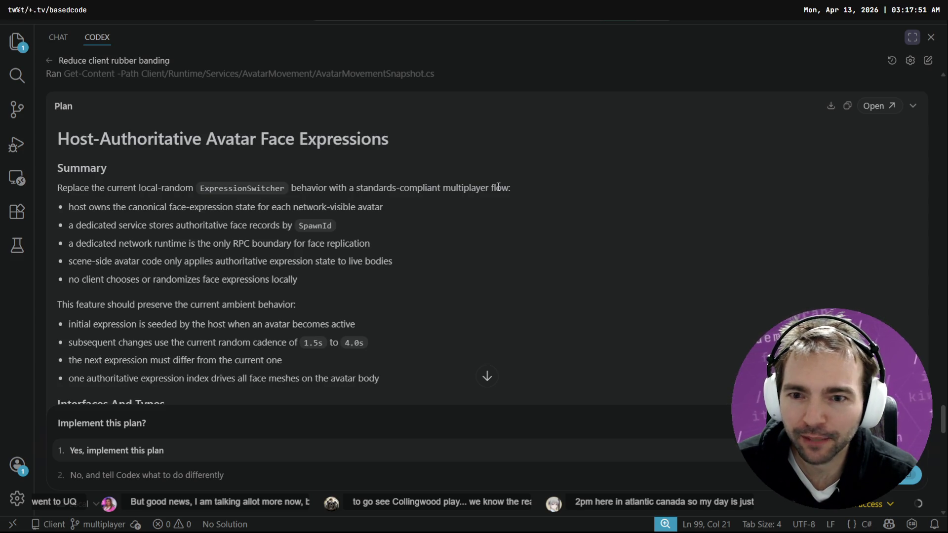
{"action": "scroll", "coordinate": [460, 192], "scroll_direction": "down", "scroll_amount": 2}
{"action": "scroll", "coordinate": [460, 192], "scroll_direction": "down", "scroll_amount": 5}
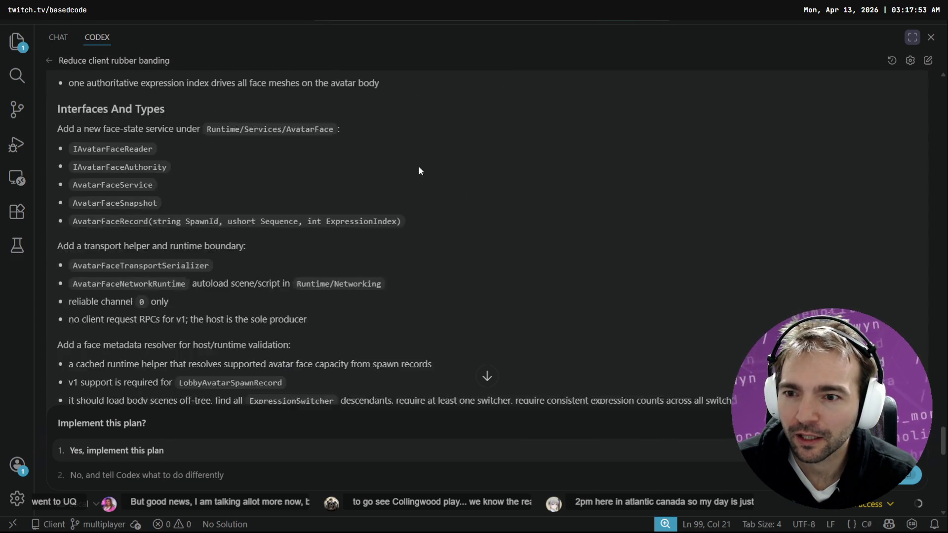
{"action": "scroll", "coordinate": [163, 161], "scroll_direction": "up", "scroll_amount": 2}
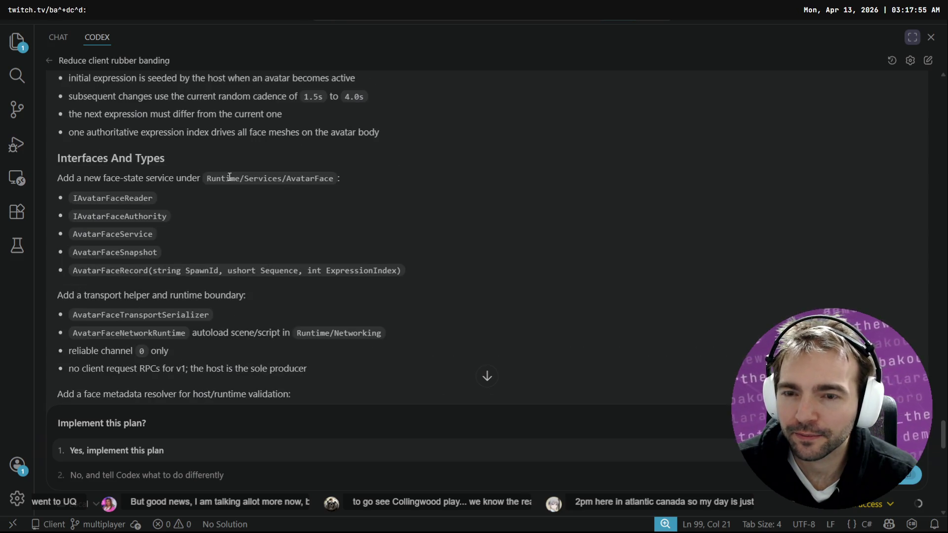
{"action": "middle_click", "coordinate": [205, 205]}
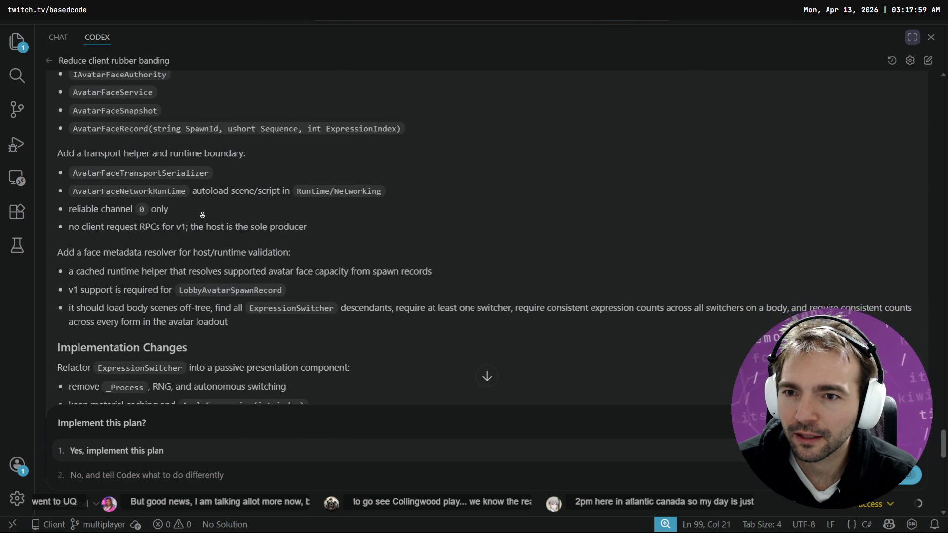
{"action": "left_click", "coordinate": [205, 369]}
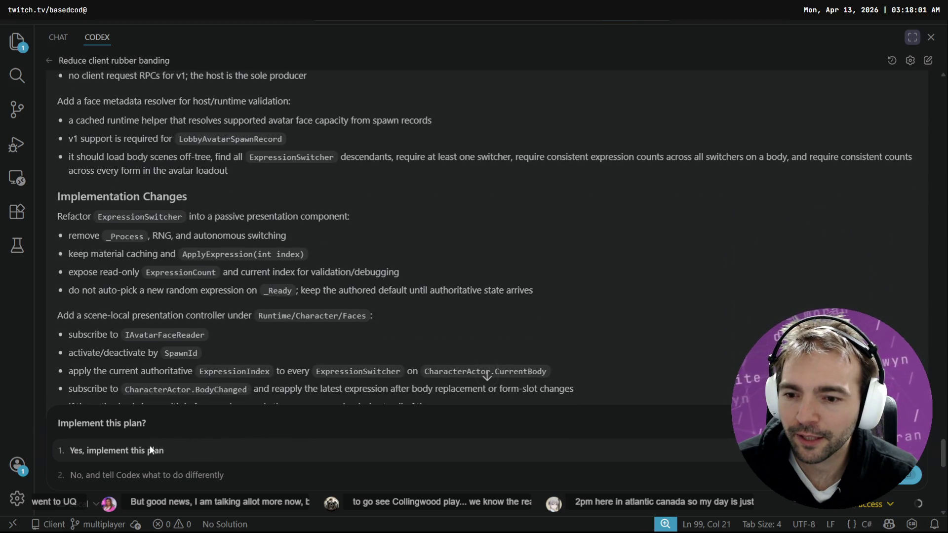
- Choose 'Yes, implement this plan', then switch to the Godot editor
{"action": "left_click", "coordinate": [212, 450]}
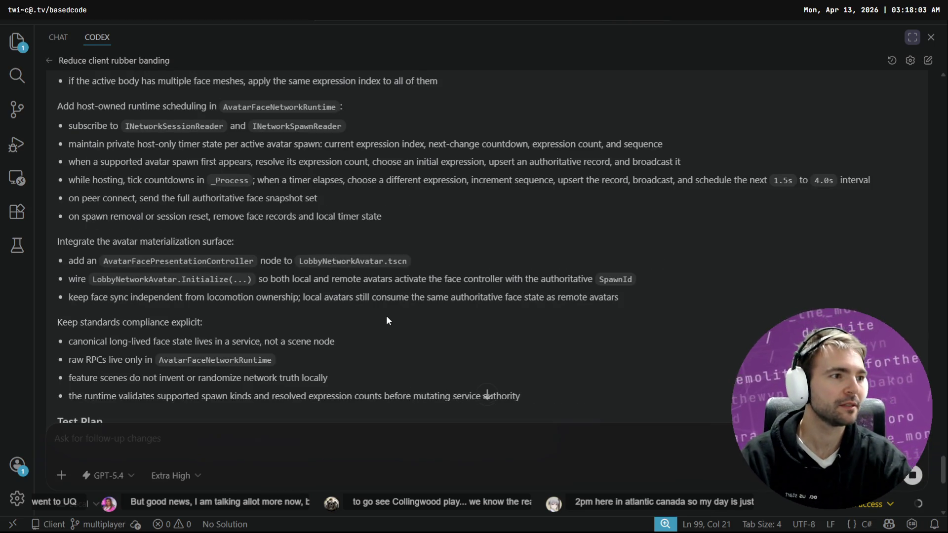
{"action": "key", "text": "alt+Tab"}
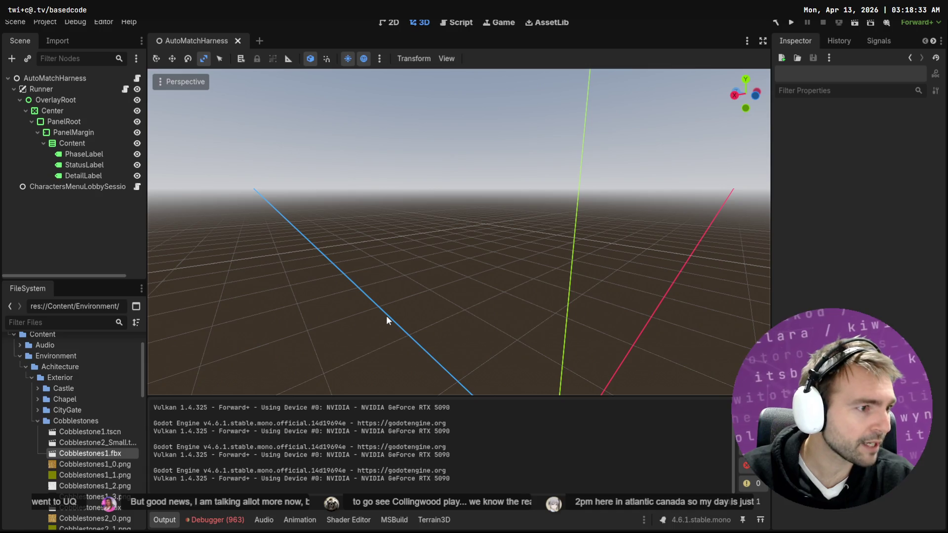
- Switch to the Codex CLI terminal session asking how to recognise reconnecting clients
{"action": "key", "text": "alt+Tab"}
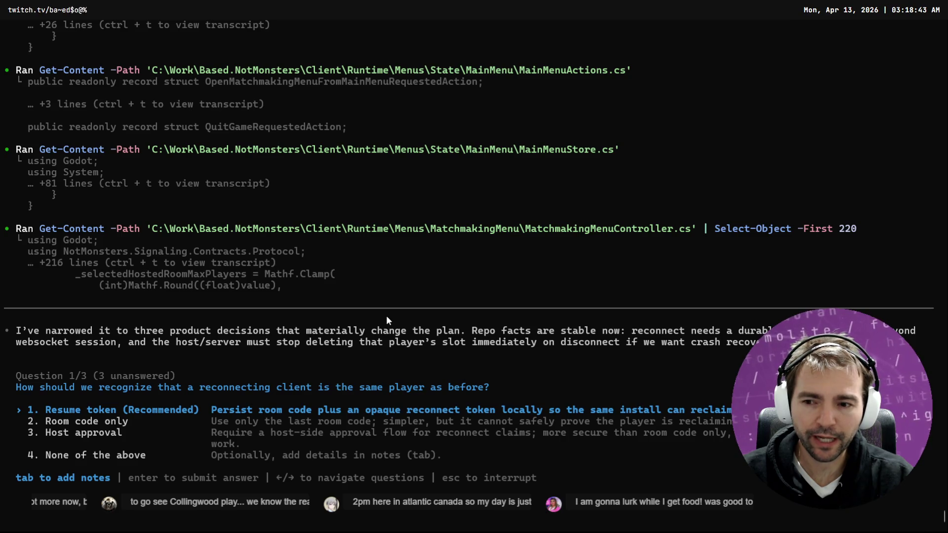
- Answer the reconnect-identification question and keep disconnected players' slots until the room ends
{"action": "key", "text": "Down"}
{"action": "key", "text": "Down"}
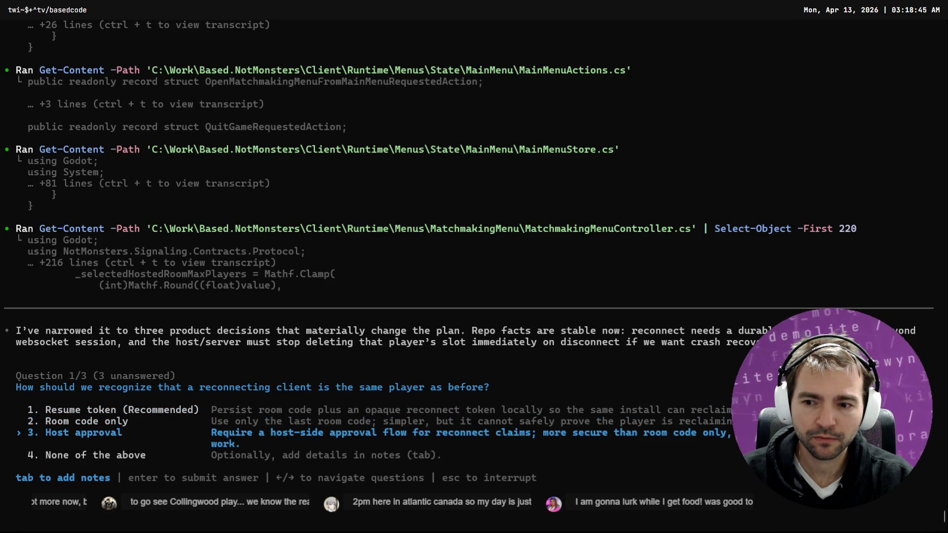
{"action": "key", "text": "Return"}
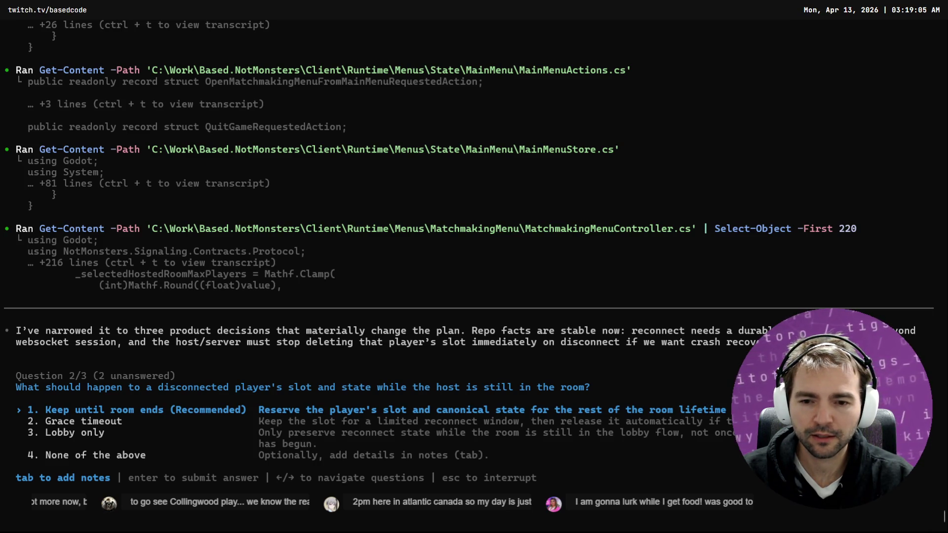
{"action": "key", "text": "Return"}
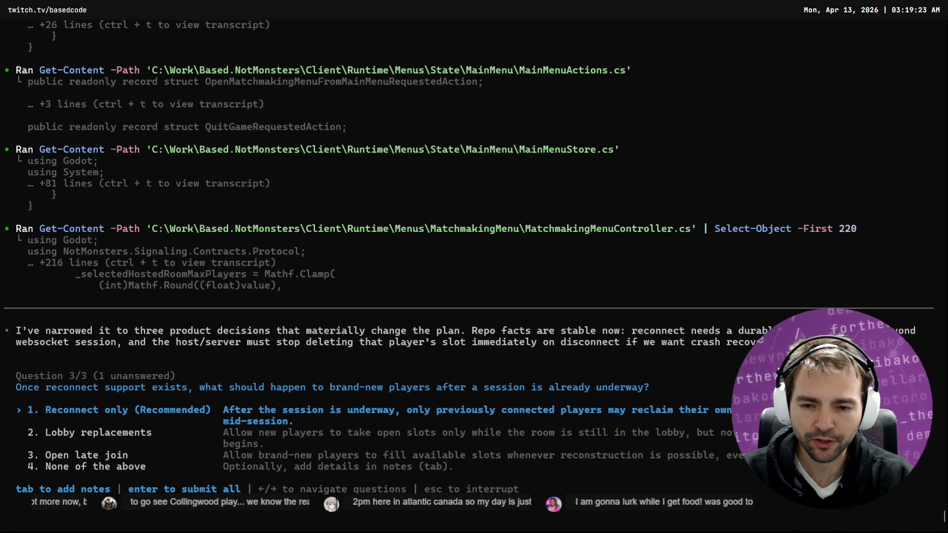
- Settle the last question on 'Reconnect only' and submit all three answers to Codex
{"action": "key", "text": "Down"}
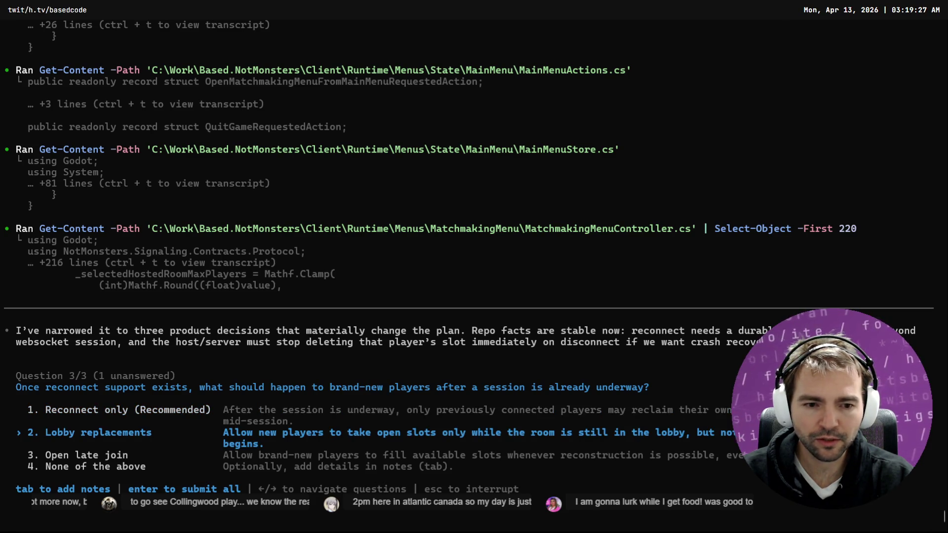
{"action": "key", "text": "Up"}
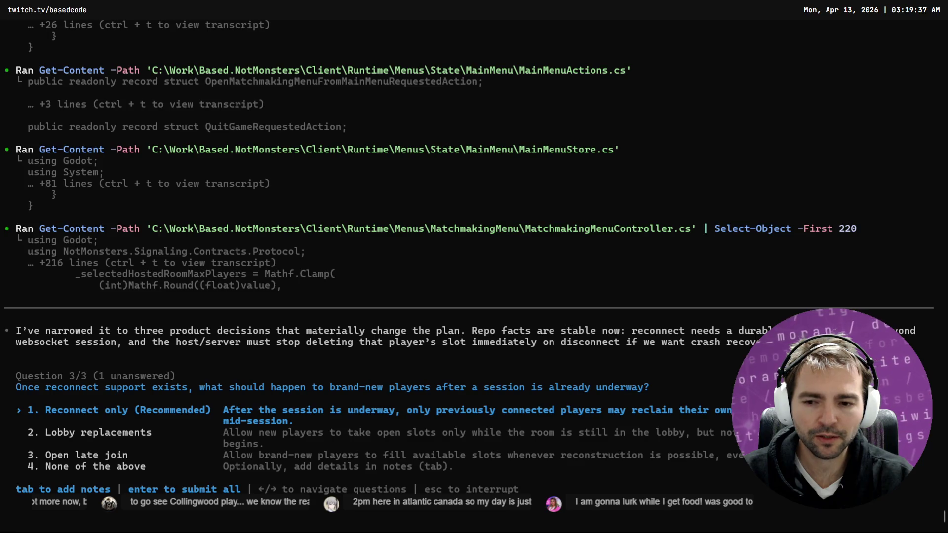
{"action": "key", "text": "Down"}
{"action": "key", "text": "Down"}
{"action": "key", "text": "Down"}
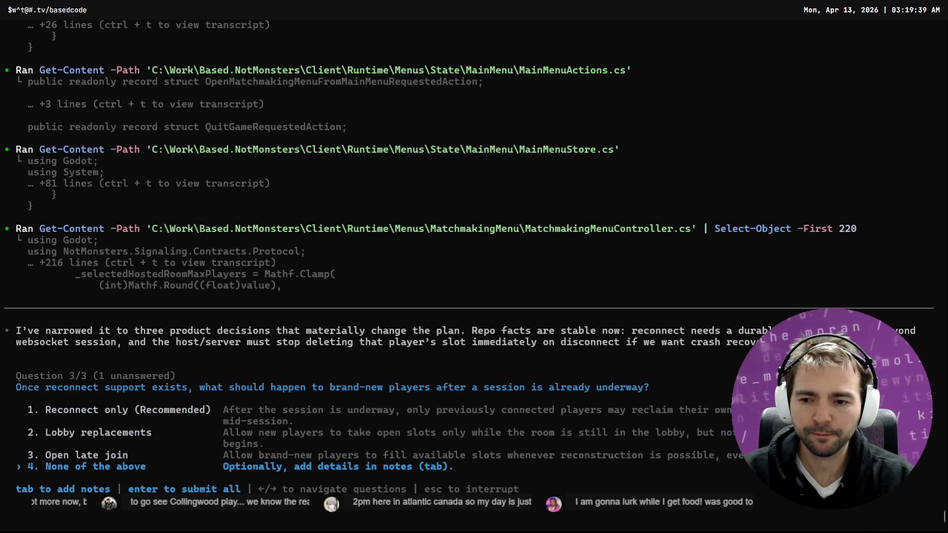
{"action": "key", "text": "Tab"}
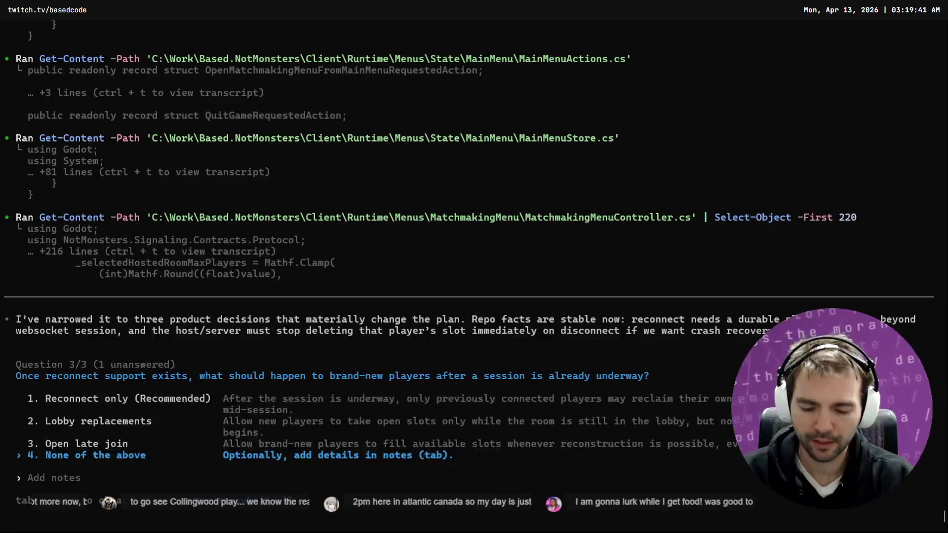
{"action": "key", "text": "super+h"}
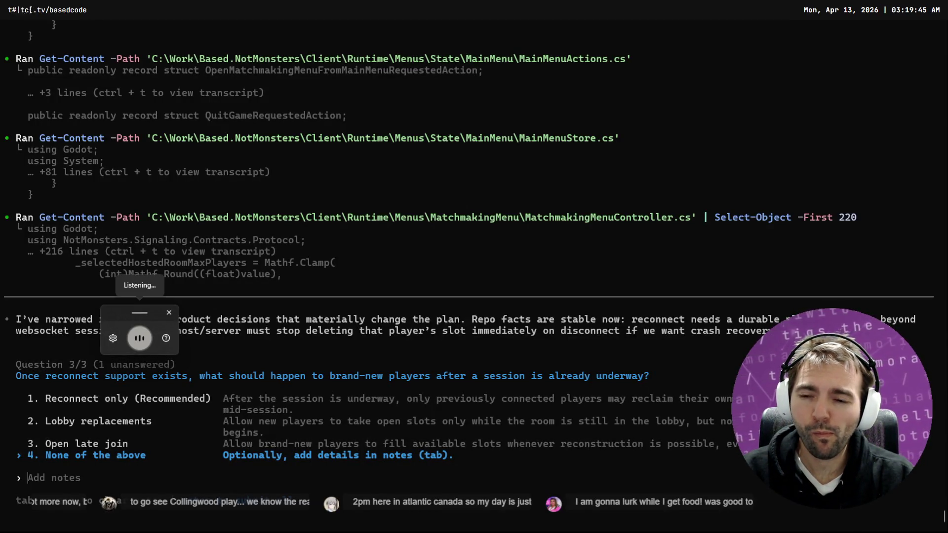
{"action": "key", "text": "Escape"}
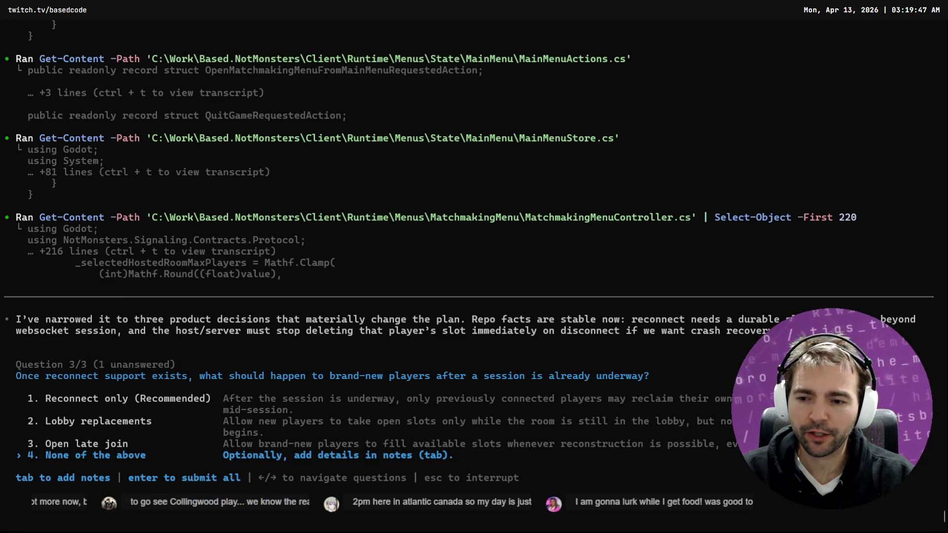
{"action": "key", "text": "Up"}
{"action": "key", "text": "Up"}
{"action": "key", "text": "Up"}
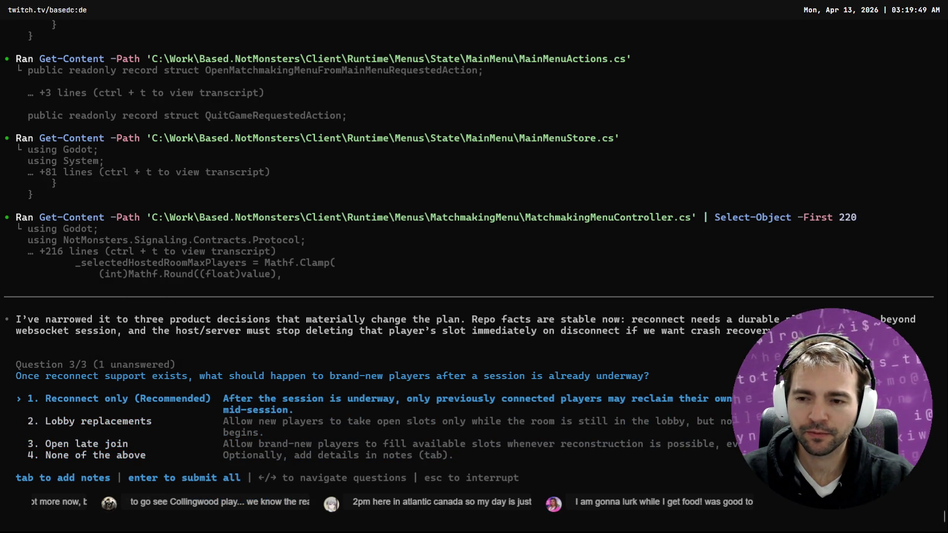
{"action": "key", "text": "Return"}
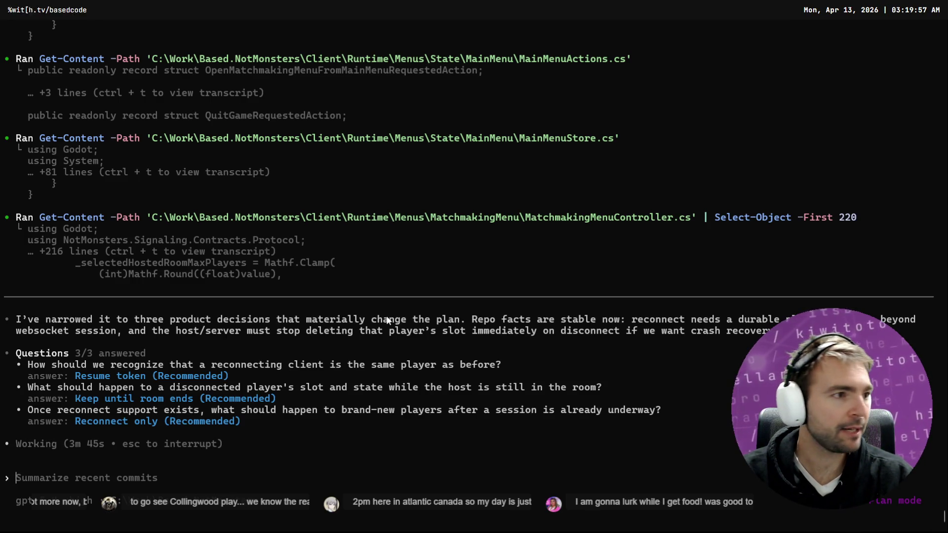
{"action": "key", "text": "alt+Tab"}
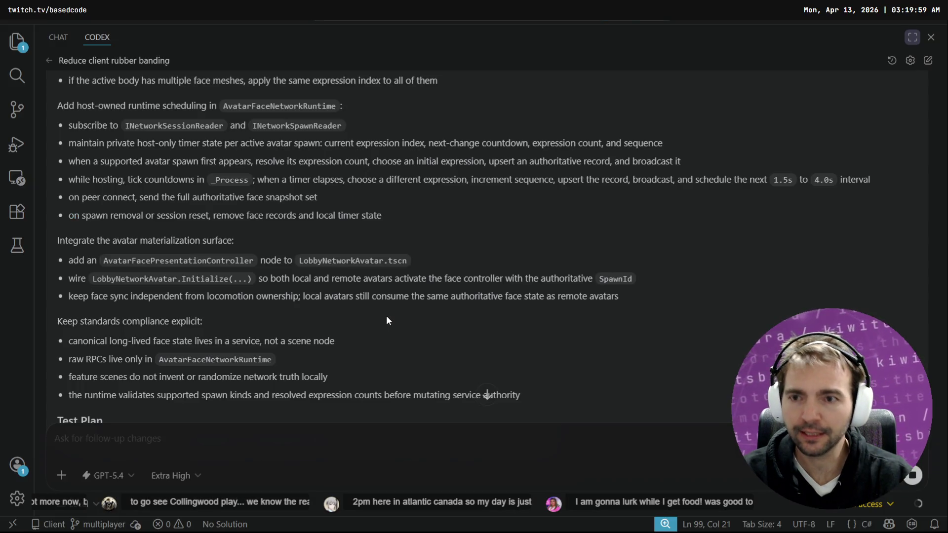
- Bring Codex's newest implementation progress into view, then switch to Blender and ask it to quit
{"action": "middle_click", "coordinate": [442, 340]}
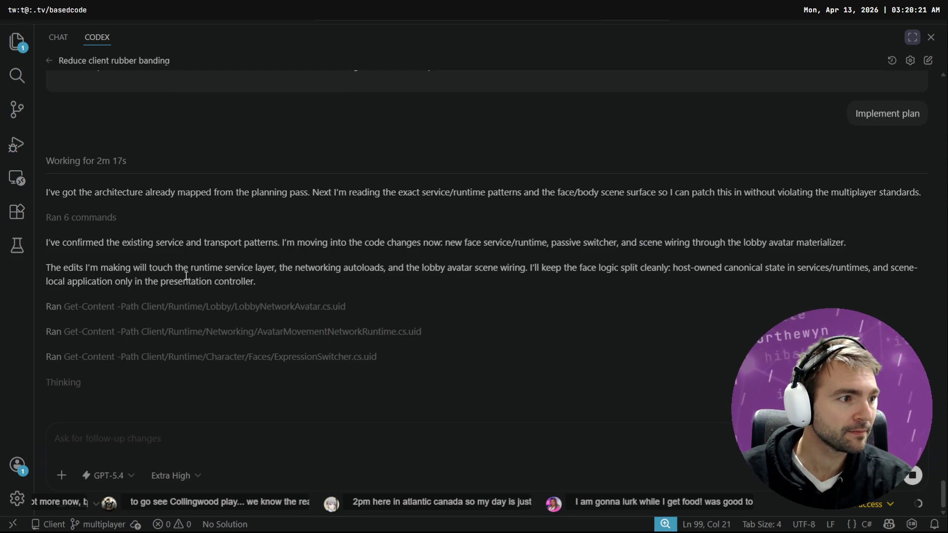
{"action": "key", "text": "alt+Tab"}
{"action": "key", "text": "ctrl+q"}
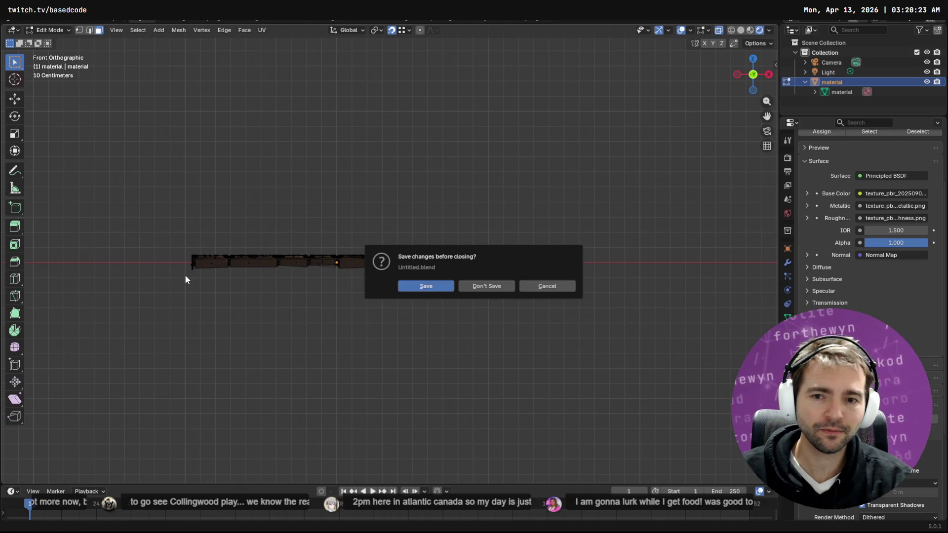
- Orbit the tiled mesh for a last look, then quit Blender without saving Untitled.blend
{"action": "key", "text": "Escape"}
{"action": "mouse_move", "coordinate": [191, 269]}
{"action": "left_mouse_down"}
{"action": "mouse_move", "coordinate": [495, 232]}
{"action": "mouse_move", "coordinate": [521, 254]}
{"action": "mouse_move", "coordinate": [614, 191]}
{"action": "mouse_move", "coordinate": [520, 193]}
{"action": "mouse_move", "coordinate": [501, 287]}
{"action": "left_mouse_up"}
{"action": "key", "text": "ctrl+q"}
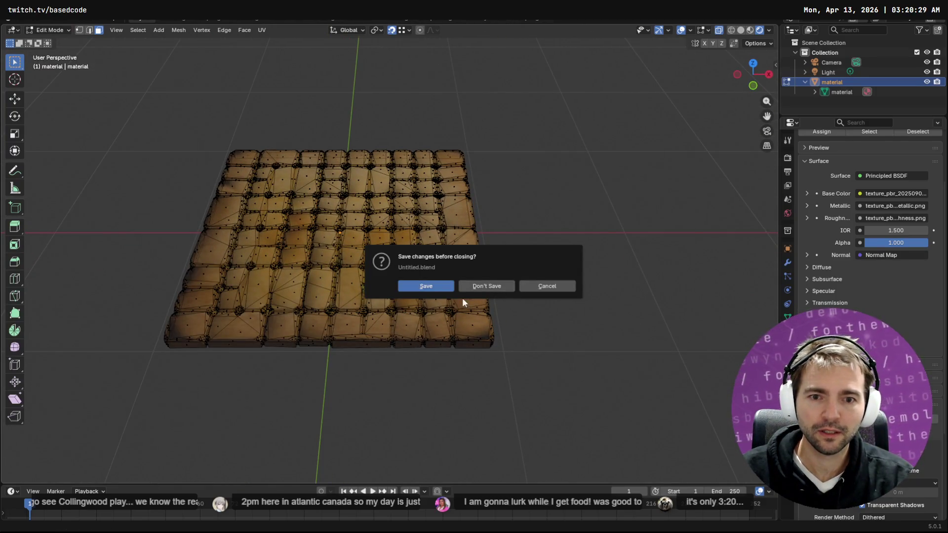
{"action": "left_click", "coordinate": [466, 283]}
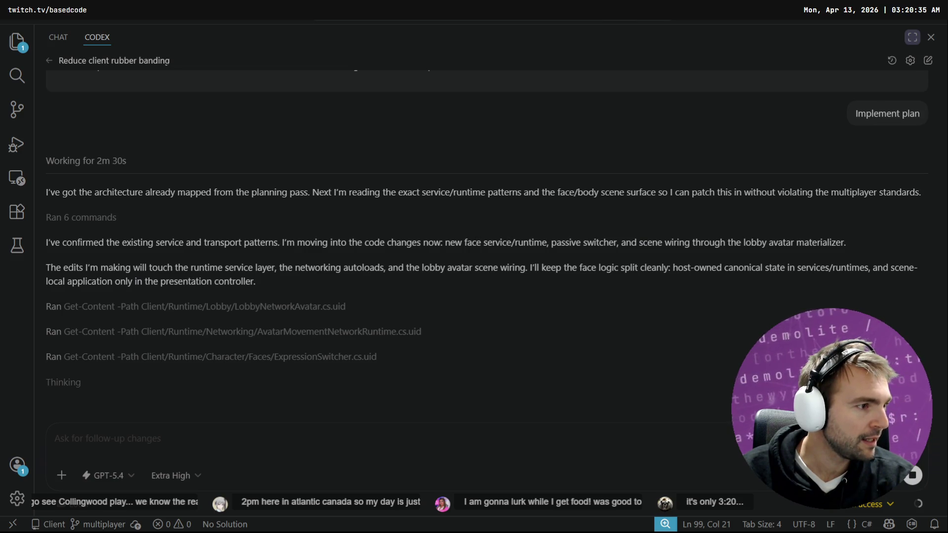
- Expand and collapse the Get-Content output for AvatarMovementNetworkRuntime.cs.uid, then switch to the Godot editor
{"action": "left_click", "coordinate": [537, 332]}
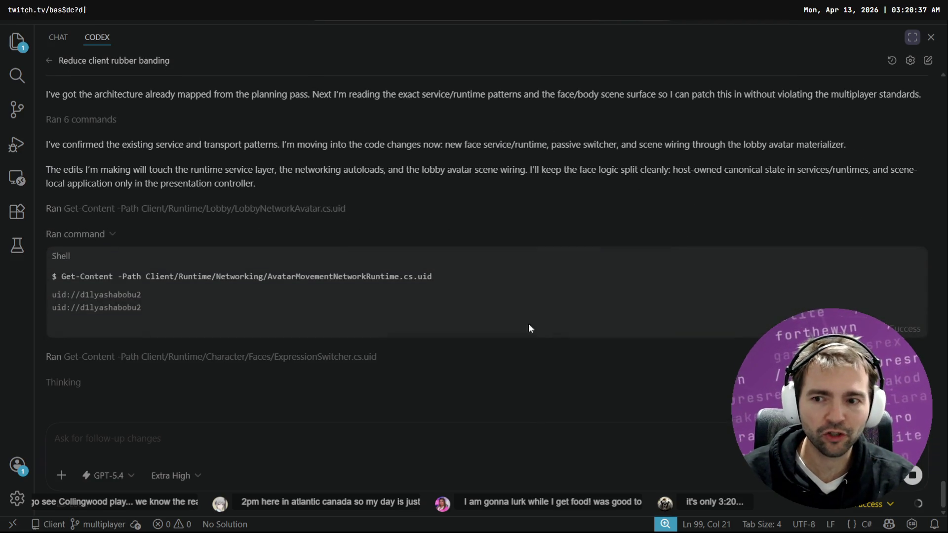
{"action": "left_click", "coordinate": [109, 234]}
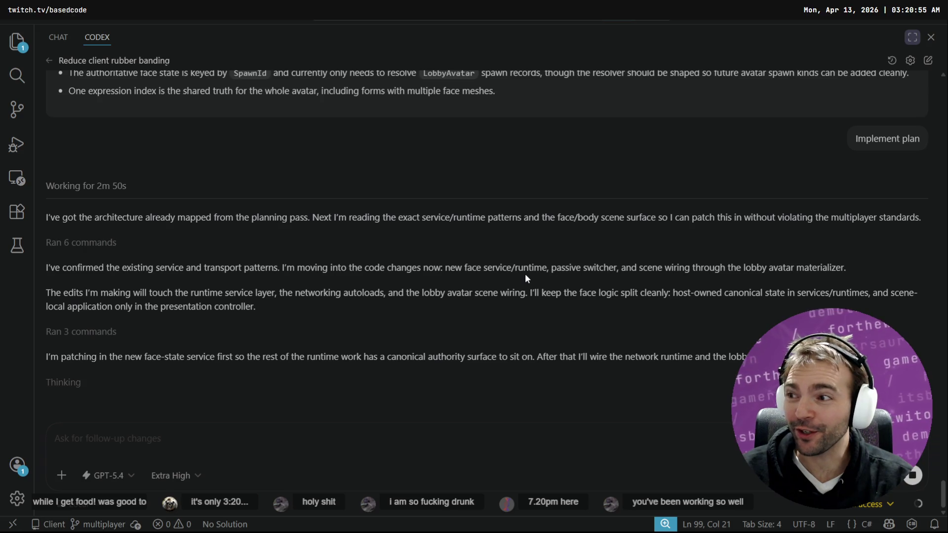
{"action": "key", "text": "alt+Tab"}
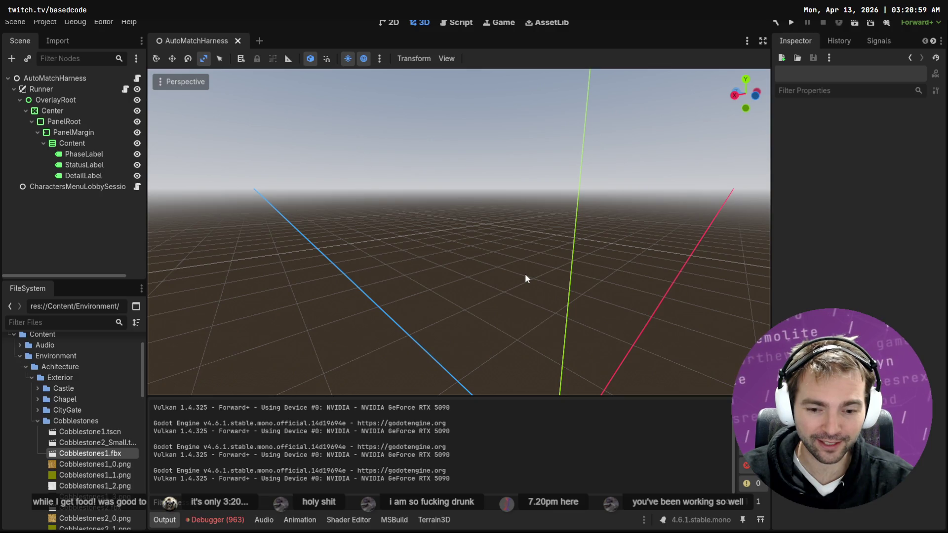
- Build and run the game with F6 to launch the multiplayer debug windows
{"action": "key", "text": "F6"}
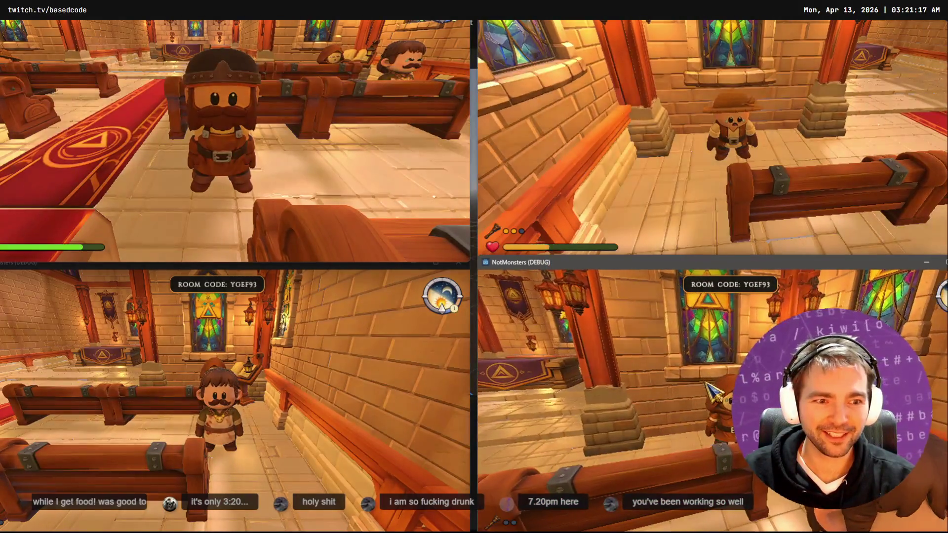
- Walk the bottom-right window's player forward down the chapel aisle
{"action": "left_click", "coordinate": [711, 392]}
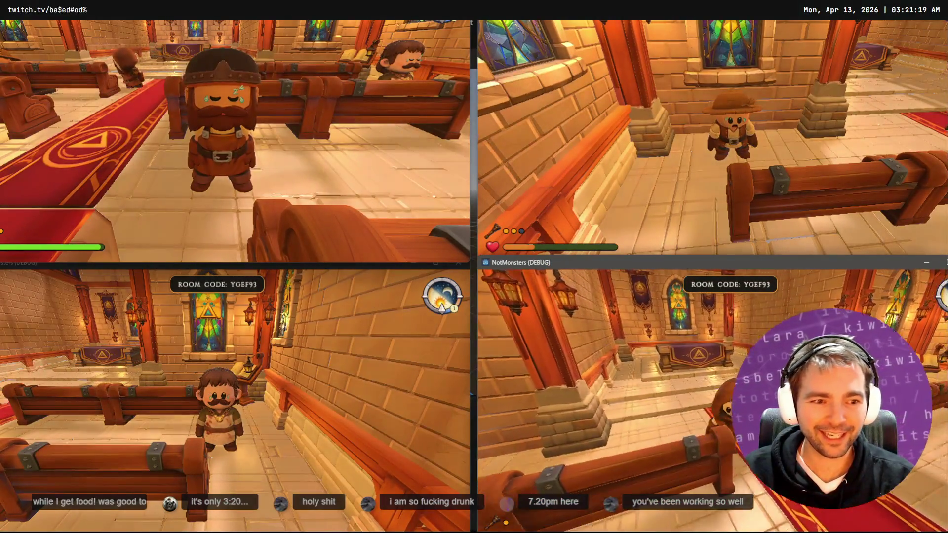
{"action": "key", "text": "w"}
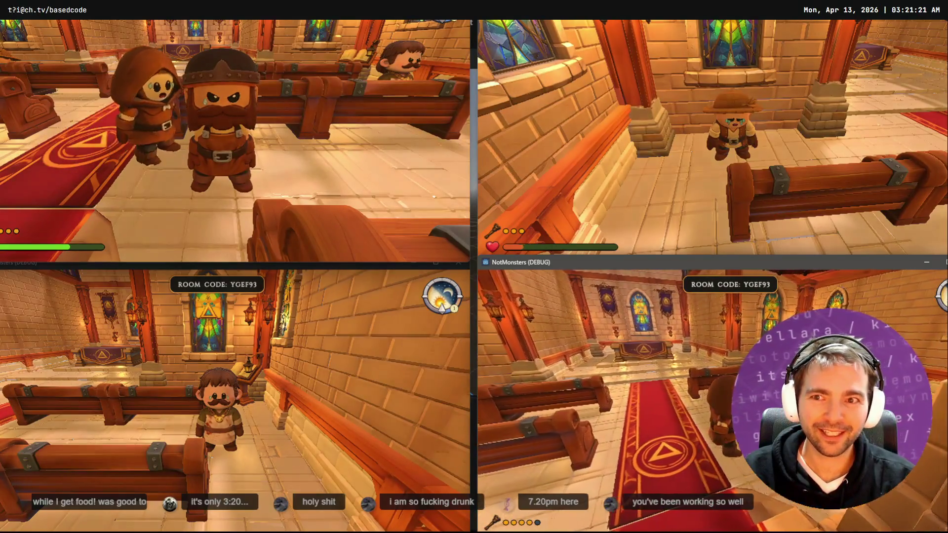
{"action": "key", "text": "w"}
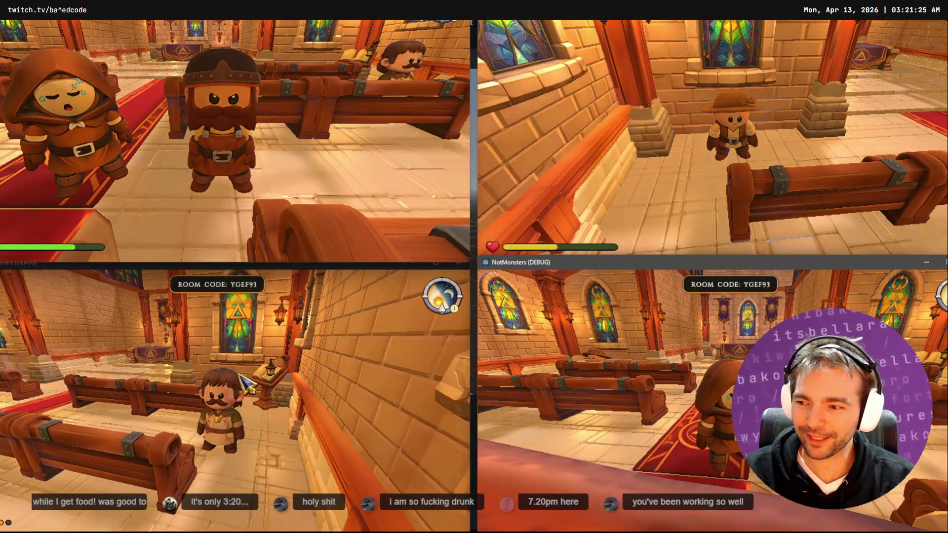
- Walk the bottom-left brown-haired character up the aisle toward the altar, then turn it back toward the camera
{"action": "left_click", "coordinate": [245, 382]}
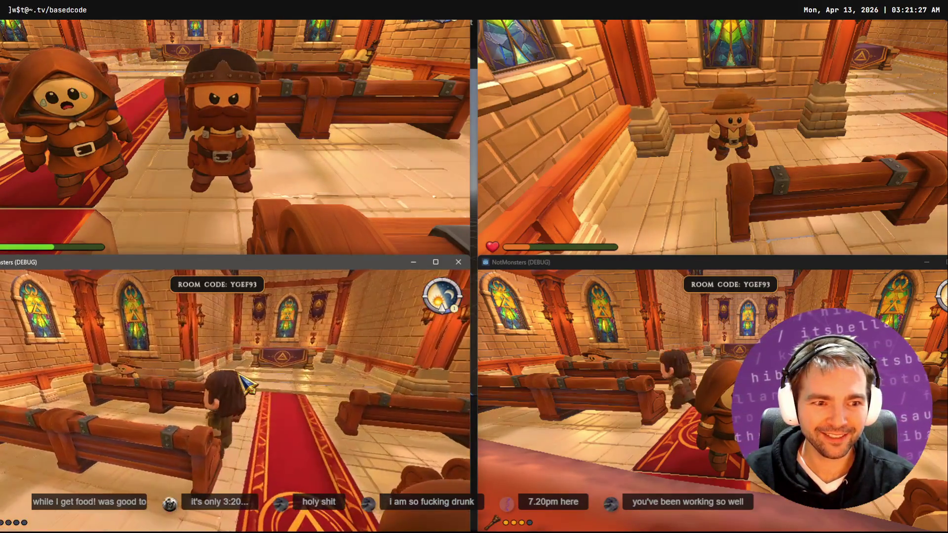
{"action": "key", "text": "d"}
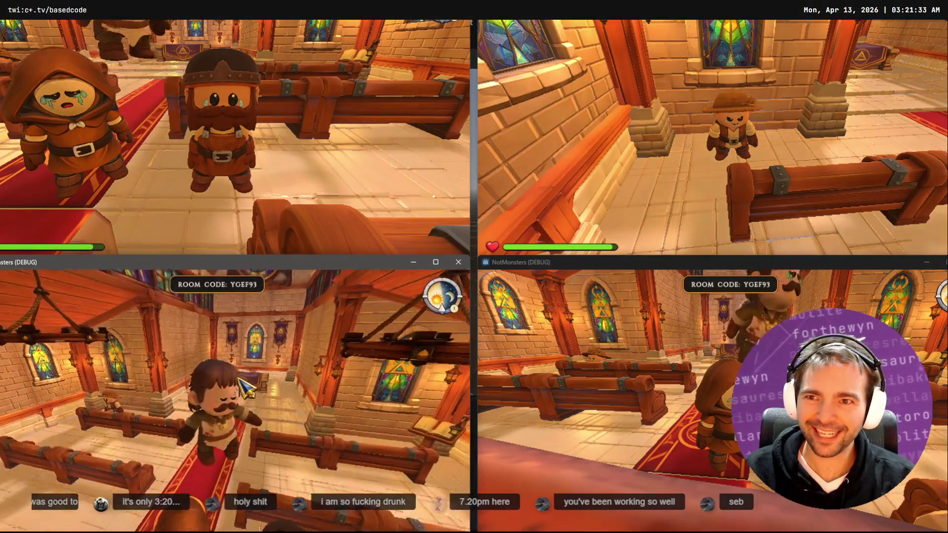
{"action": "key", "text": "w"}
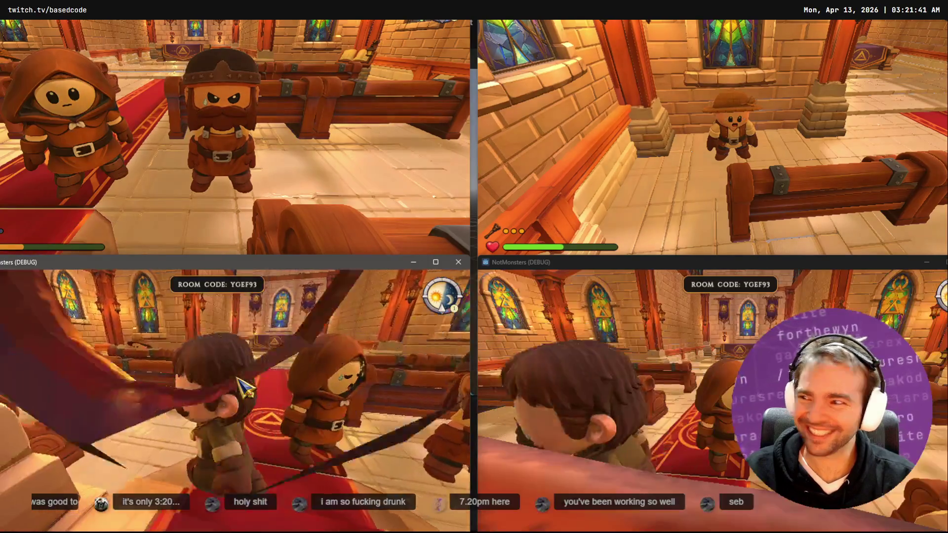
{"action": "key", "text": "w"}
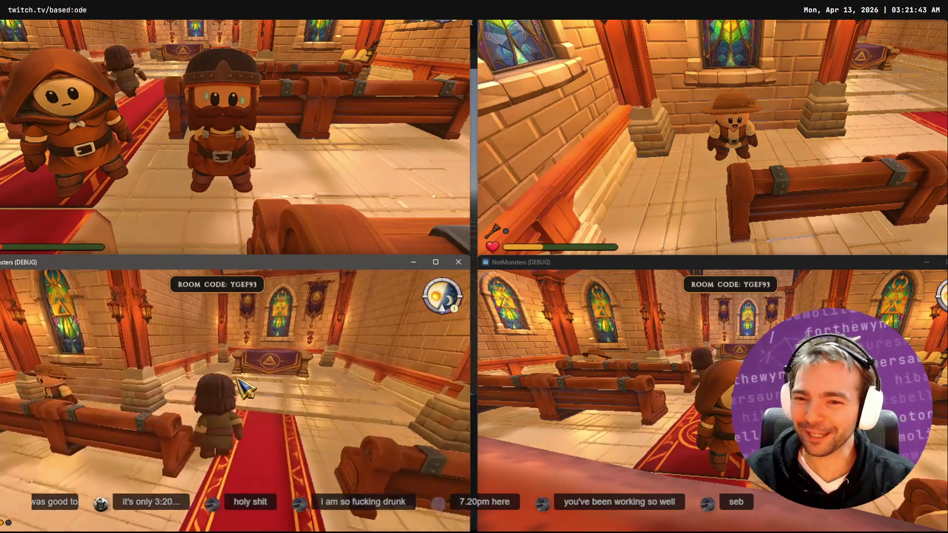
{"action": "key", "text": "s"}
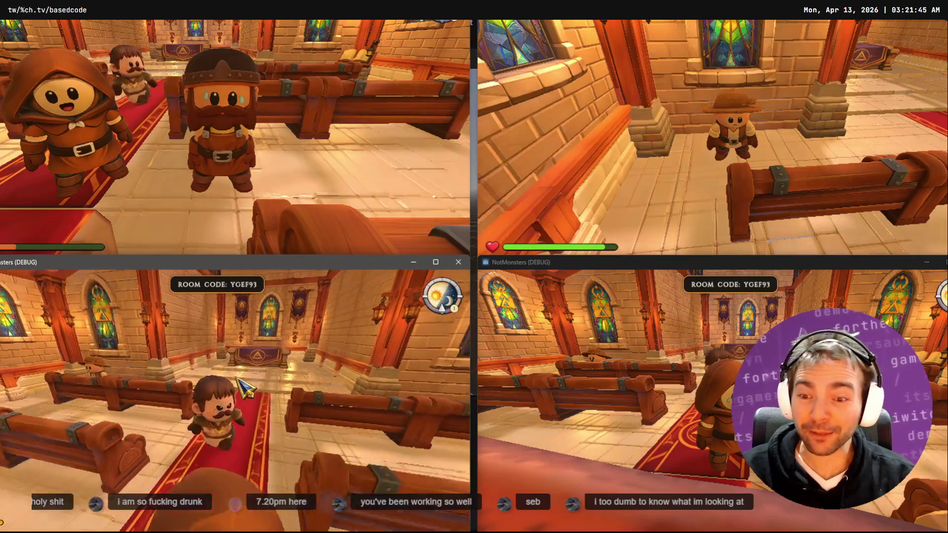
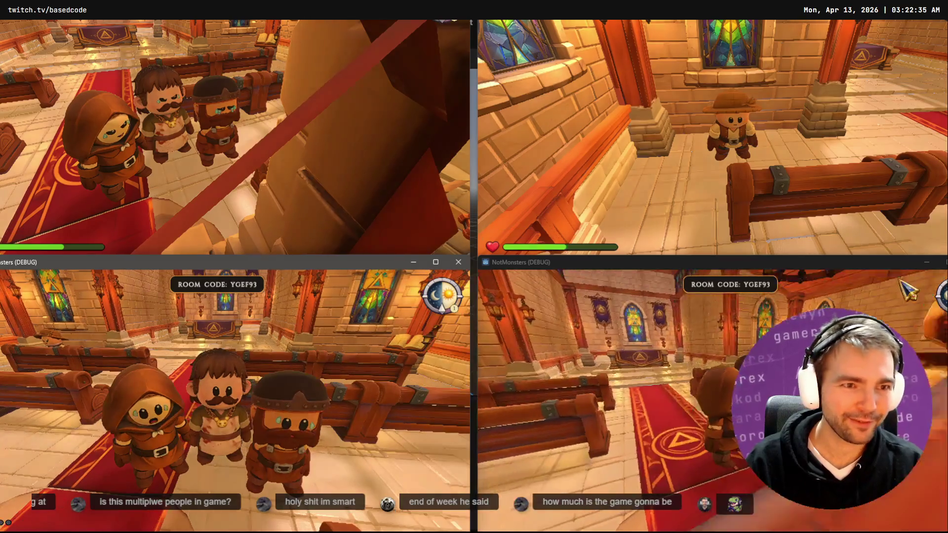
- Bring the top-right lobby game window to the front to check the avatars
{"action": "left_click", "coordinate": [757, 140]}
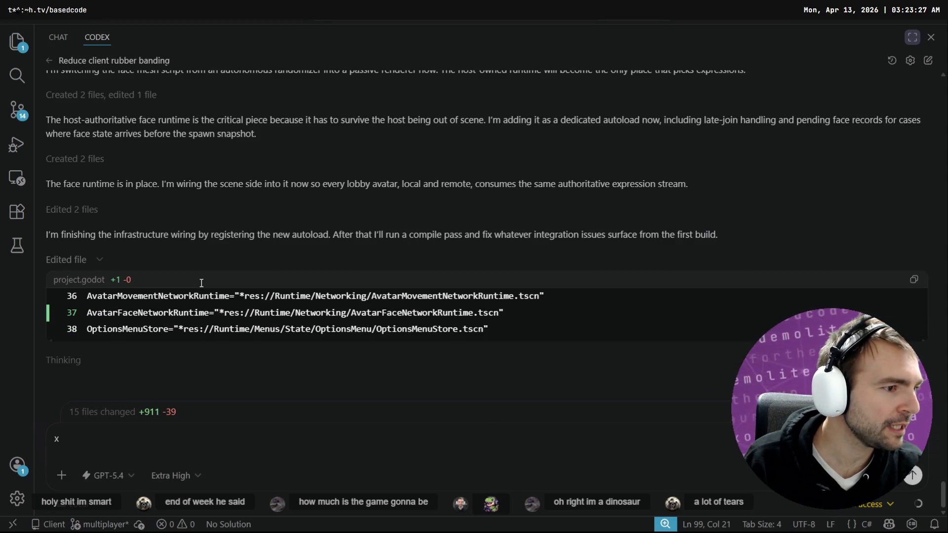
{"action": "key", "text": "alt+Tab"}
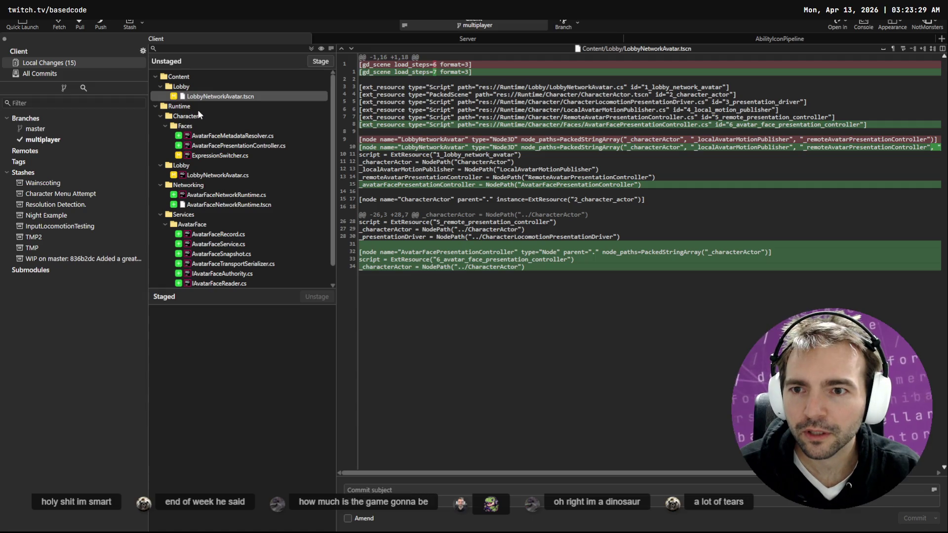
- Review the diffs of AvatarFaceMetadataResolver, AvatarFacePresentationController, ExpressionSwitcher and LobbyNetworkAvatar
{"action": "left_click", "coordinate": [218, 136]}
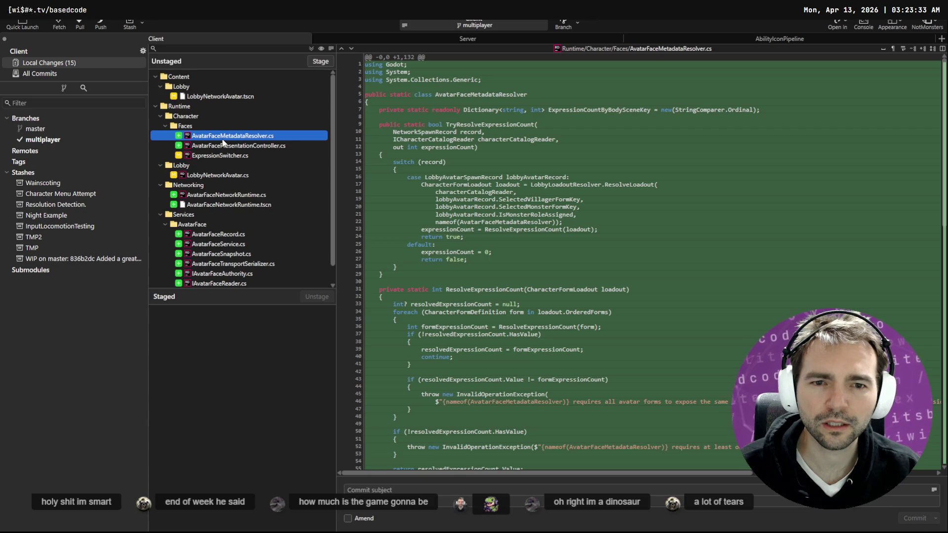
{"action": "left_click", "coordinate": [232, 147]}
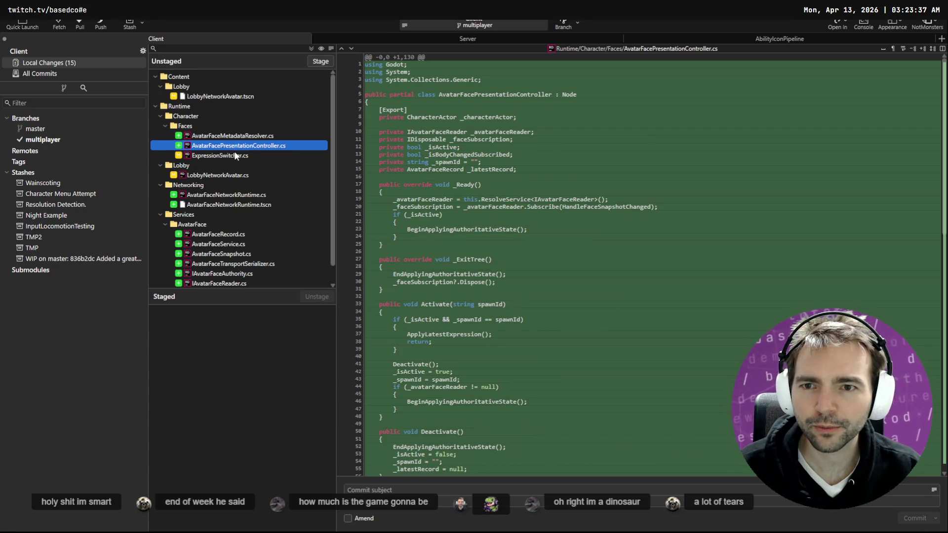
{"action": "left_click", "coordinate": [235, 157]}
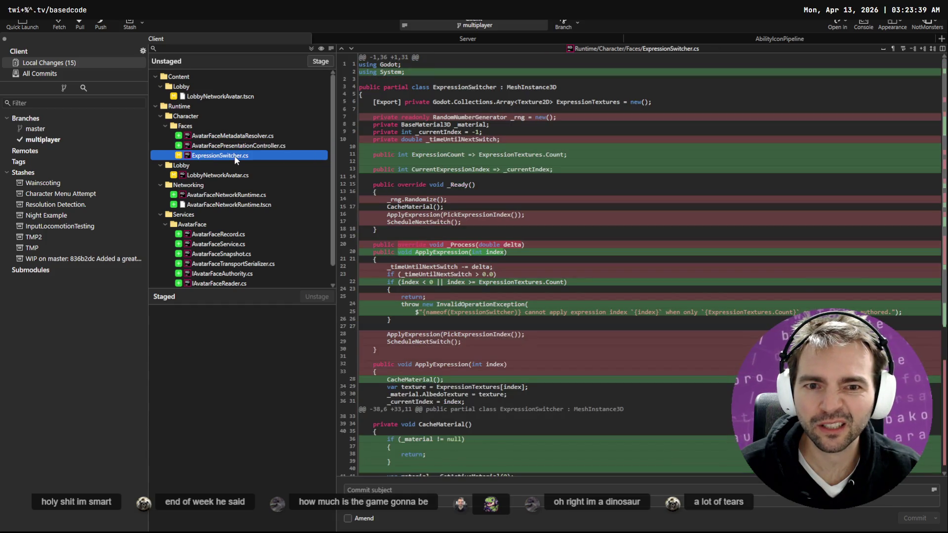
{"action": "left_click", "coordinate": [248, 175]}
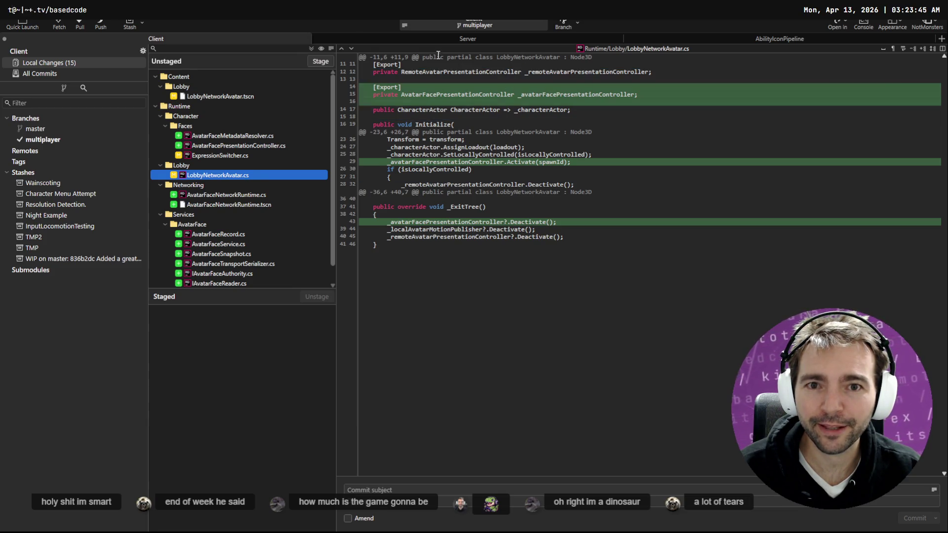
{"action": "left_click", "coordinate": [232, 146]}
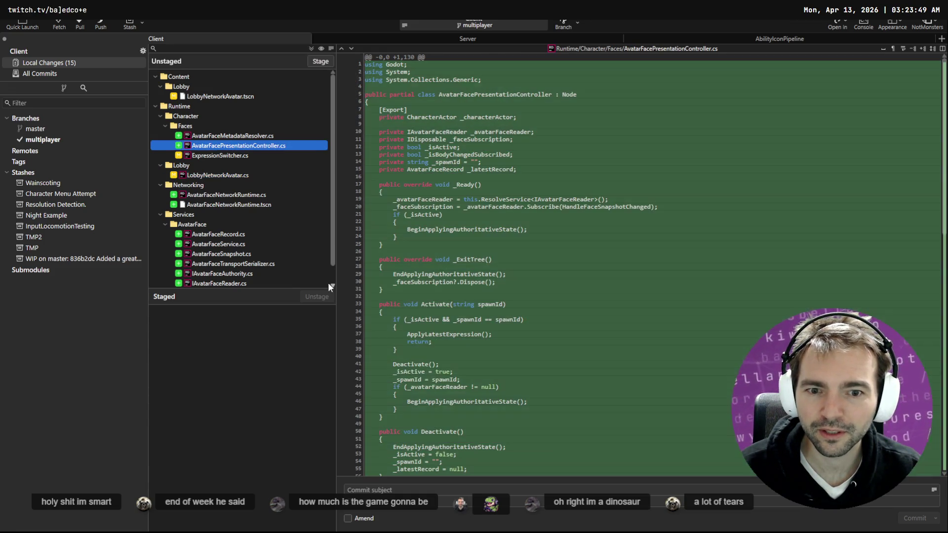
{"action": "left_click", "coordinate": [231, 156]}
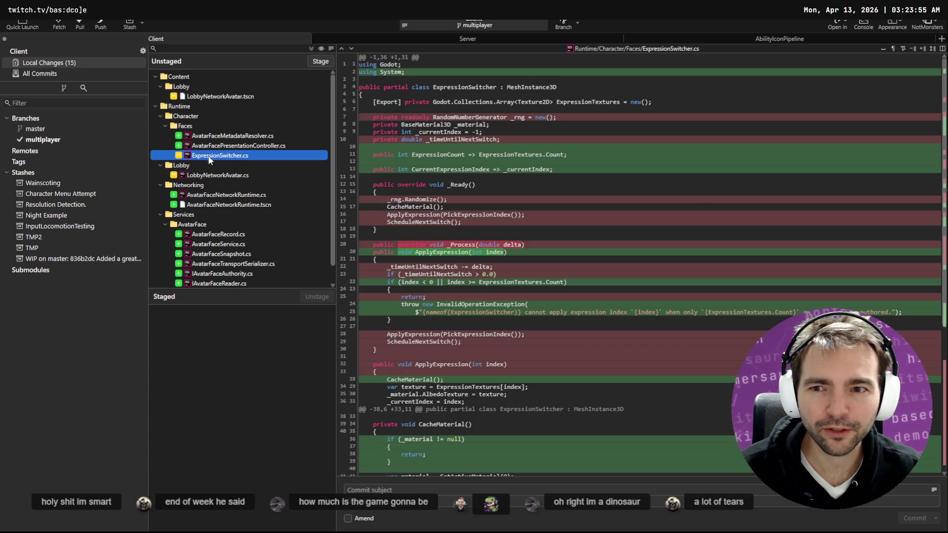
- Compare the AvatarFacePresentationController and ExpressionSwitcher diffs, selecting the ExpressionSwitcher class name
{"action": "left_click", "coordinate": [265, 147]}
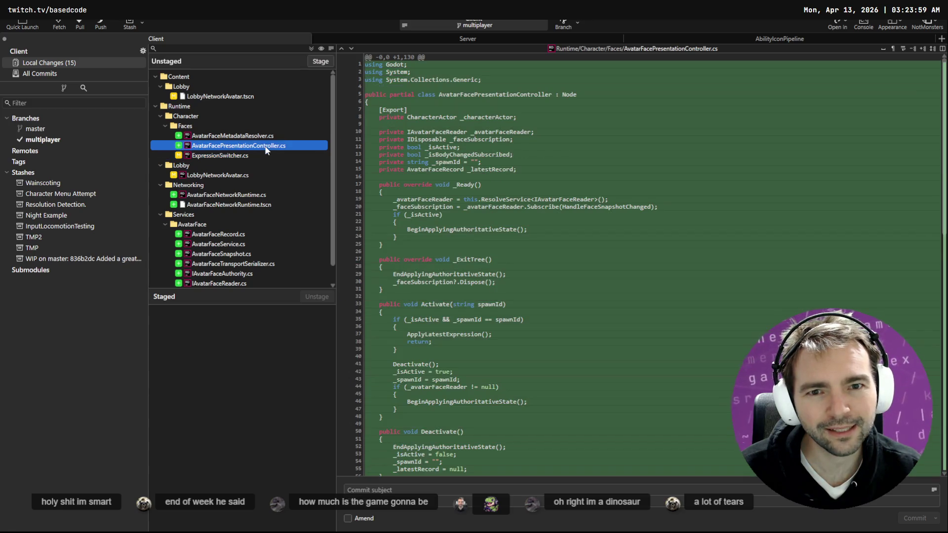
{"action": "left_click", "coordinate": [257, 155]}
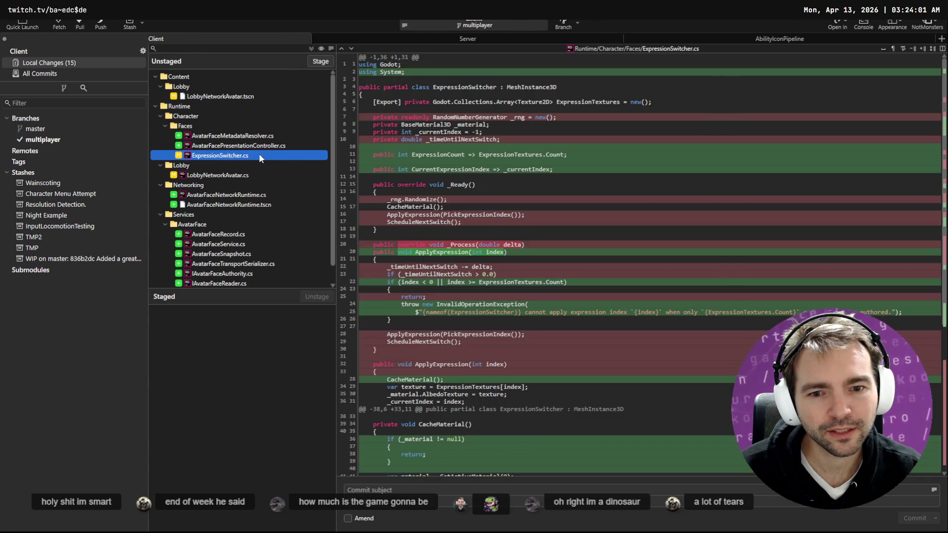
{"action": "left_click", "coordinate": [262, 146]}
{"action": "mouse_move", "coordinate": [424, 127]}
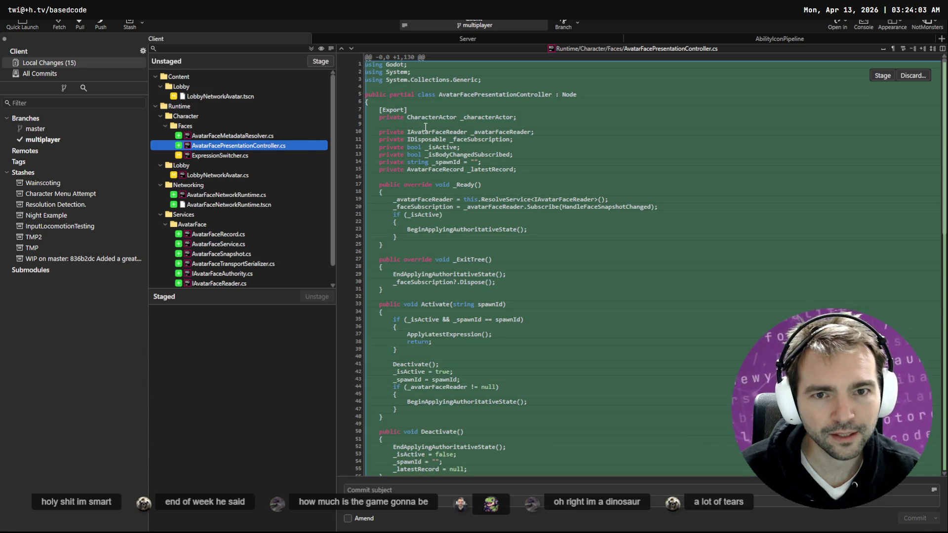
{"action": "left_click", "coordinate": [220, 155]}
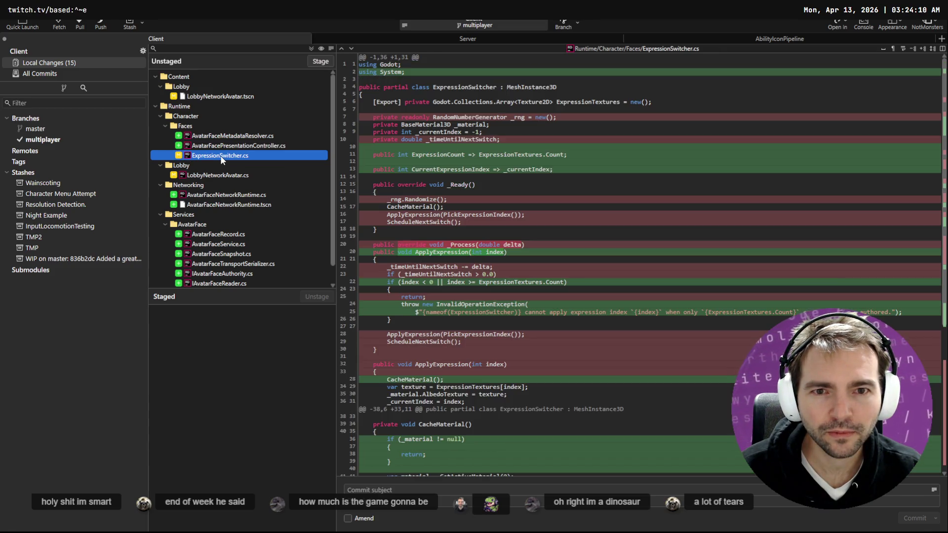
{"action": "double_click", "coordinate": [462, 88]}
- Check the AvatarFaceRecord.cs and AvatarFaceNetworkRuntime.cs diffs, then return to ExpressionSwitcher.cs
{"action": "scroll", "coordinate": [247, 205], "scroll_direction": "down", "scroll_amount": 1}
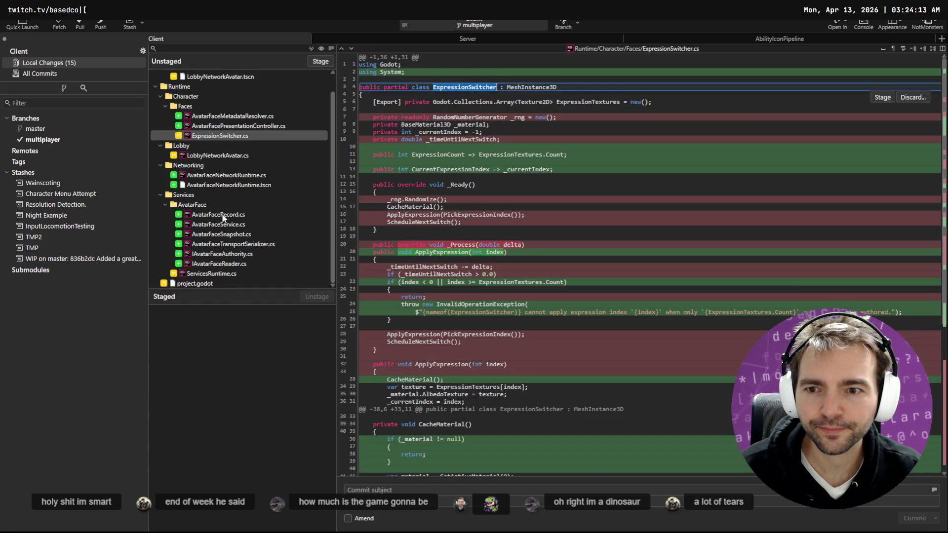
{"action": "left_click", "coordinate": [223, 215]}
{"action": "left_click", "coordinate": [230, 177]}
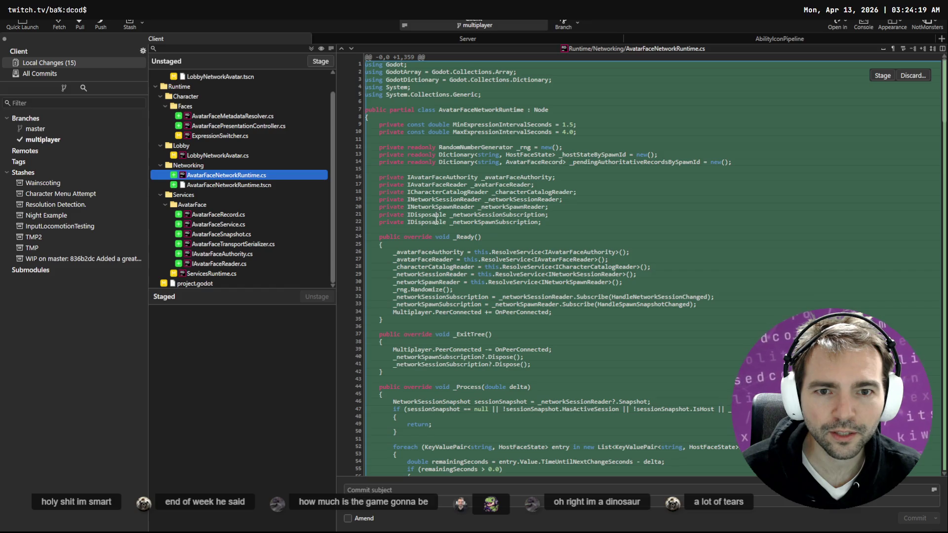
{"action": "left_click", "coordinate": [222, 155]}
{"action": "left_click", "coordinate": [232, 137]}
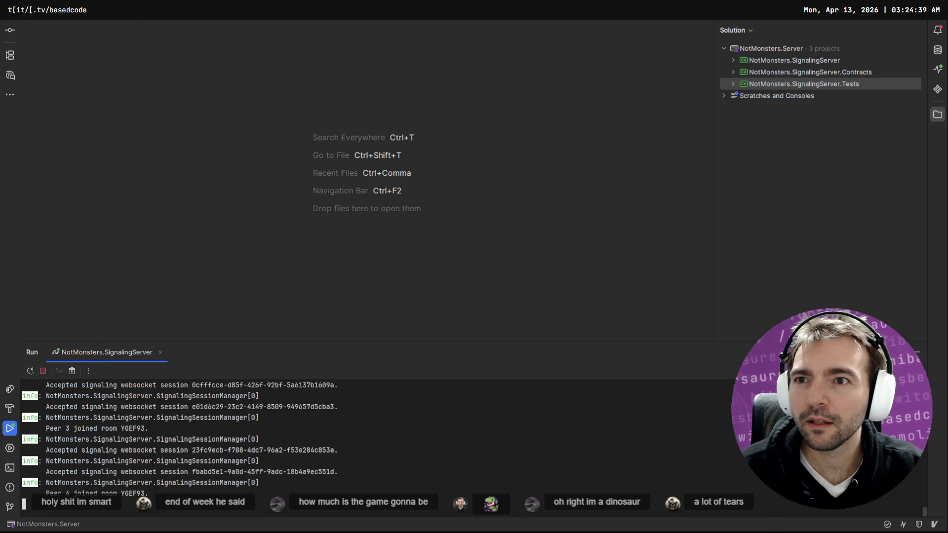
{"action": "left_click", "coordinate": [99, 10]}
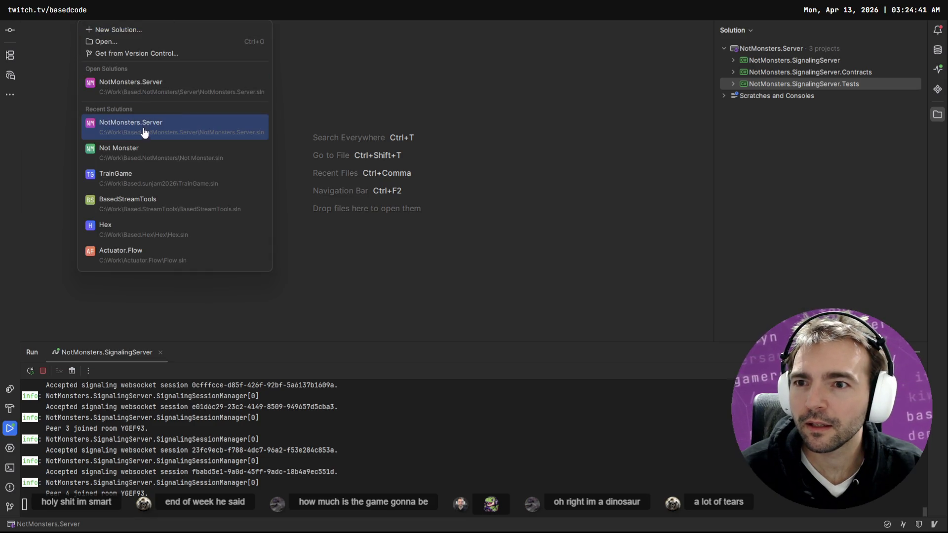
{"action": "left_click", "coordinate": [179, 162]}
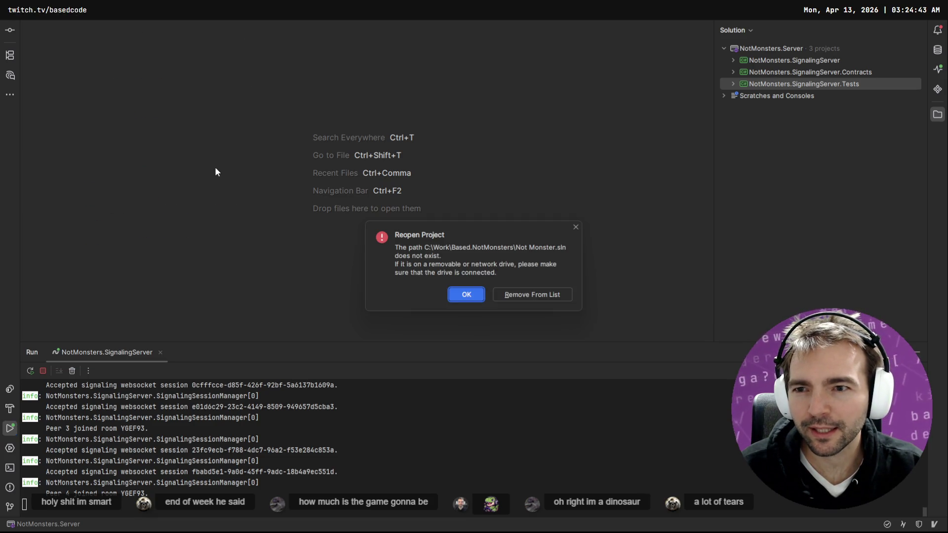
{"action": "left_click", "coordinate": [478, 295]}
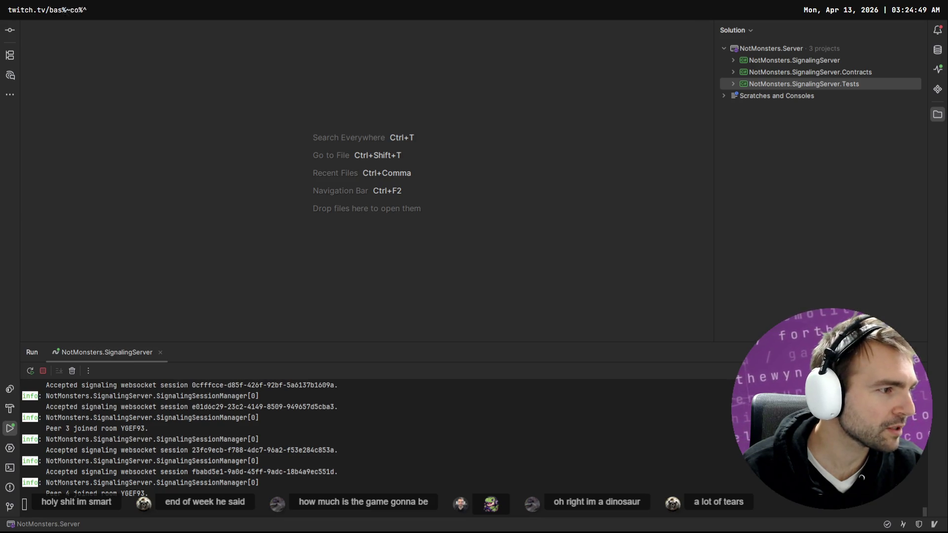
- Reload project.godot from disk, then show GDD.md's folder in File Explorer and select Not Monster.csproj
{"action": "key", "text": "alt+Tab"}
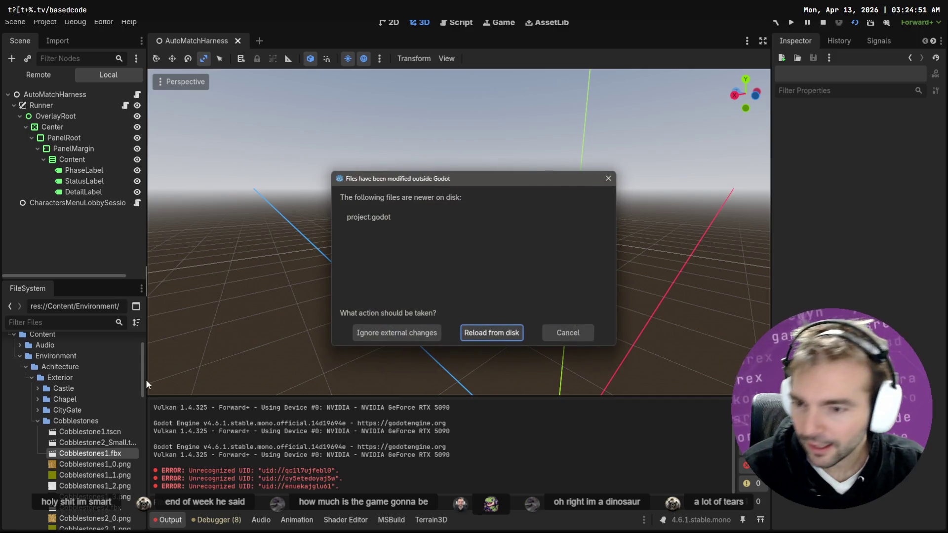
{"action": "left_click", "coordinate": [487, 335]}
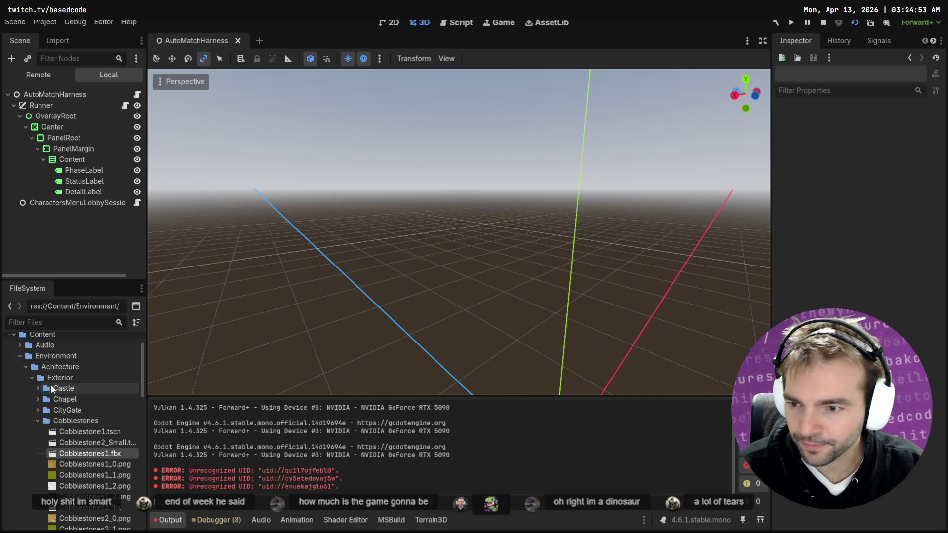
{"action": "left_click", "coordinate": [20, 356]}
{"action": "scroll", "coordinate": [49, 486], "scroll_direction": "down", "scroll_amount": 3}
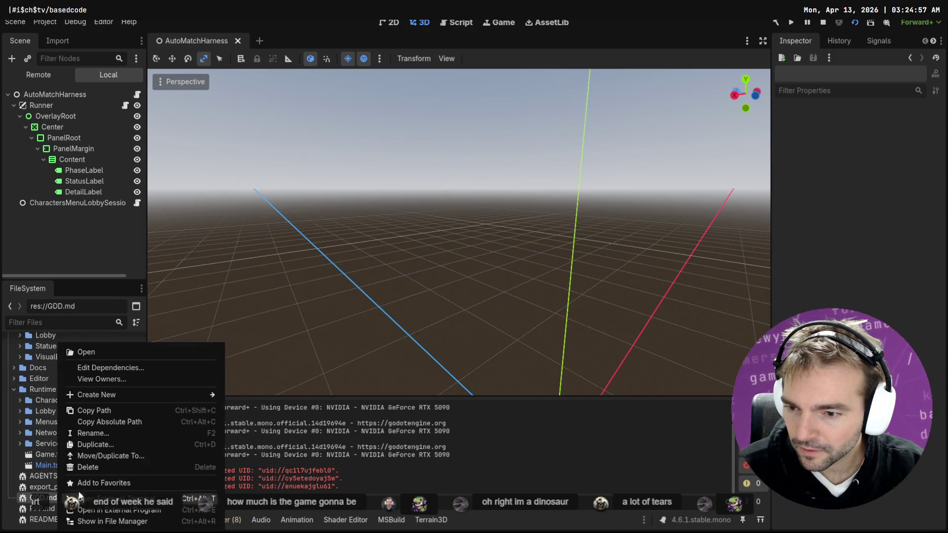
{"action": "right_click", "coordinate": [57, 498]}
{"action": "left_click", "coordinate": [128, 522]}
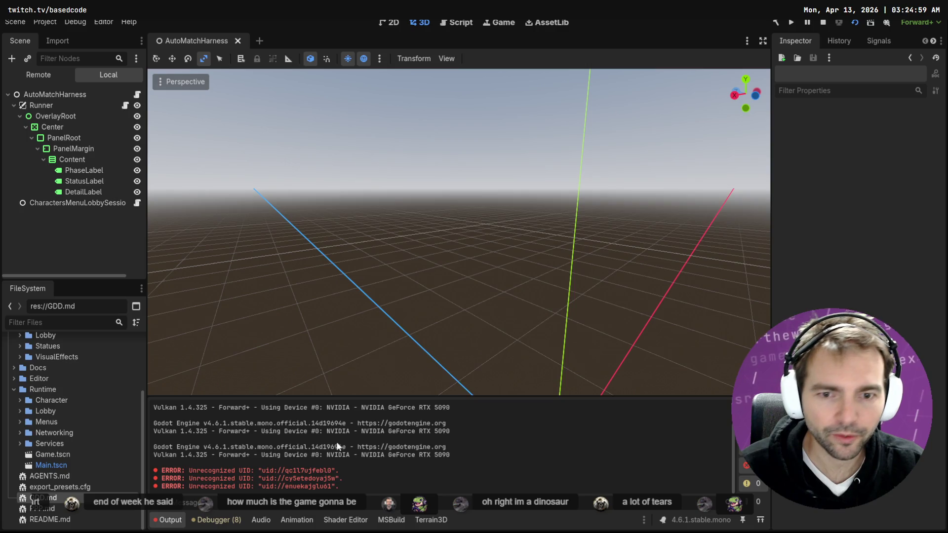
{"action": "left_click", "coordinate": [483, 395]}
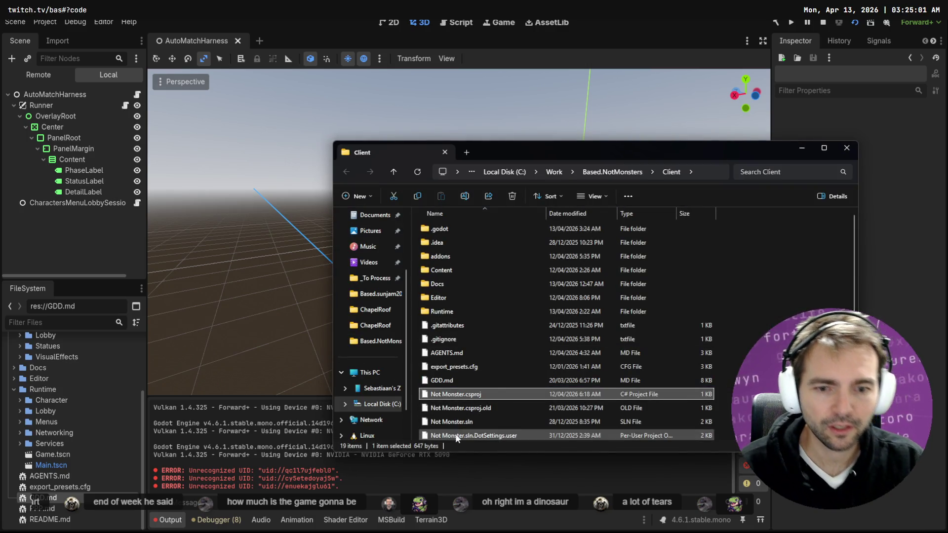
- Check the full Not Monster.csproj file name in rename mode, then cancel, leaving it unchanged
{"action": "key", "text": "F2"}
{"action": "key", "text": "ctrl+a"}
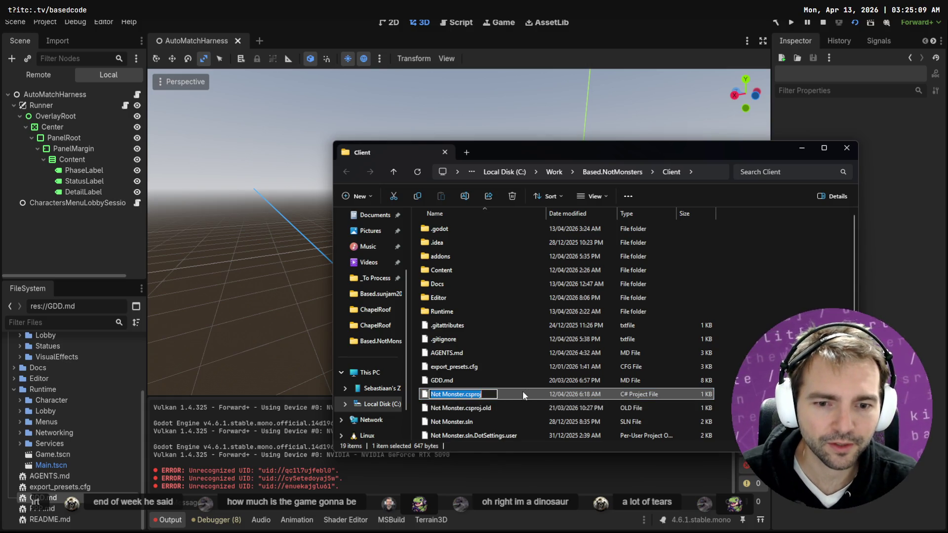
{"action": "key", "text": "Escape"}
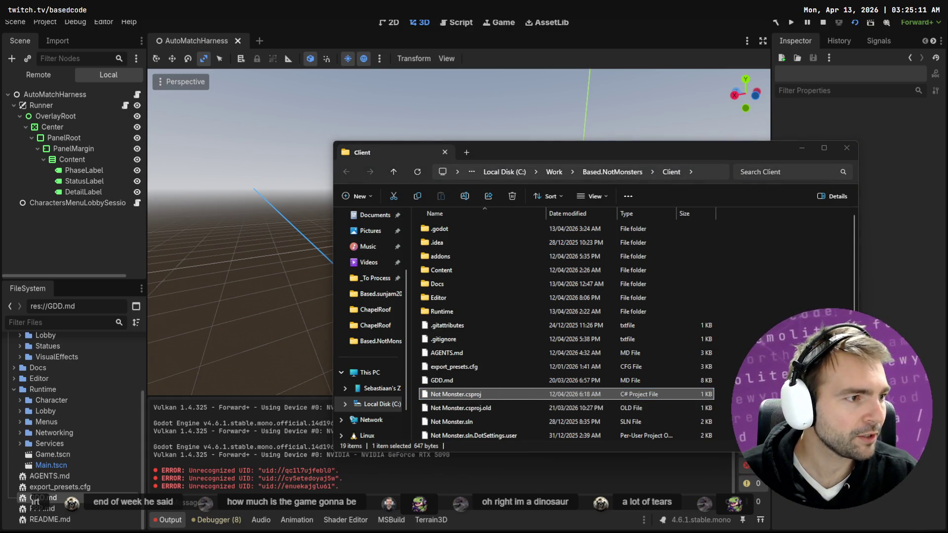
{"action": "key", "text": "alt+Tab"}
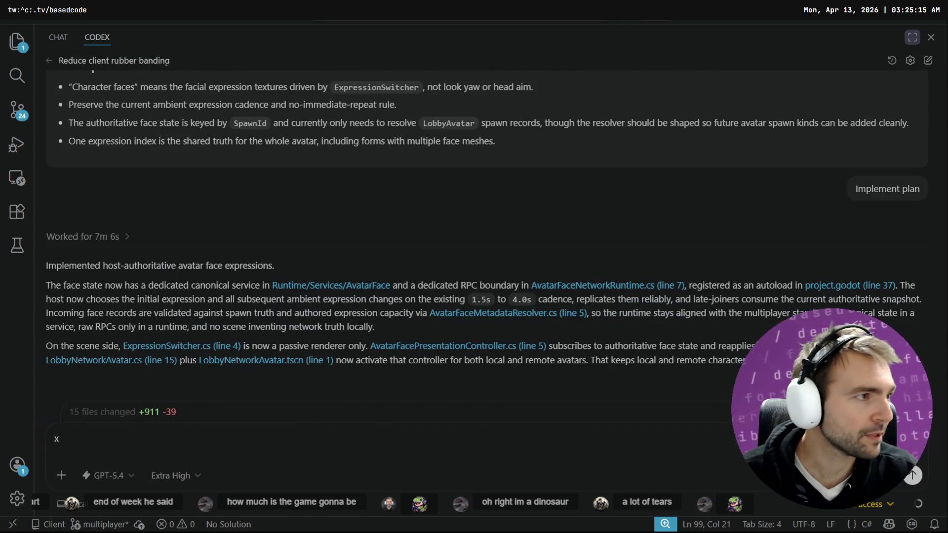
- Finish reading Codex's host-authoritative face expressions summary and return to Godot
{"action": "key", "text": "alt+Tab"}
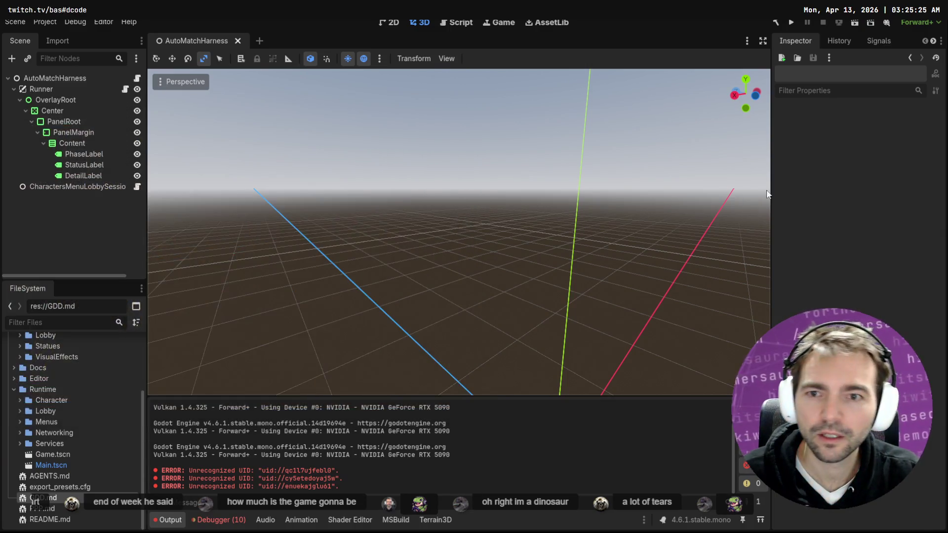
- Build and run the project, opening four NotMonsters windows at the main menu
{"action": "left_click", "coordinate": [790, 22]}
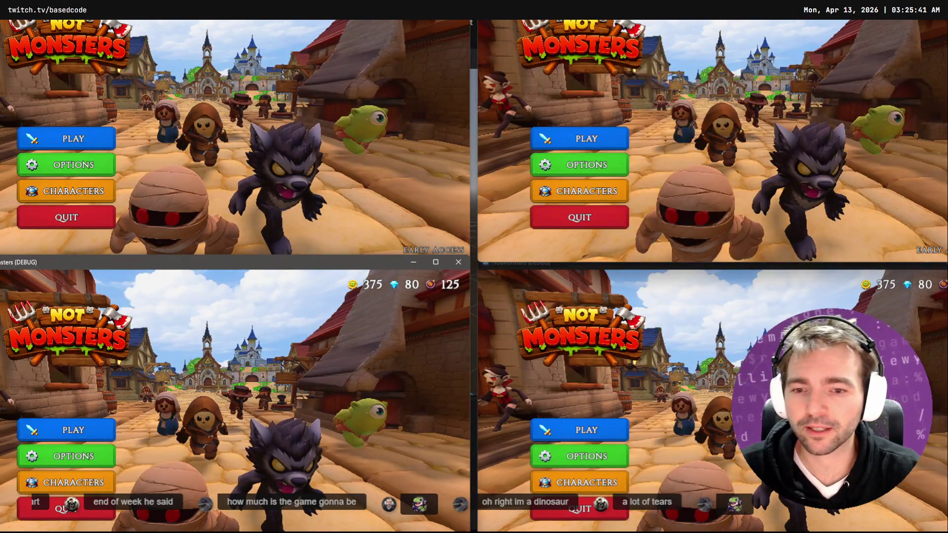
- Matchmake all four game windows into the same online room
{"action": "left_click", "coordinate": [93, 139]}
{"action": "left_click", "coordinate": [186, 158]}
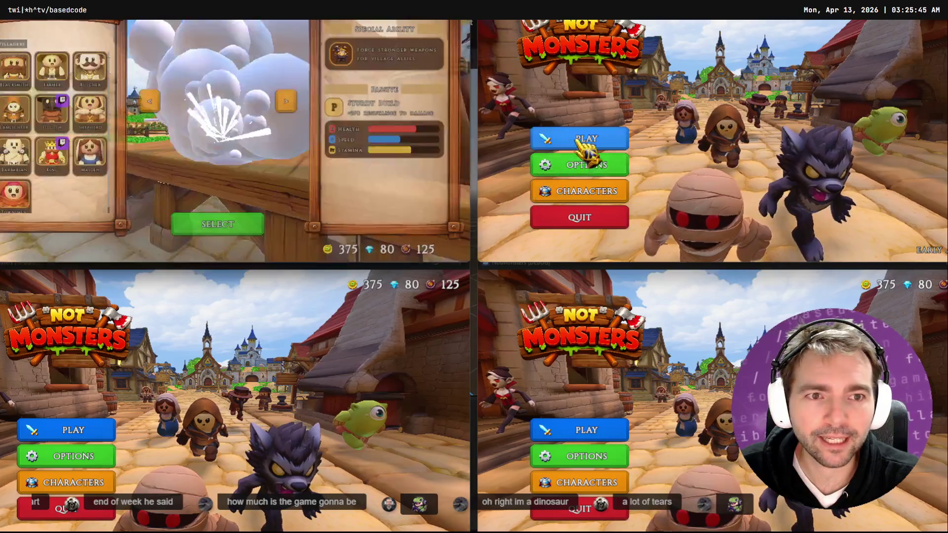
{"action": "left_click", "coordinate": [614, 143]}
{"action": "left_click", "coordinate": [704, 93]}
{"action": "left_click", "coordinate": [73, 429]}
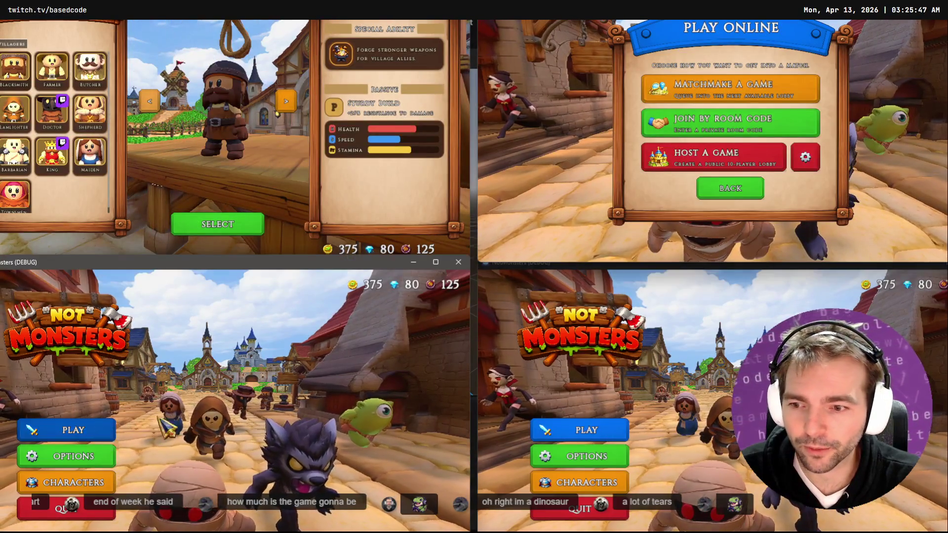
{"action": "left_click", "coordinate": [223, 385]}
{"action": "left_click", "coordinate": [587, 429]}
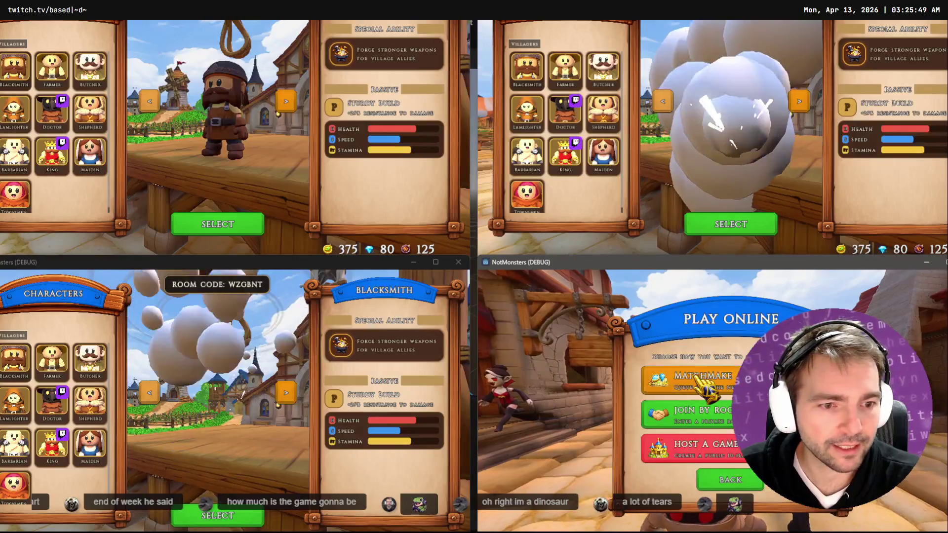
{"action": "left_click", "coordinate": [711, 380]}
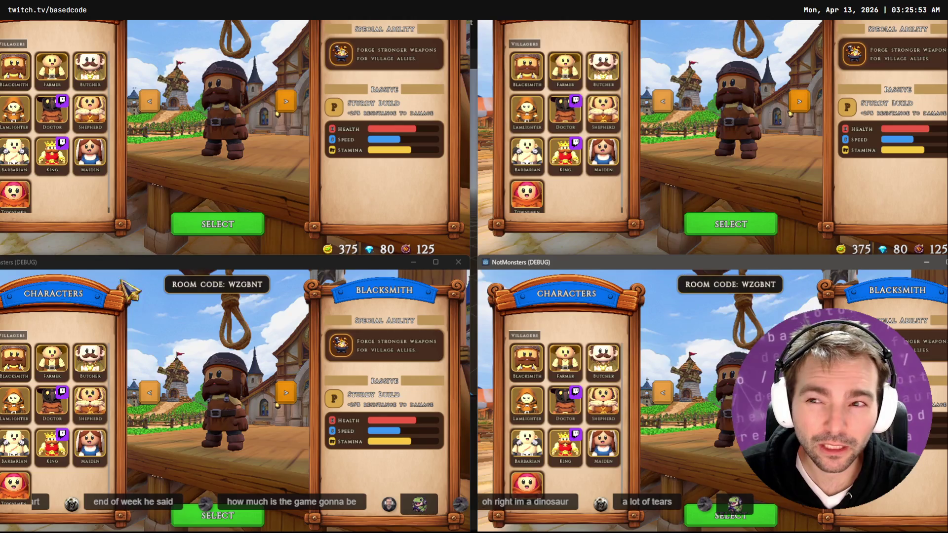
- Choose Blacksmith, Farmer and Butcher characters and confirm the top-left and top-right picks
{"action": "left_click", "coordinate": [104, 88]}
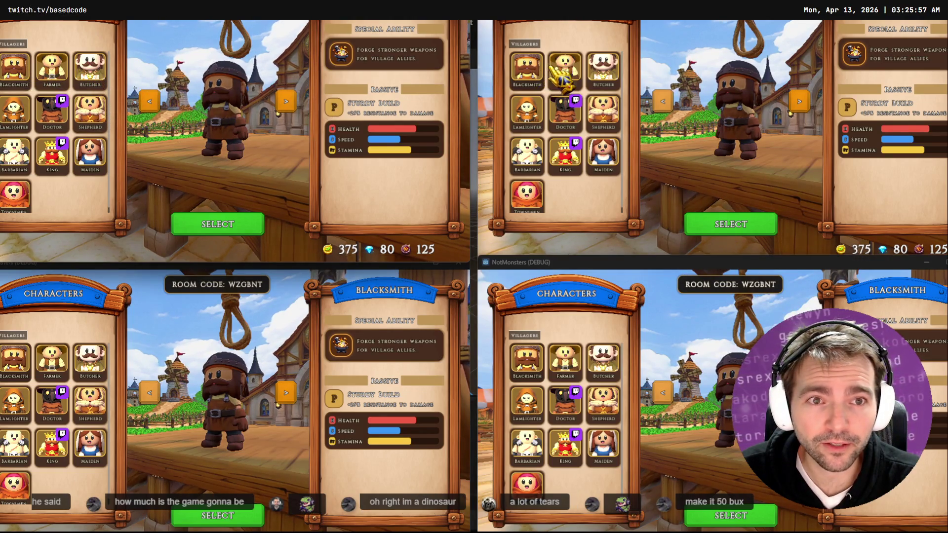
{"action": "left_click", "coordinate": [564, 69]}
{"action": "left_click", "coordinate": [90, 359]}
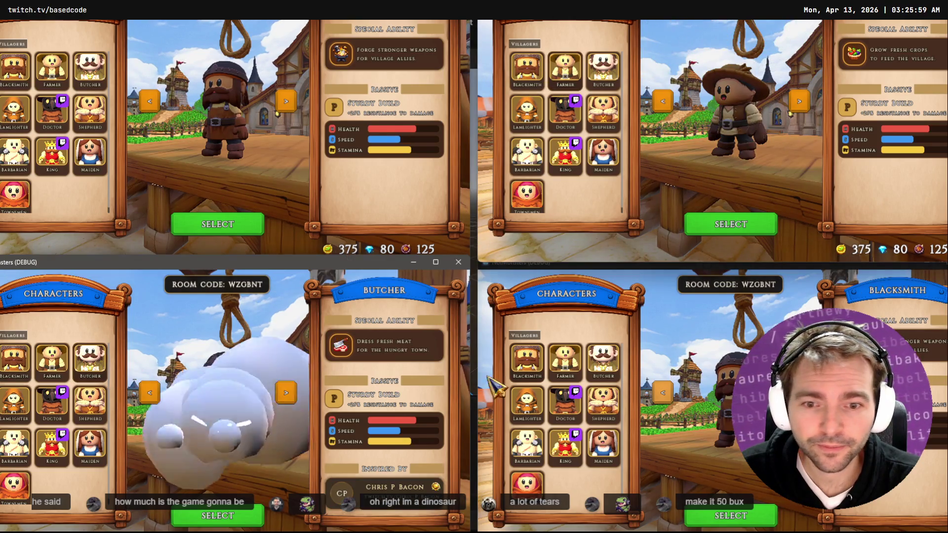
{"action": "left_click", "coordinate": [540, 398]}
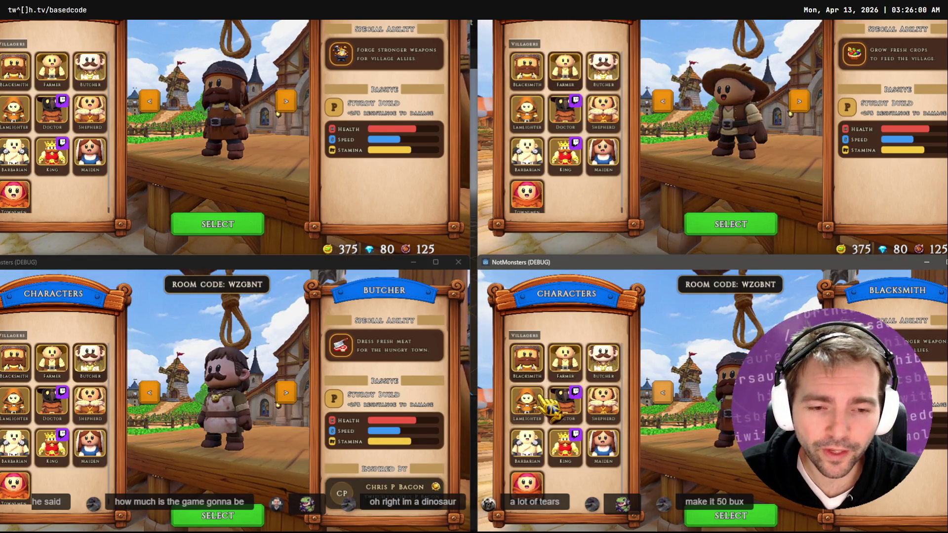
{"action": "left_click", "coordinate": [231, 228]}
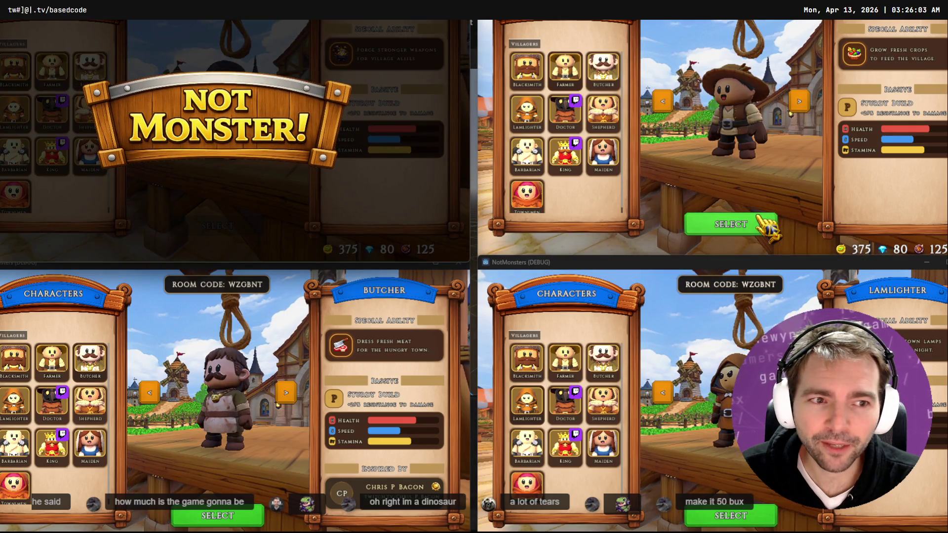
{"action": "left_click", "coordinate": [764, 226]}
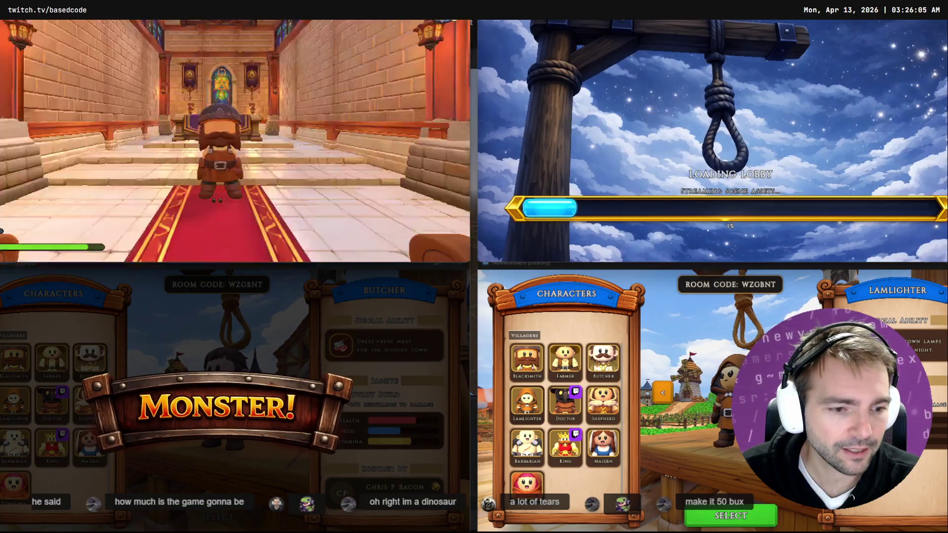
- Pause the games in the lobby and confirm the Newlyweds for the bottom-left player
{"action": "key", "text": "Escape"}
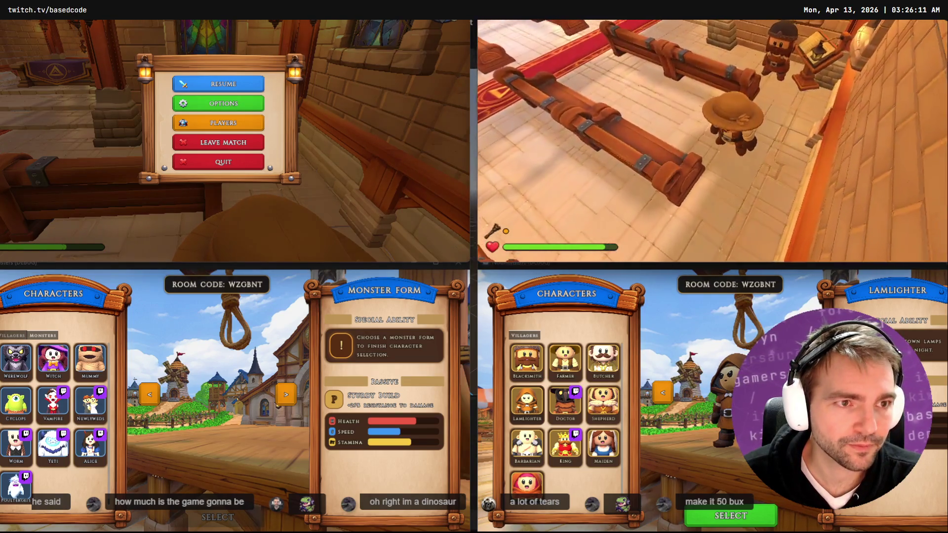
{"action": "key", "text": "Escape"}
{"action": "left_click", "coordinate": [709, 523]}
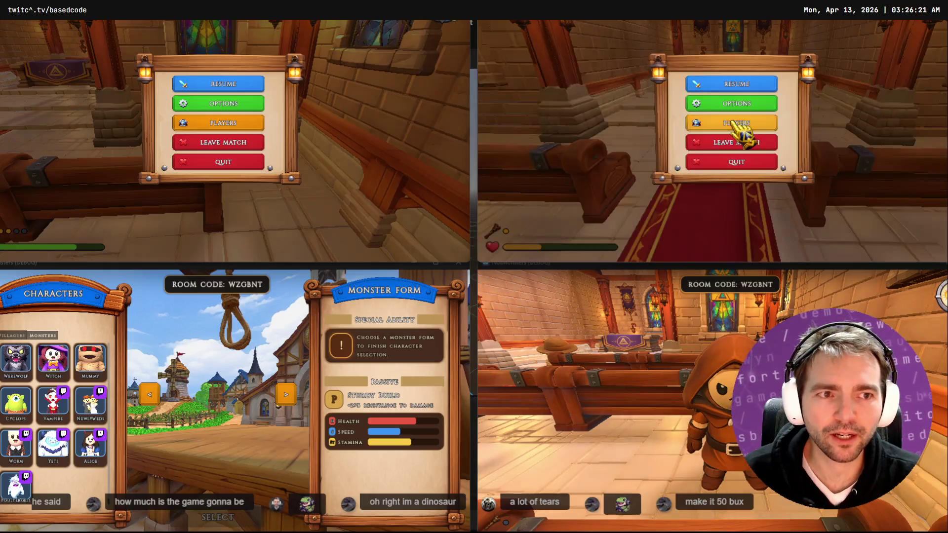
{"action": "key", "text": "Escape"}
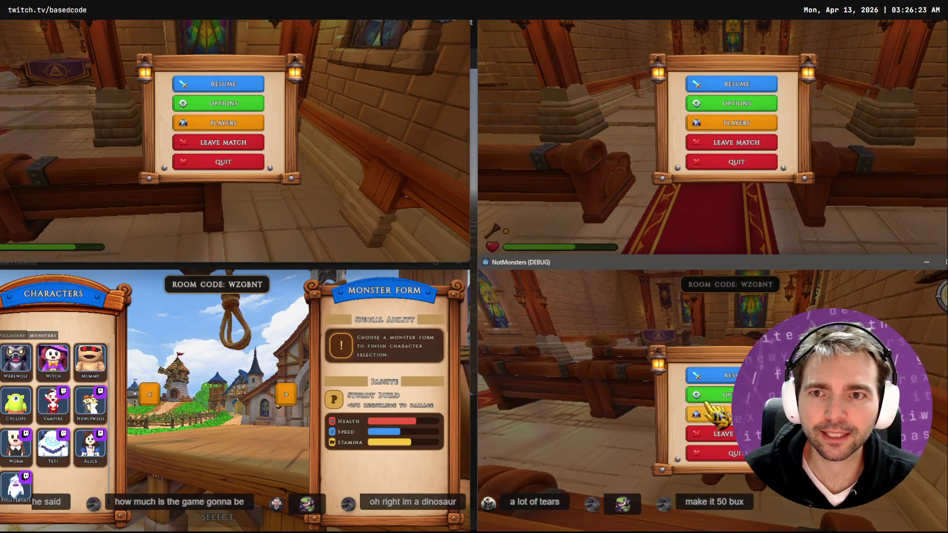
{"action": "left_click", "coordinate": [227, 85]}
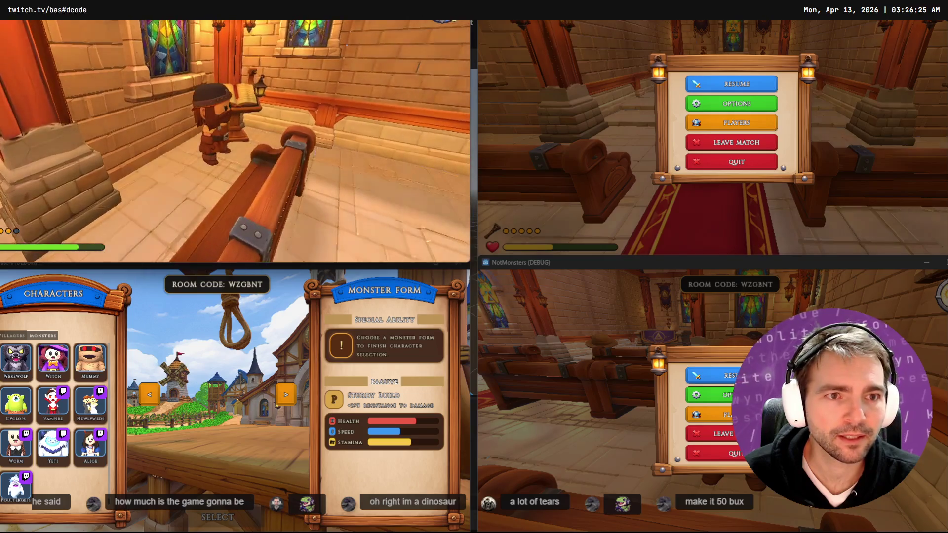
{"action": "key", "text": "w"}
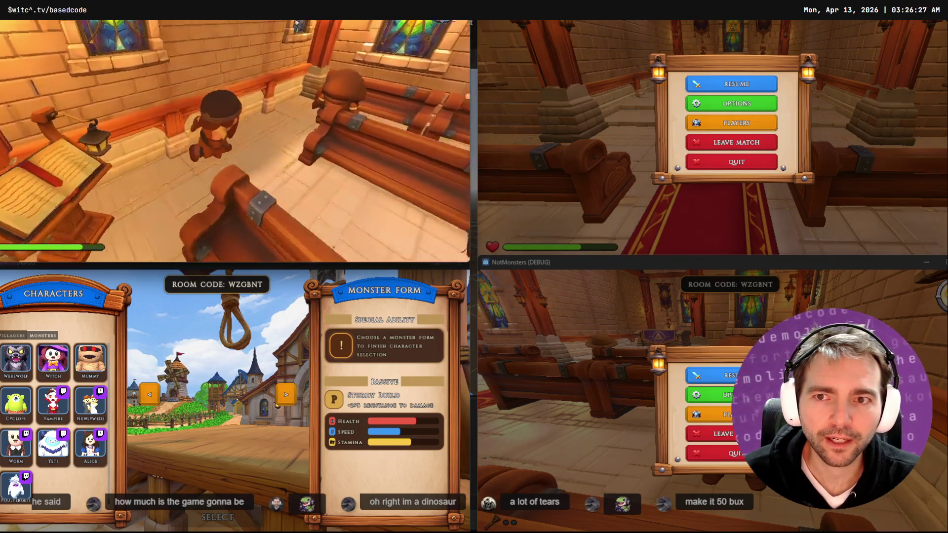
{"action": "key", "text": "Escape"}
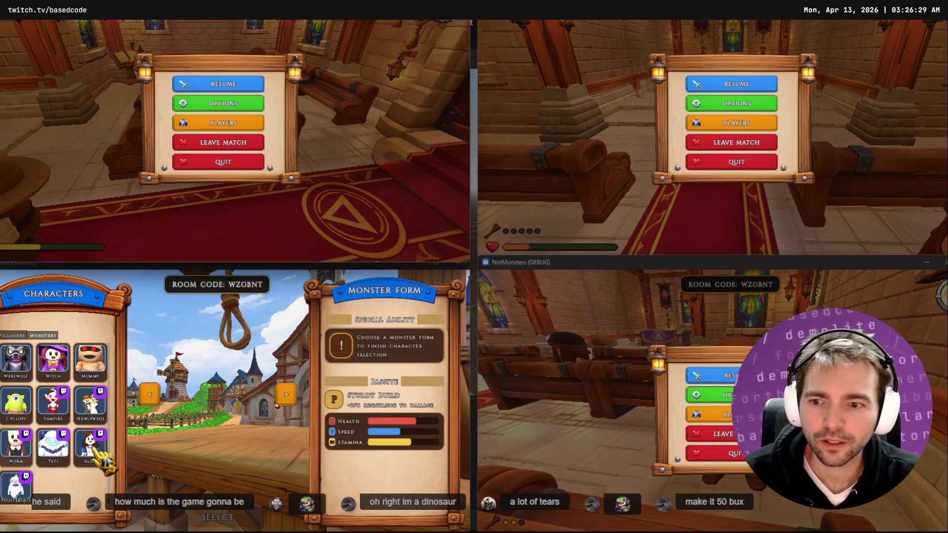
{"action": "left_click", "coordinate": [93, 409]}
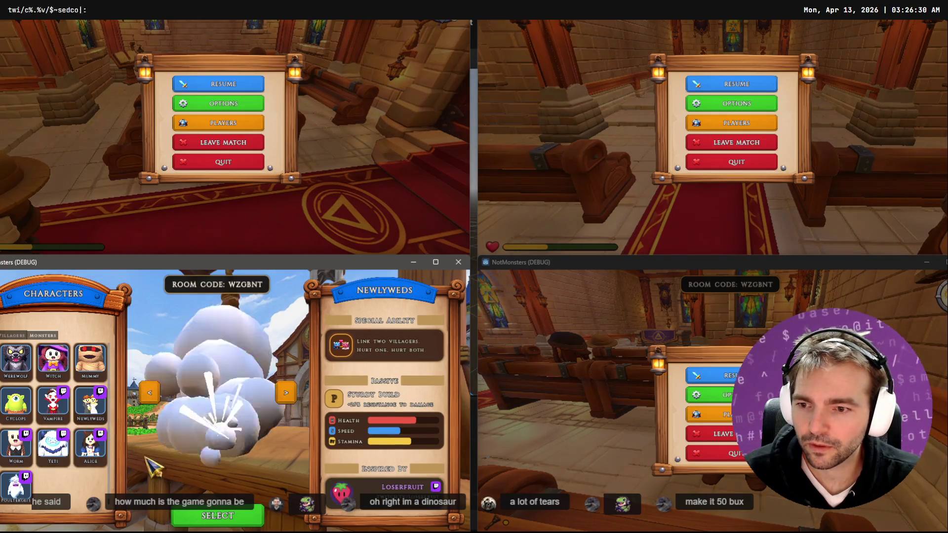
{"action": "left_click", "coordinate": [217, 516]}
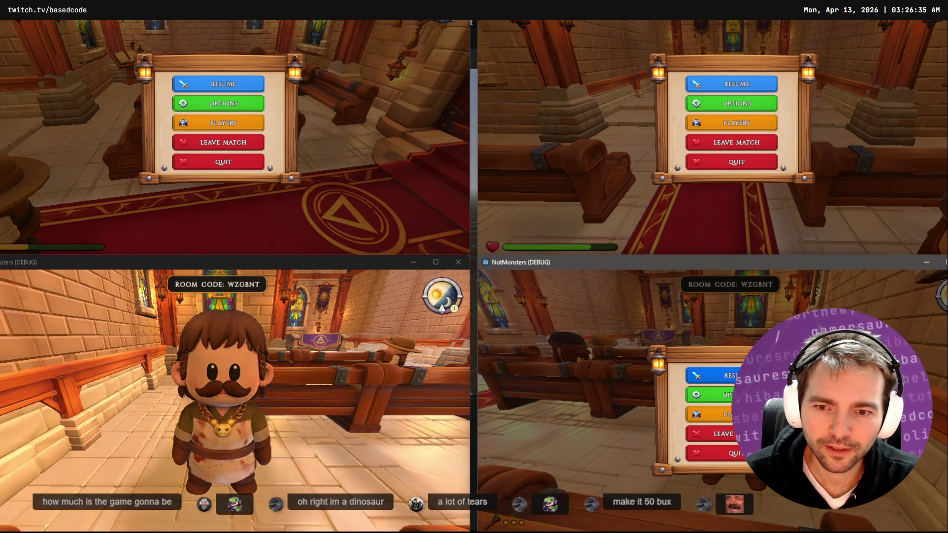
- Walk the bottom-left character through the pews onto the red carpet, then pause it
{"action": "key", "text": "w"}
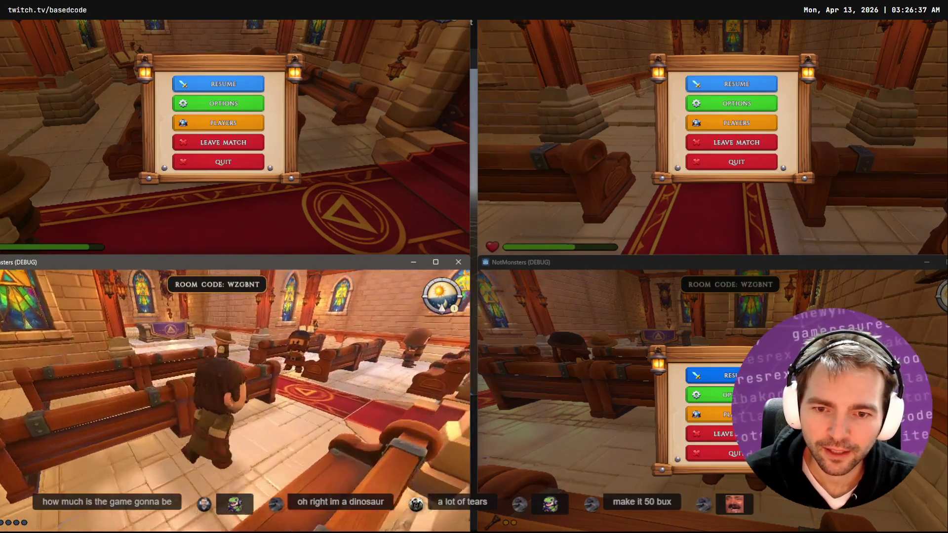
{"action": "key", "text": "w"}
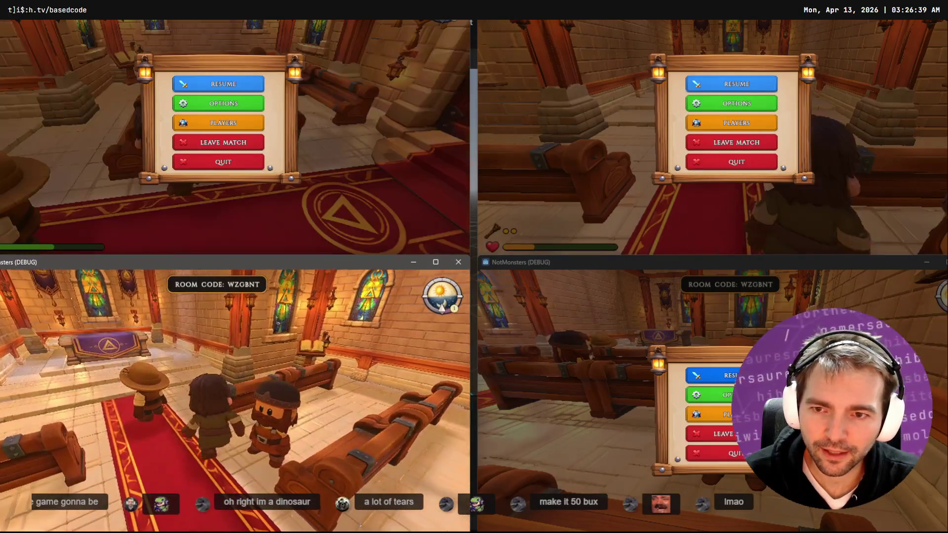
{"action": "key", "text": "w"}
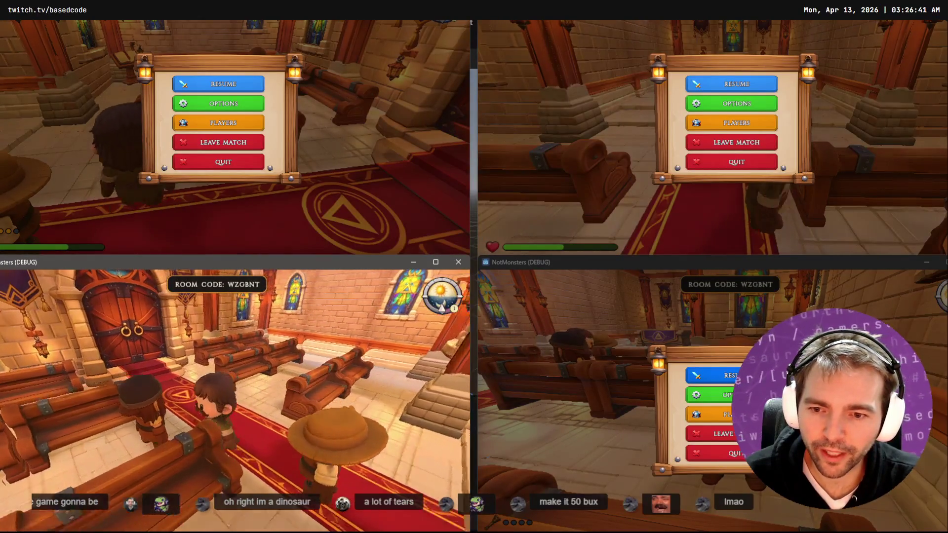
{"action": "key", "text": "w"}
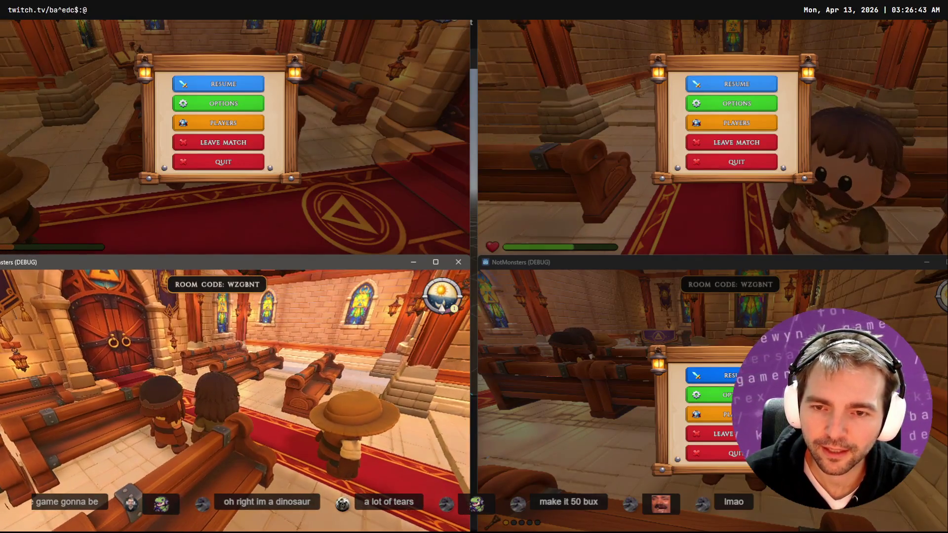
{"action": "key", "text": "Escape"}
- Resume the top-left and top-right games, turning the top-right view toward the entrance doors
{"action": "left_click", "coordinate": [235, 82]}
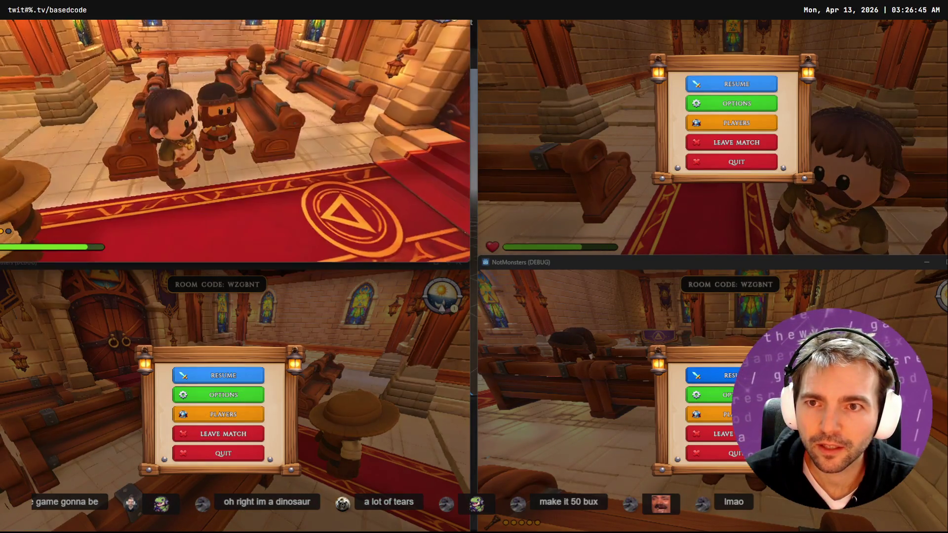
{"action": "key", "text": "Escape"}
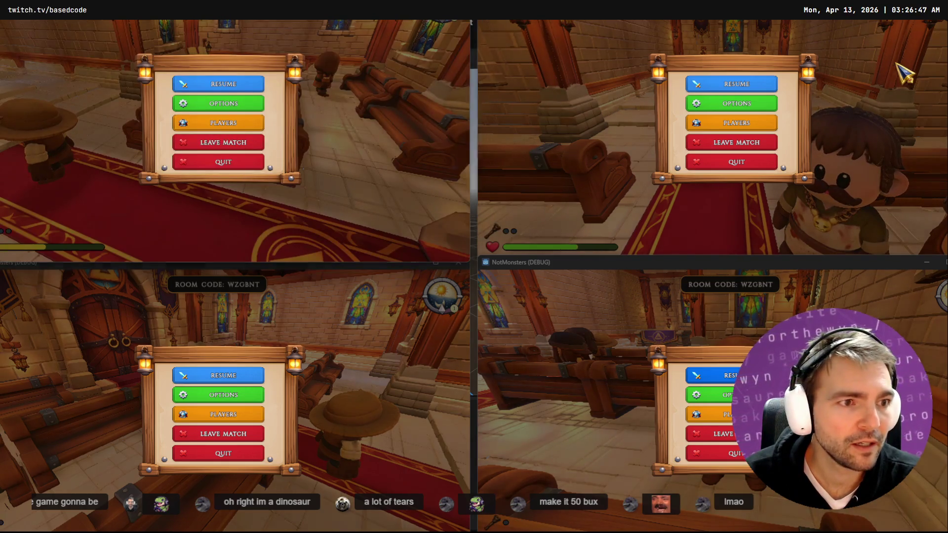
{"action": "left_click", "coordinate": [735, 84]}
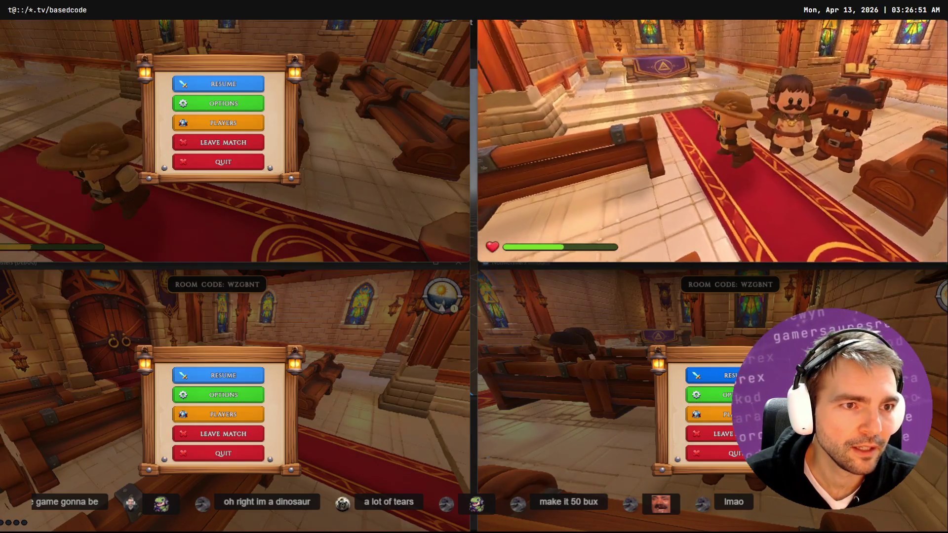
{"action": "key", "text": "w"}
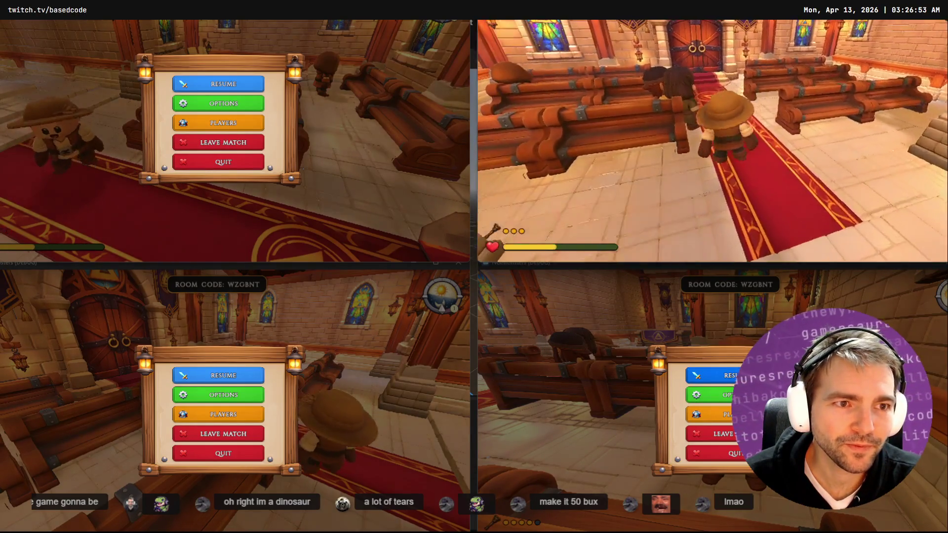
{"action": "key", "text": "Escape"}
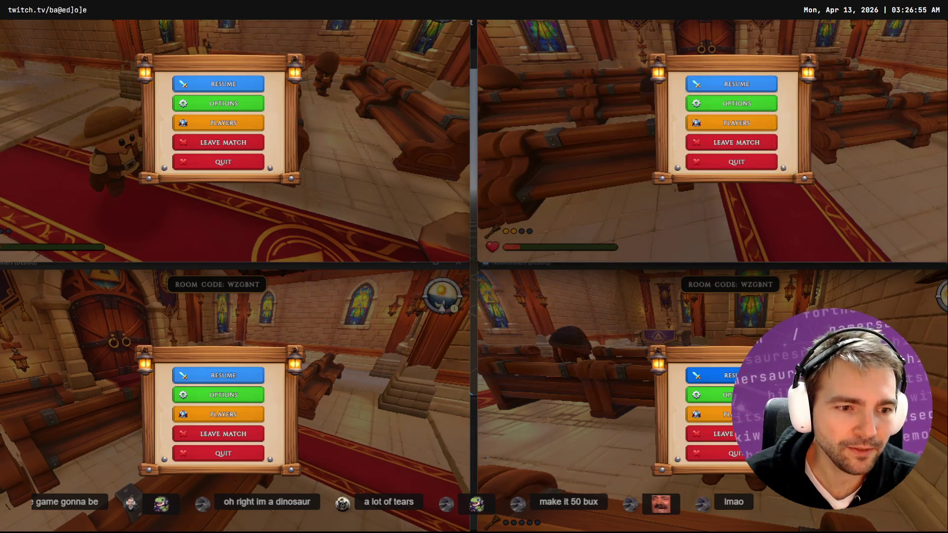
- Walk the bottom-right character along the carpet toward the altar and turn back toward the door
{"action": "key", "text": "alt+Tab"}
{"action": "key", "text": "Escape"}
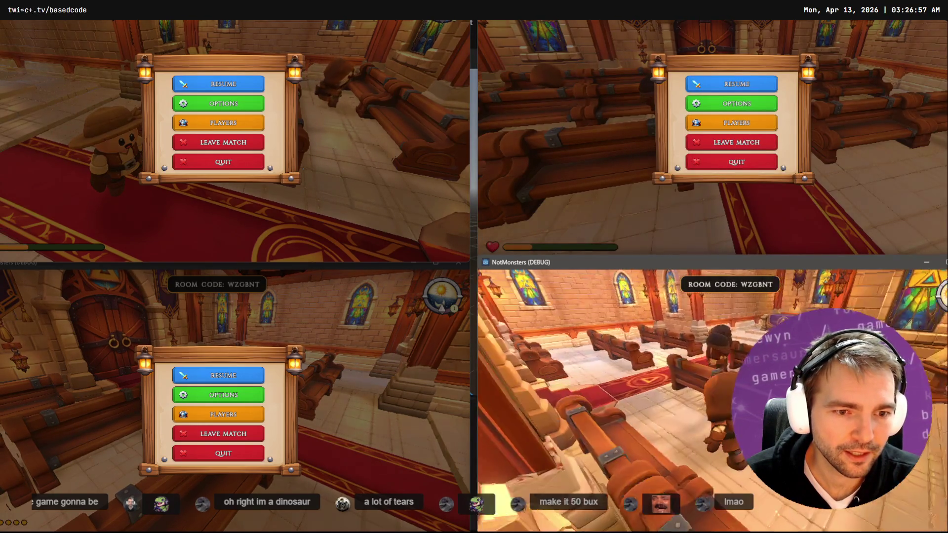
{"action": "key", "text": "w"}
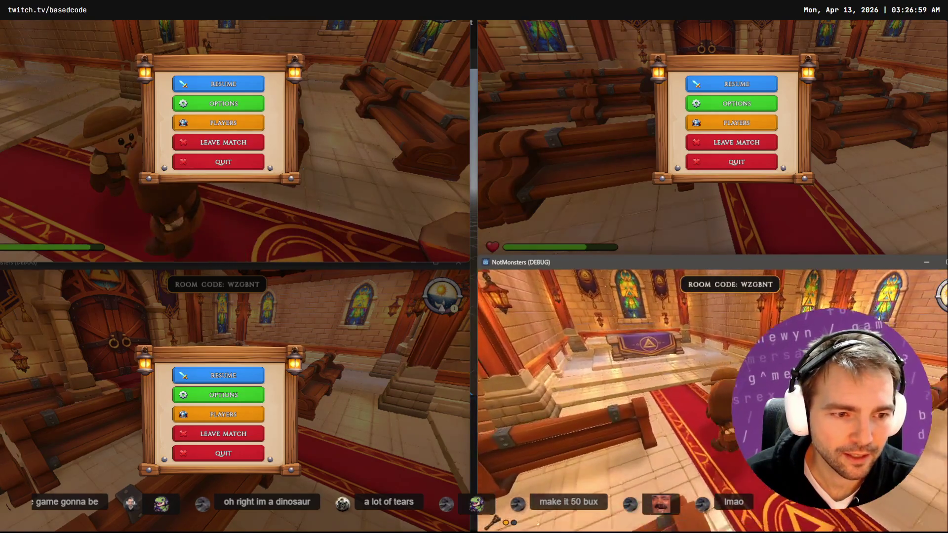
{"action": "key", "text": "w"}
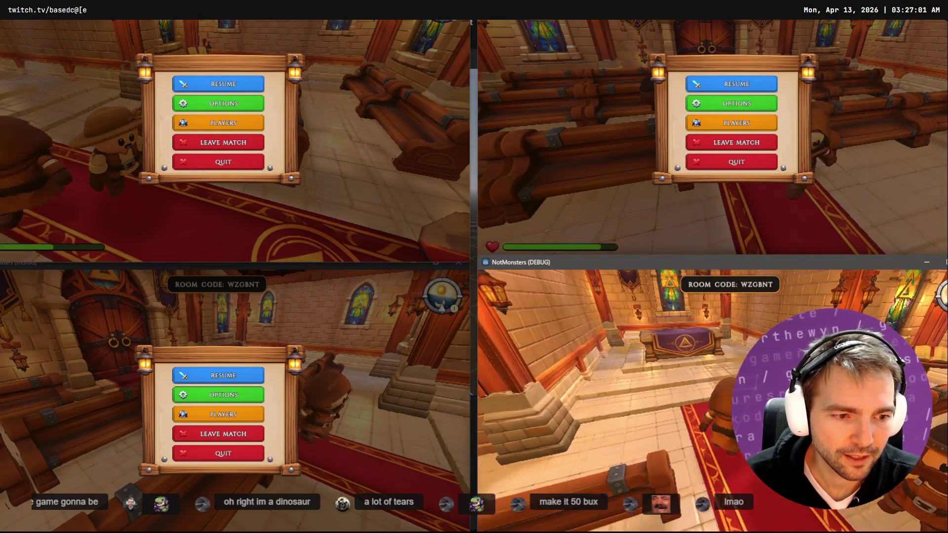
{"action": "key", "text": "w"}
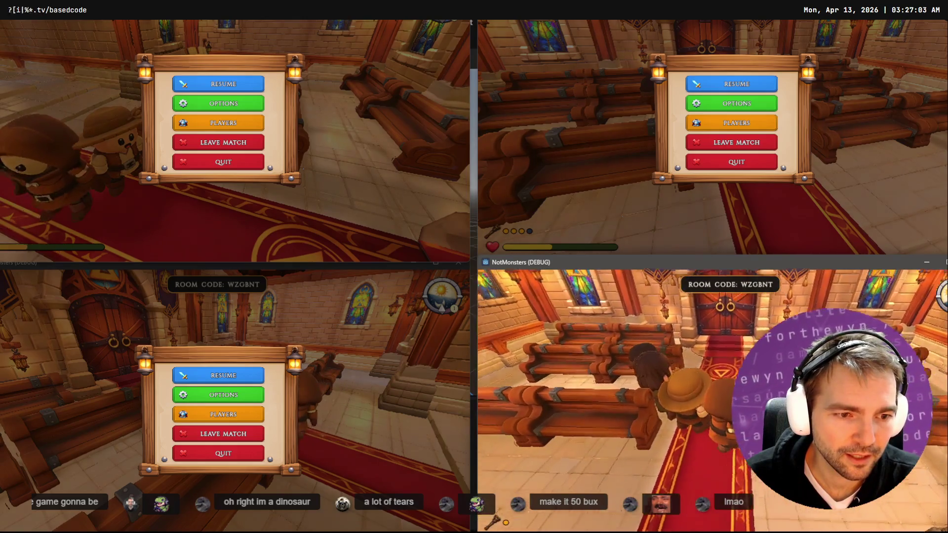
{"action": "key", "text": "Escape"}
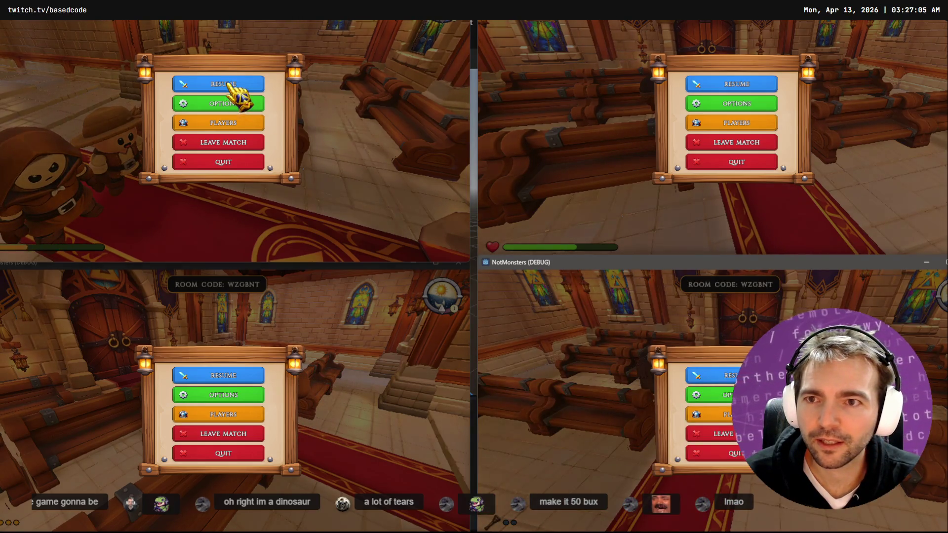
- Resume all four games with every player turned to face the group
{"action": "left_click", "coordinate": [228, 85]}
{"action": "key", "text": "Escape"}
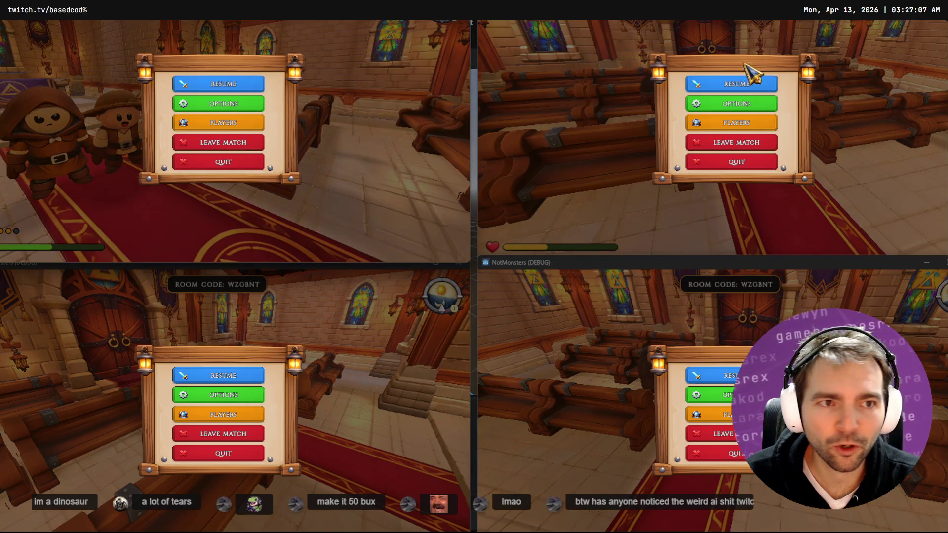
{"action": "left_click", "coordinate": [745, 82]}
{"action": "key", "text": "d"}
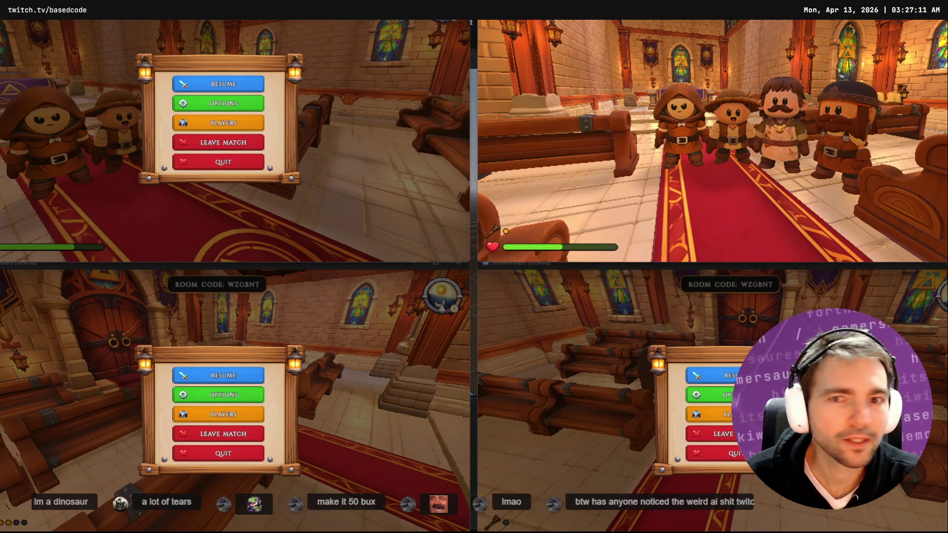
{"action": "key", "text": "Escape"}
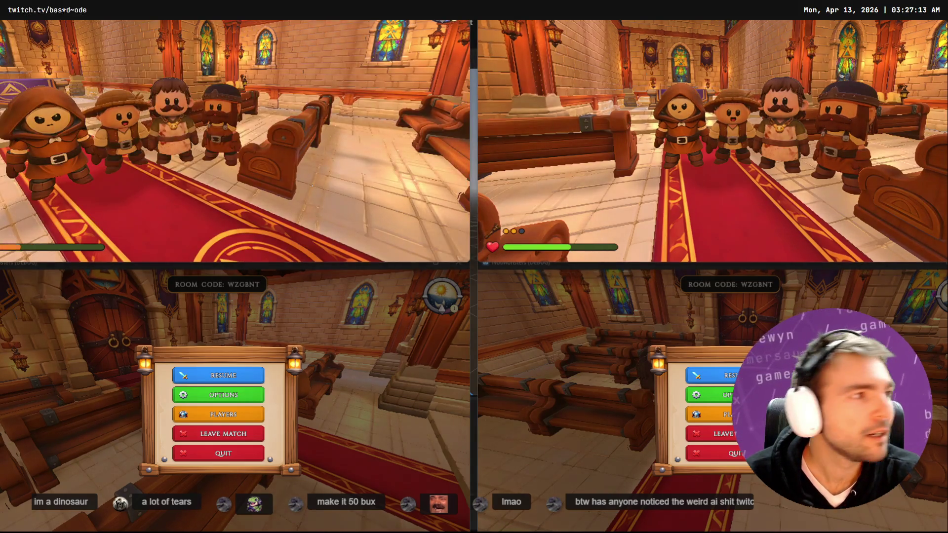
{"action": "key", "text": "Escape"}
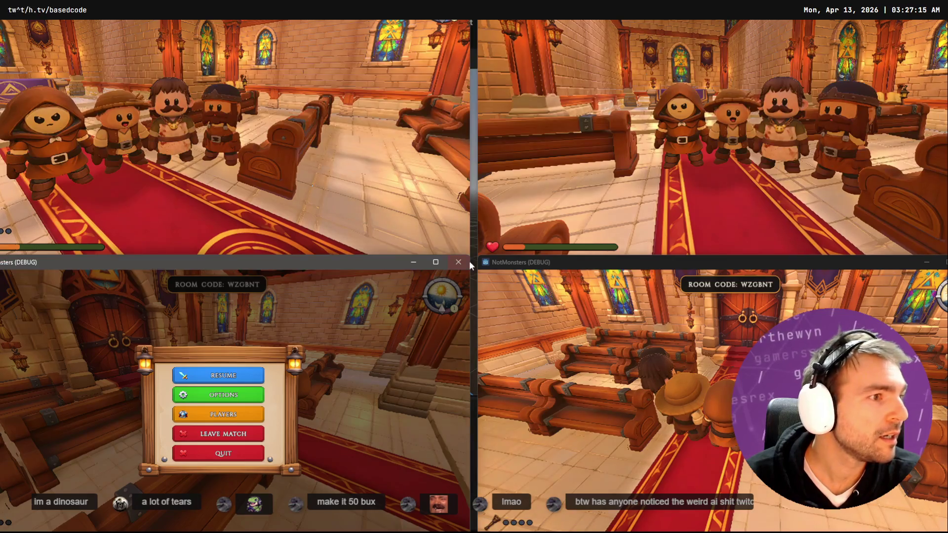
{"action": "key", "text": "Escape"}
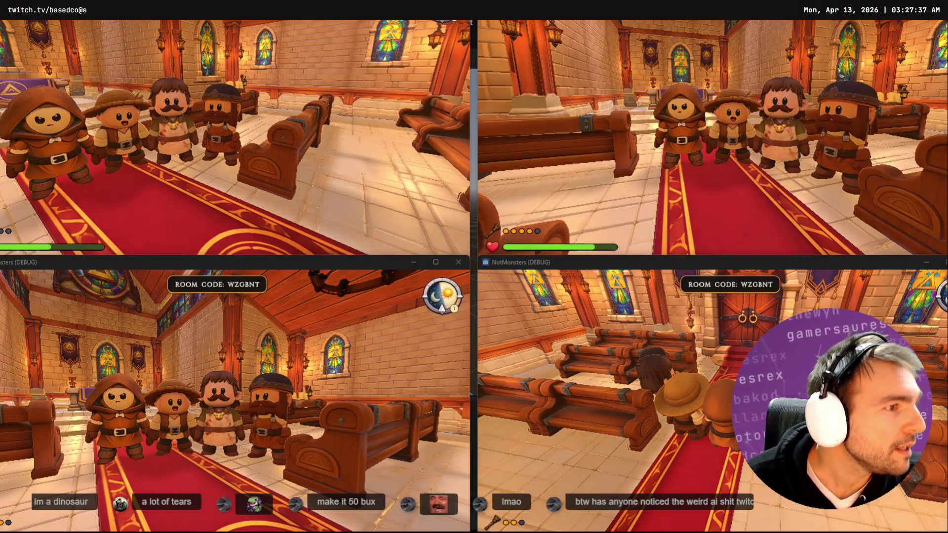
{"action": "key", "text": "alt+Tab"}
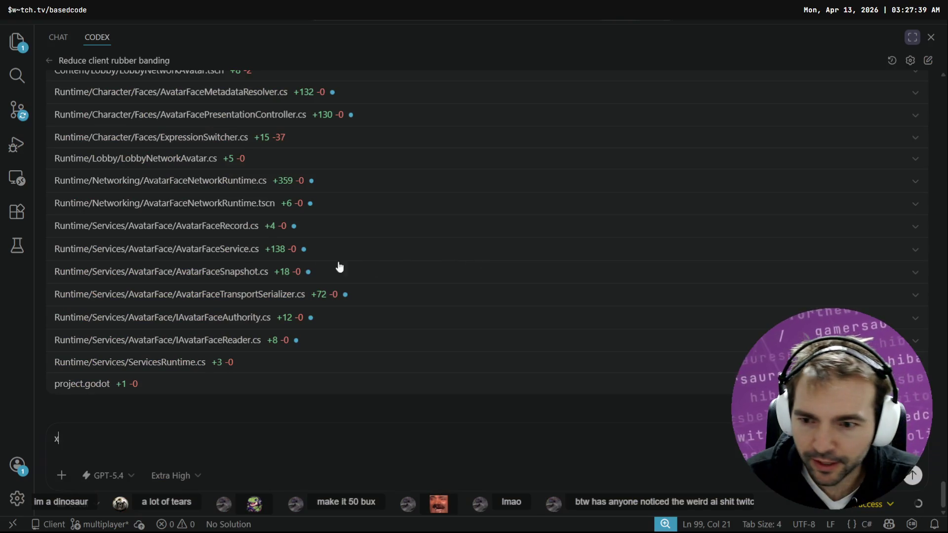
- Dictate a Codex follow-up: faces sync but stay stuck on each character's starting face, fixing punctuation
{"action": "key", "text": "alt+Tab"}
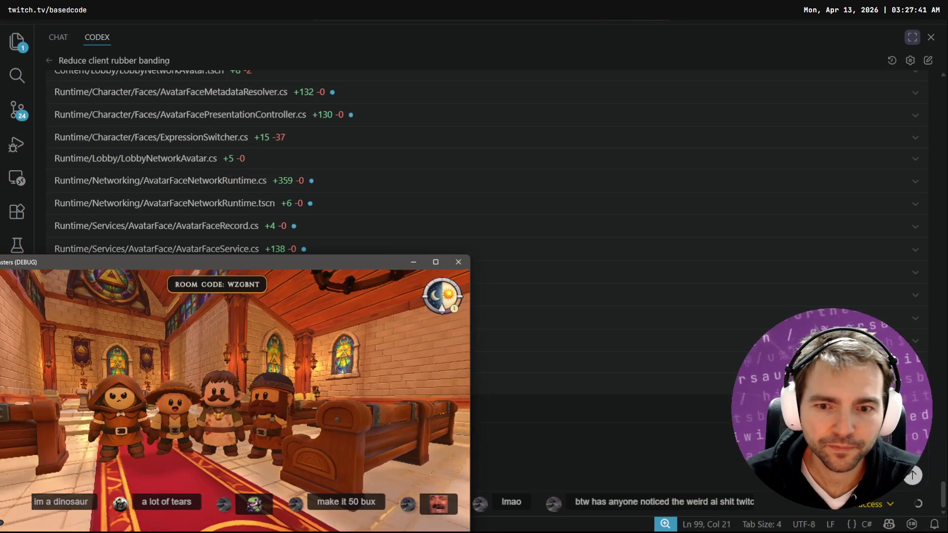
{"action": "left_click", "coordinate": [471, 267]}
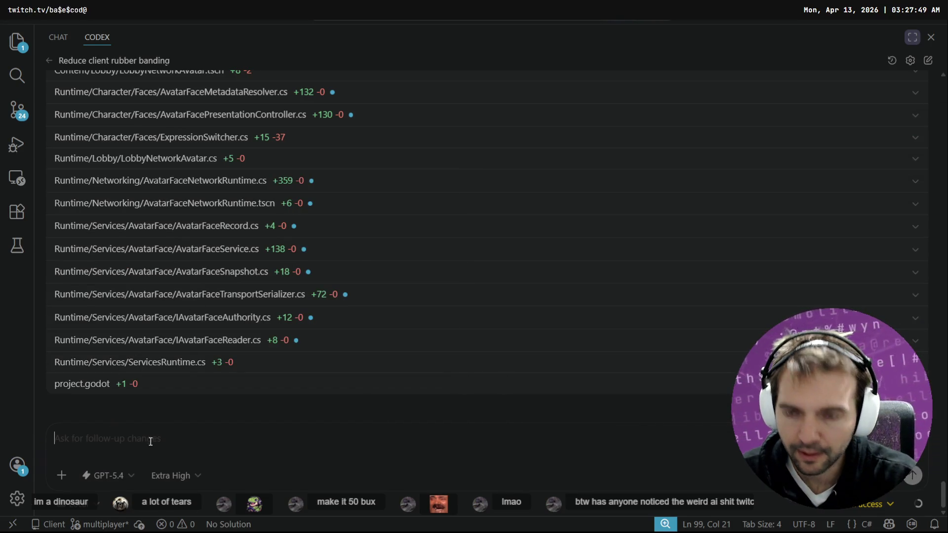
{"action": "key", "text": "super+h"}
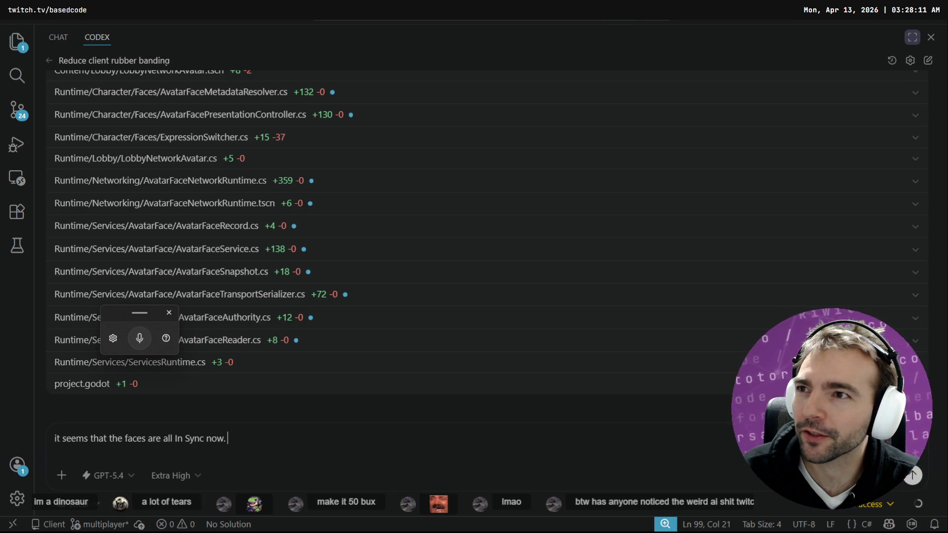
{"action": "key", "text": "Escape"}
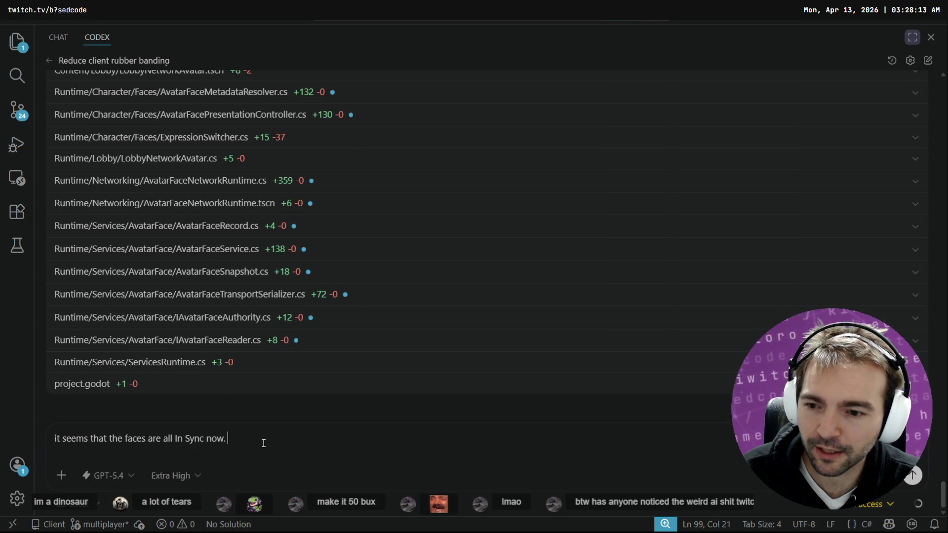
{"action": "type", "text": "I"}
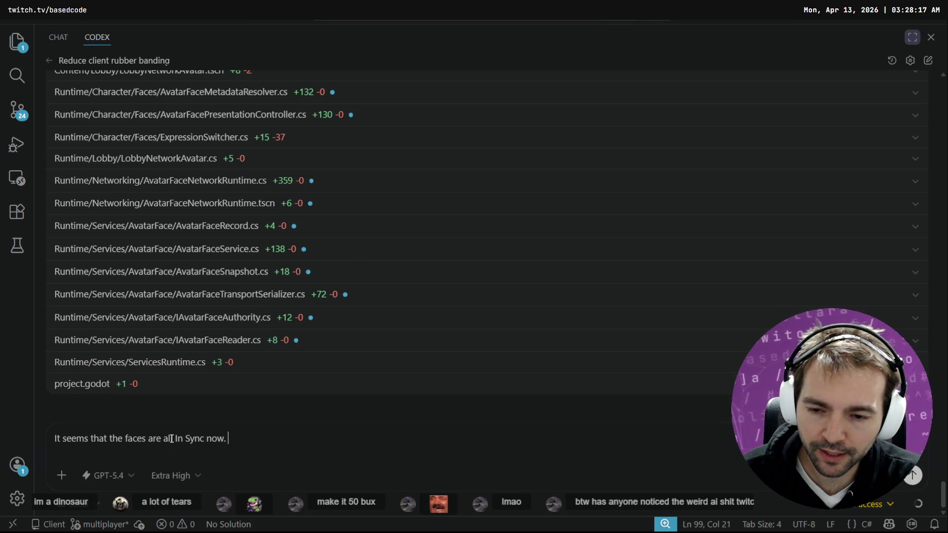
{"action": "key", "text": "BackSpace"}
{"action": "type", "text": ","}
{"action": "key", "text": "super+h"}
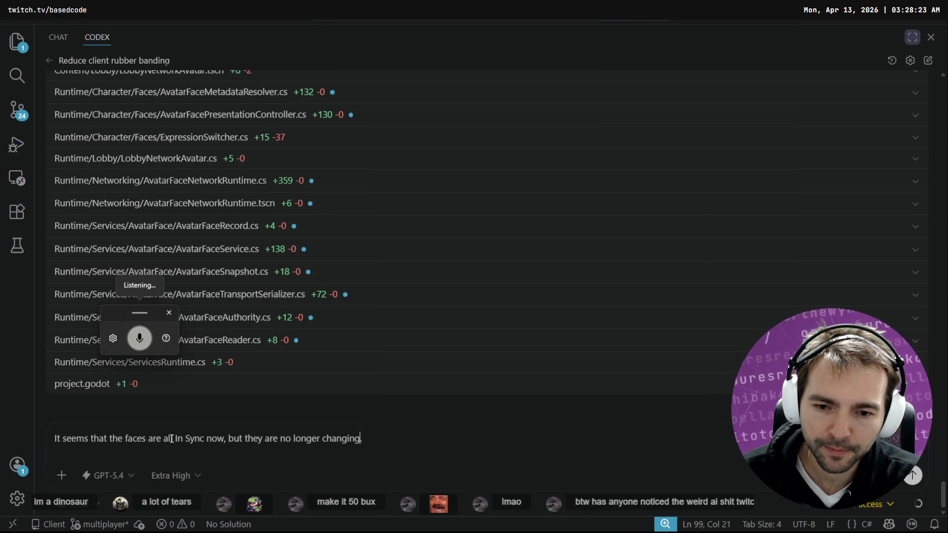
{"action": "key", "text": "super+h"}
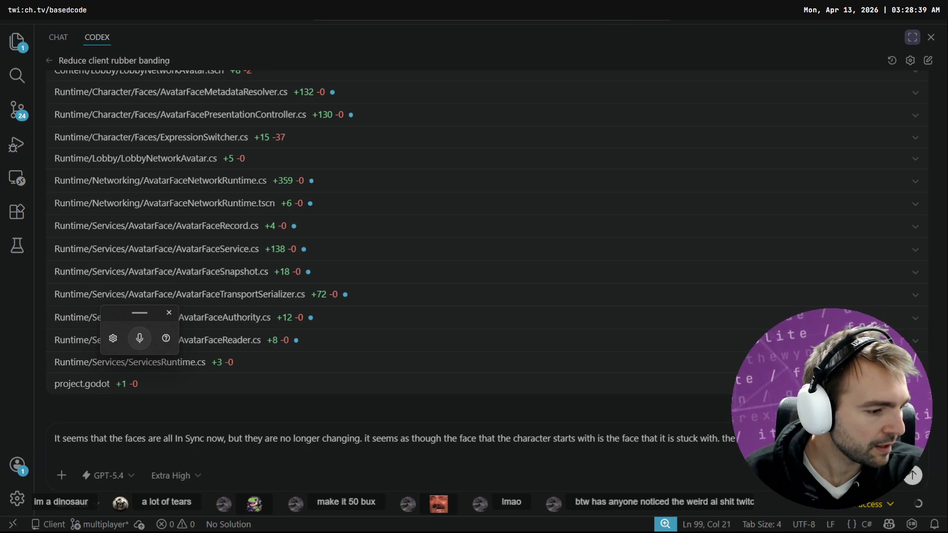
{"action": "key", "text": "alt+Tab"}
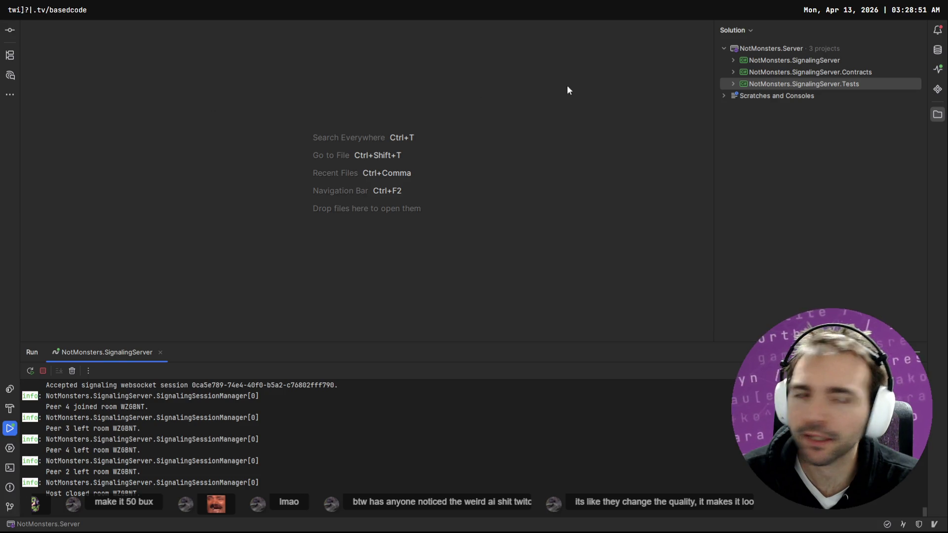
- Inspect the Tests and Contracts projects in Rider's current solution tree
{"action": "left_click", "coordinate": [734, 84]}
{"action": "left_click", "coordinate": [734, 85]}
{"action": "left_click", "coordinate": [732, 70]}
{"action": "left_click", "coordinate": [733, 68]}
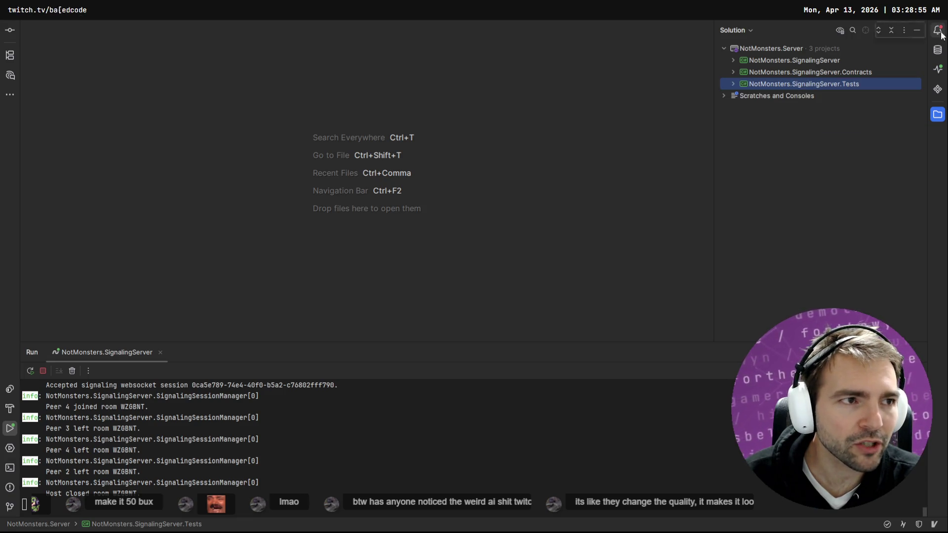
{"action": "key", "text": "Escape"}
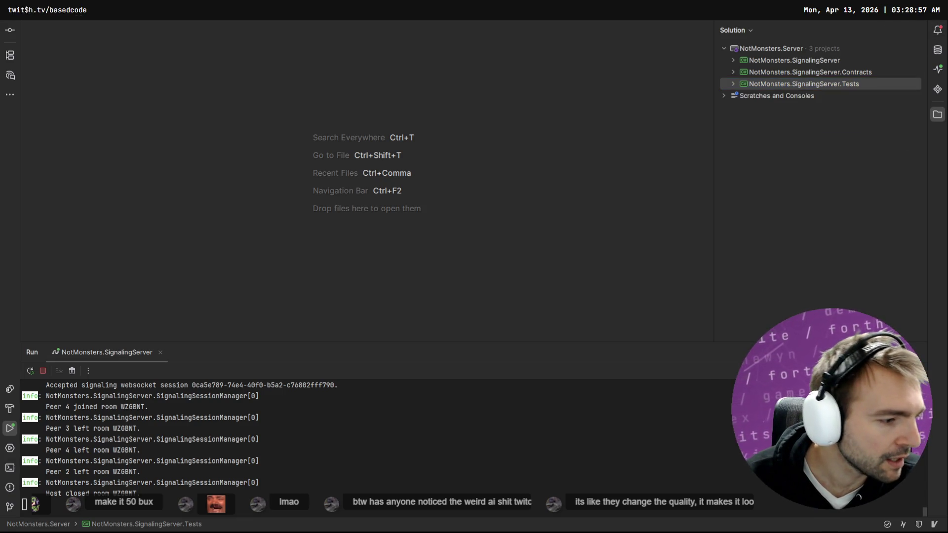
{"action": "left_click", "coordinate": [790, 276]}
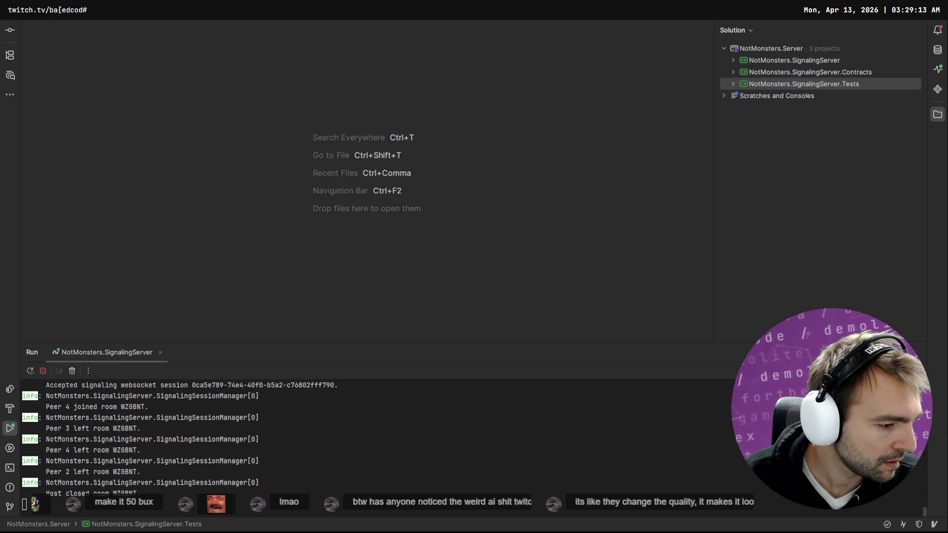
- Browse to the Based.NotMonsters Client folder and open Not Monster.sln
{"action": "left_click", "coordinate": [10, 9]}
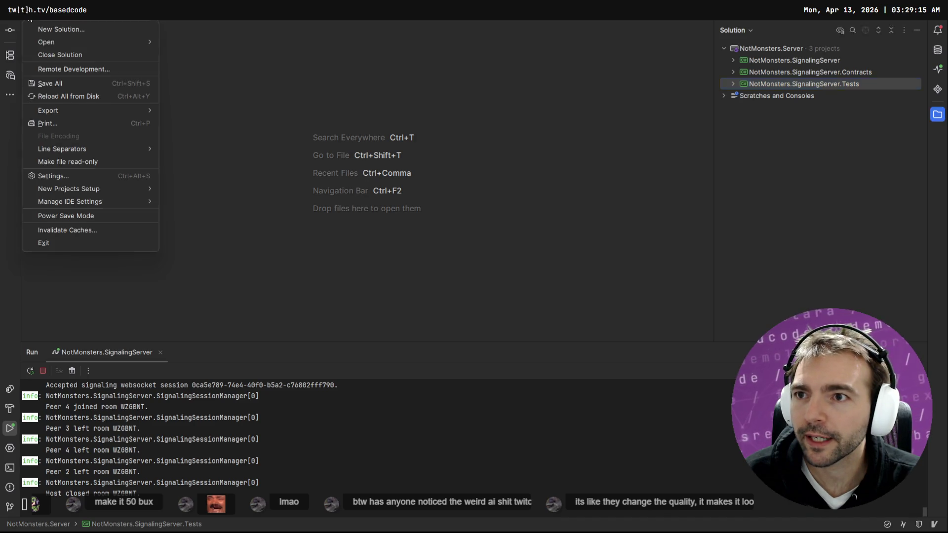
{"action": "mouse_move", "coordinate": [59, 41]}
{"action": "left_click", "coordinate": [215, 47]}
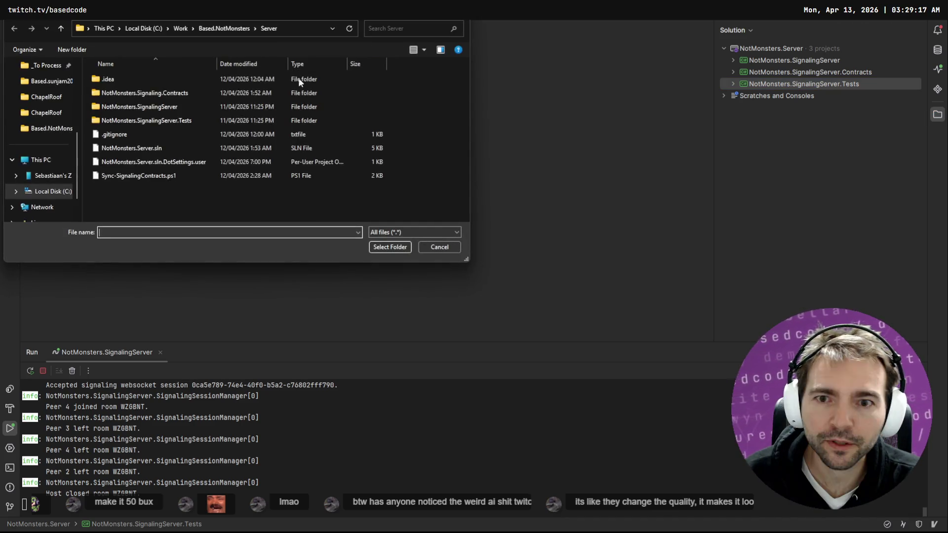
{"action": "left_click", "coordinate": [224, 28]}
{"action": "double_click", "coordinate": [131, 79]}
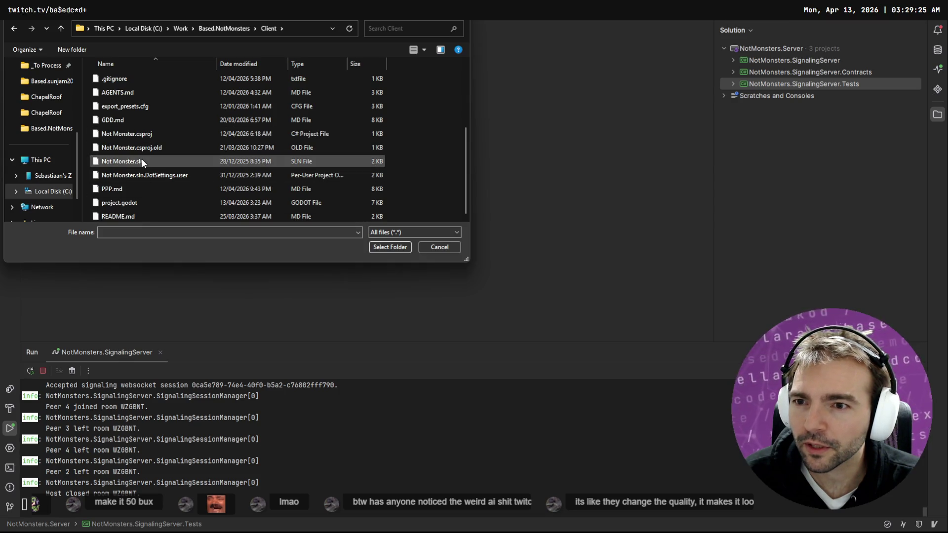
{"action": "double_click", "coordinate": [141, 161]}
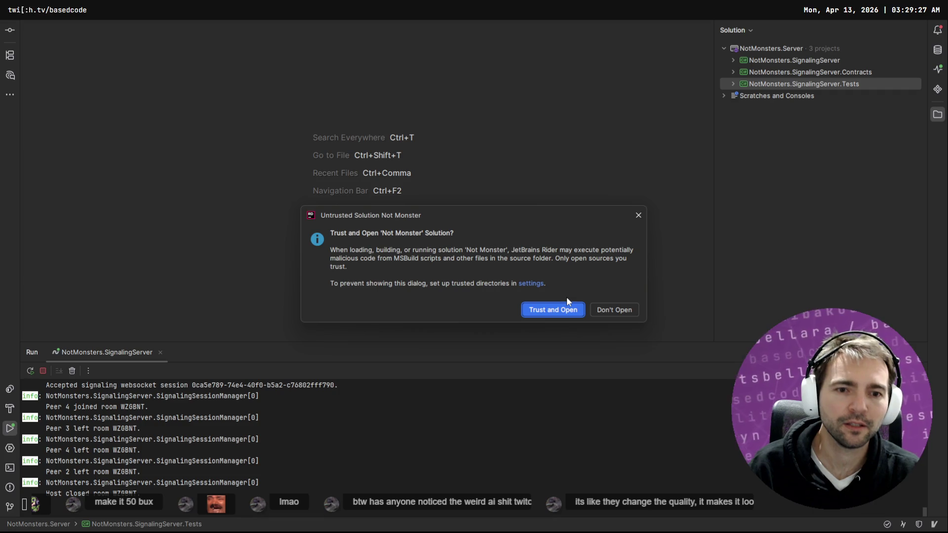
- Trust and open the Not Monster solution in Rider in a separate window
{"action": "left_click", "coordinate": [572, 306]}
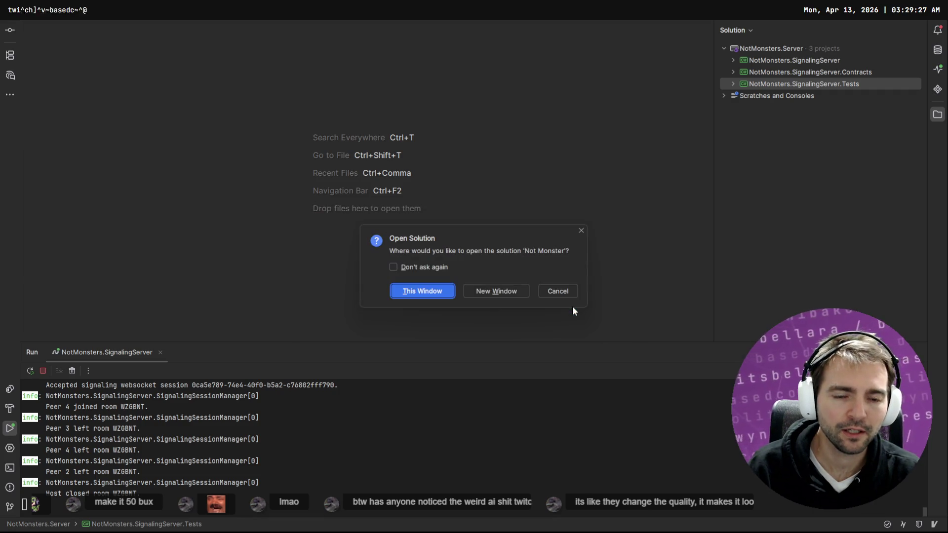
{"action": "left_click", "coordinate": [492, 290]}
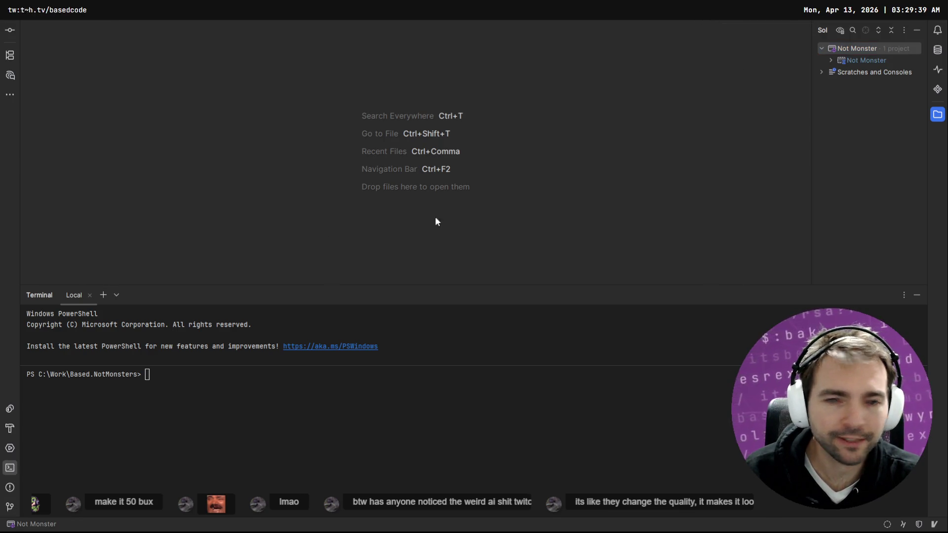
{"action": "key", "text": "alt+Tab"}
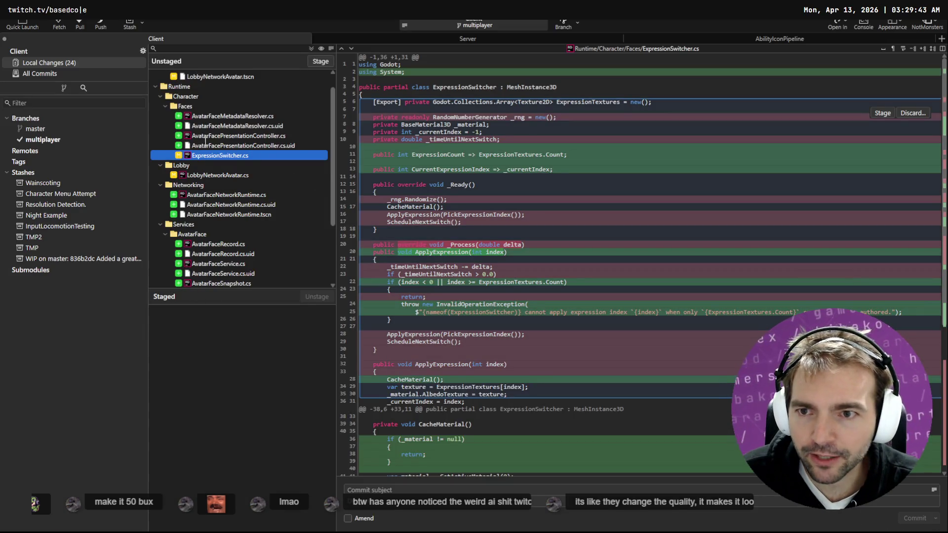
{"action": "key", "text": "alt+Tab"}
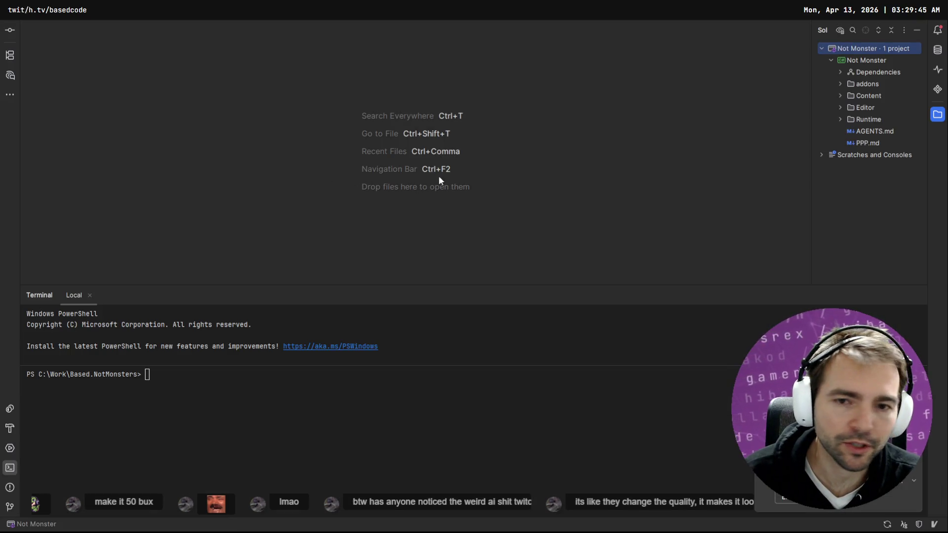
- Open ExpressionSwitcher.cs and list every usage of the ExpressionSwitcher class
{"action": "key", "text": "ctrl+t"}
{"action": "type", "text": "Expres"}
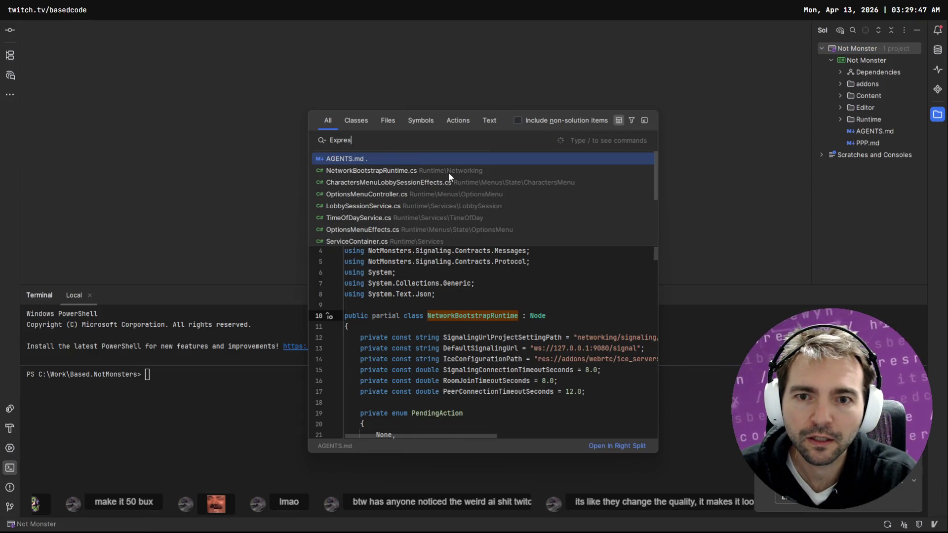
{"action": "type", "text": "sionSwi"}
{"action": "key", "text": "Return"}
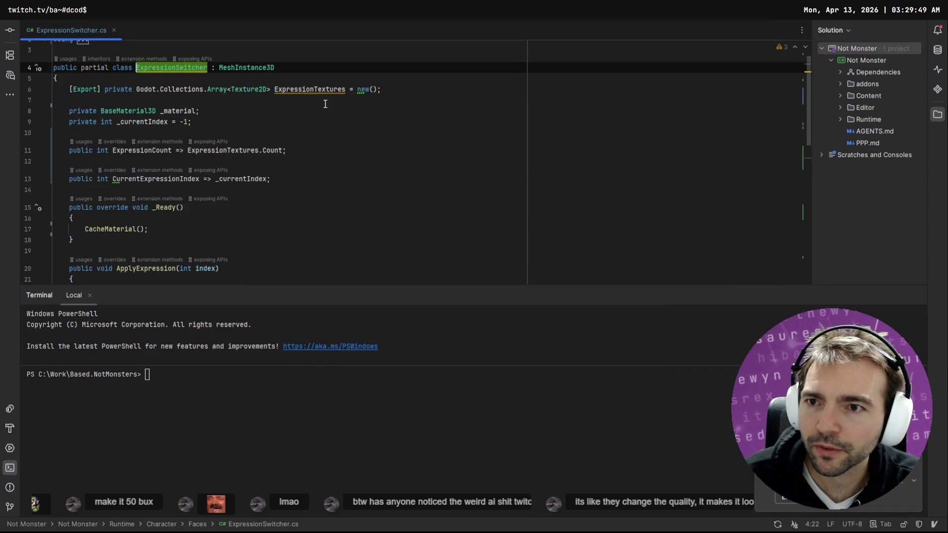
{"action": "left_click", "coordinate": [163, 78]}
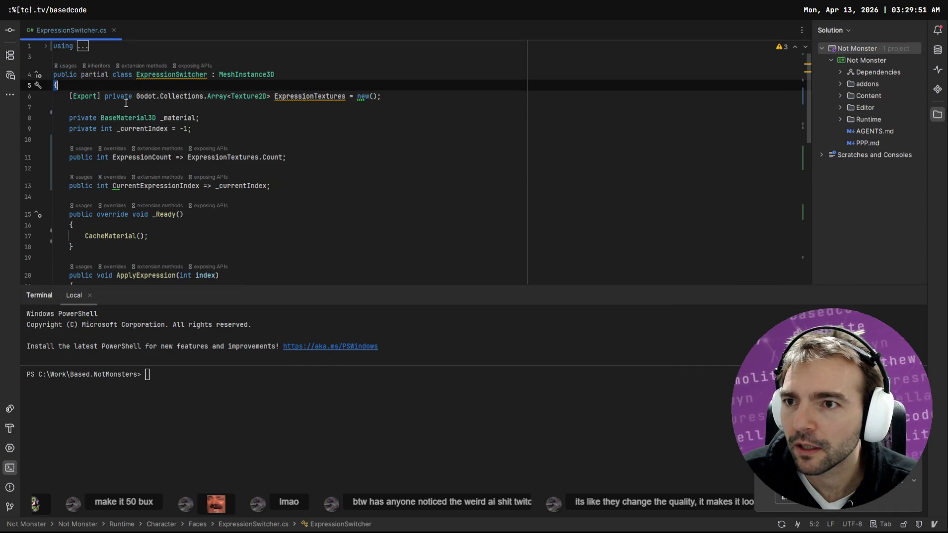
{"action": "left_click", "coordinate": [66, 66]}
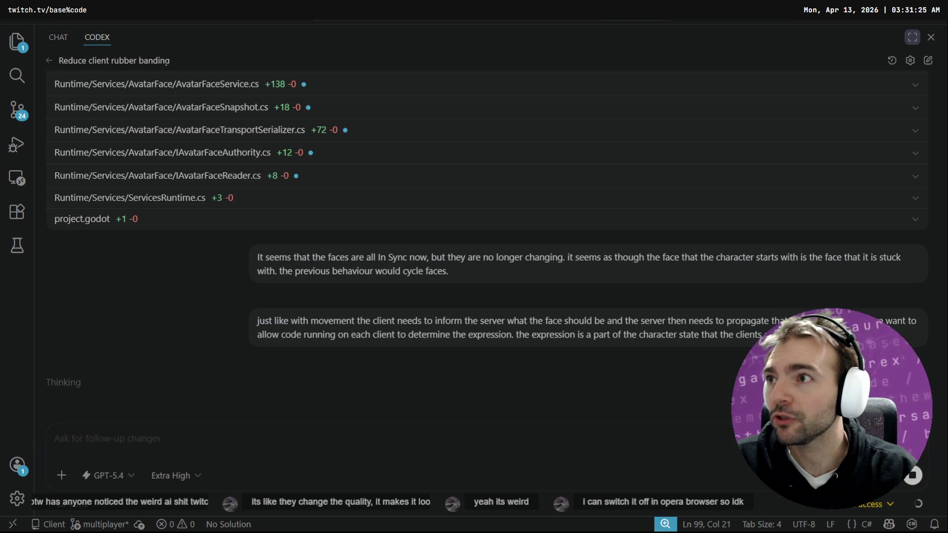
- Maximize the browser and load the twitch.tv home page
{"action": "left_click_drag", "start_coordinate": [461, 205], "coordinate": [438, 116]}
{"action": "double_click", "coordinate": [437, 116]}
{"action": "type", "text": "twt"}
{"action": "key", "text": "BackSpace"}
{"action": "key", "text": "BackSpace"}
{"action": "key", "text": "BackSpace"}
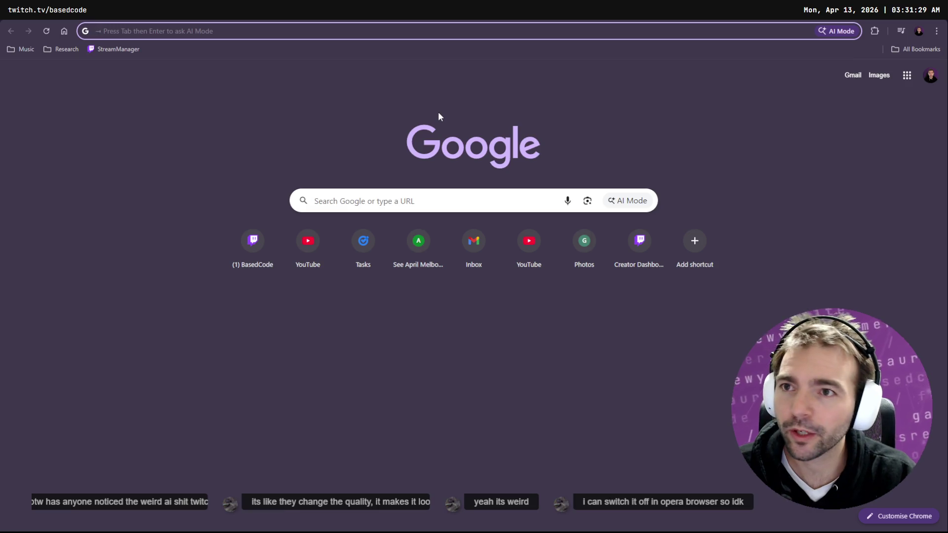
{"action": "type", "text": "tw"}
{"action": "key", "text": "Down"}
{"action": "key", "text": "ctrl+BackSpace"}
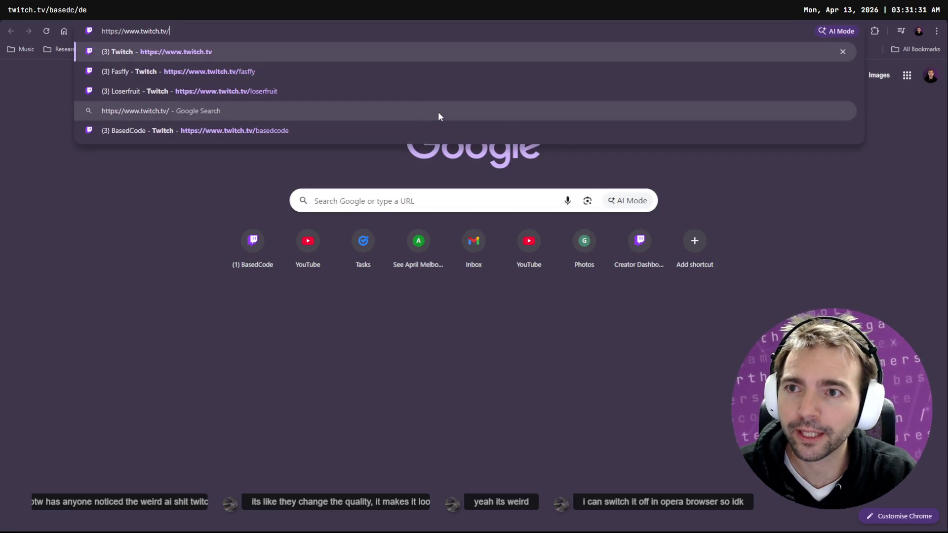
{"action": "key", "text": "Return"}
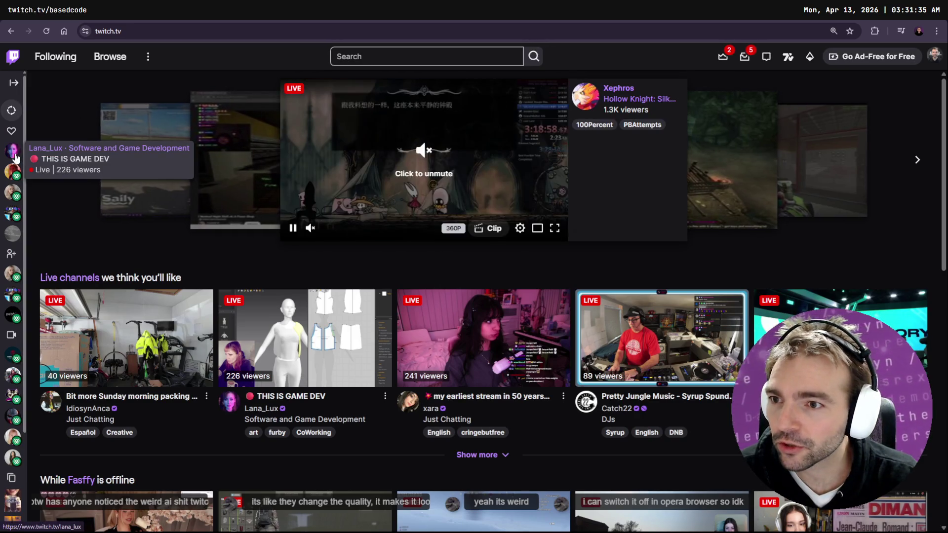
- Open a followed streamer's live channel and turn the stream volume down
{"action": "mouse_move", "coordinate": [13, 193]}
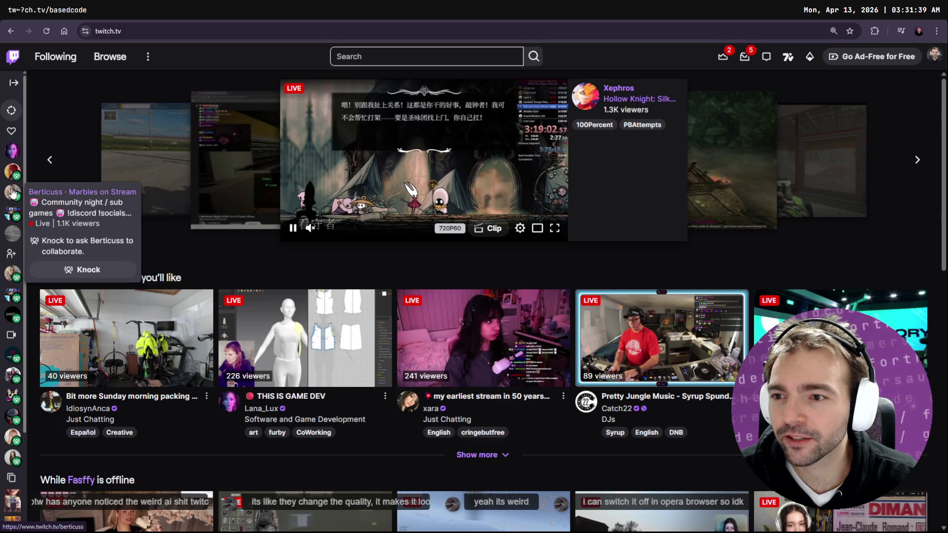
{"action": "left_click", "coordinate": [13, 192]}
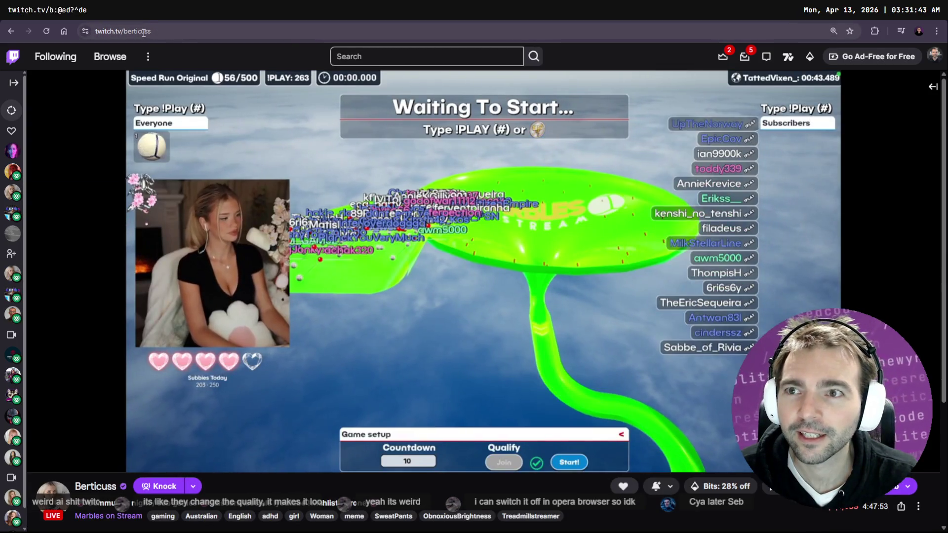
{"action": "double_click", "coordinate": [183, 31]}
{"action": "key", "text": "Escape"}
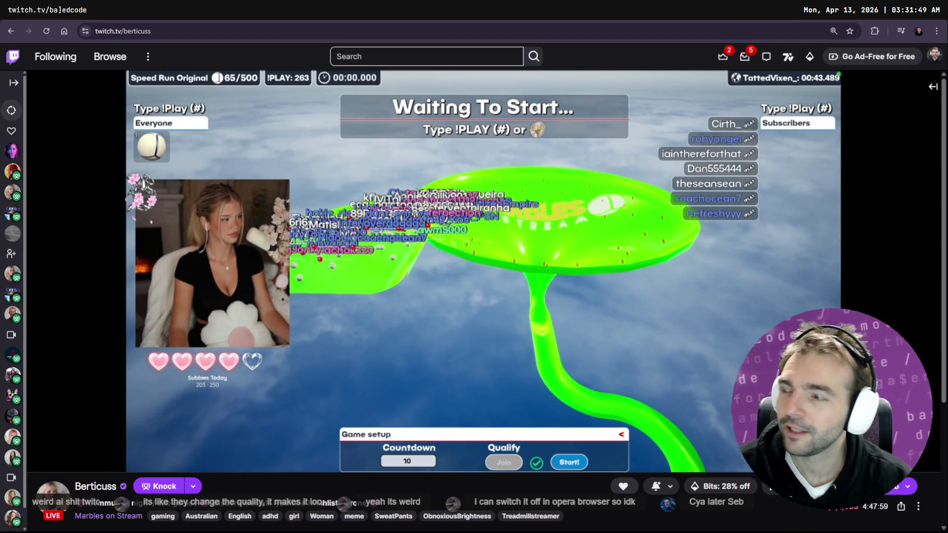
{"action": "mouse_move", "coordinate": [414, 202]}
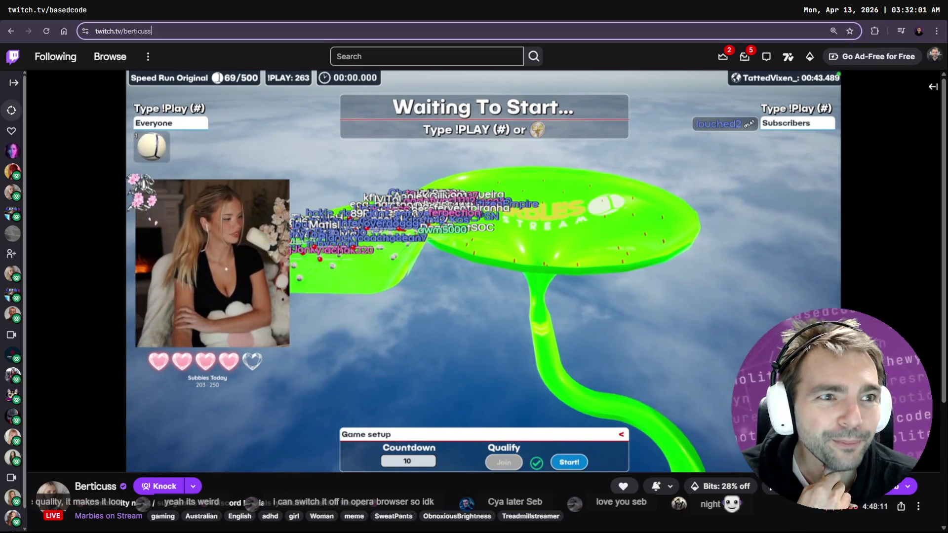
{"action": "key", "text": "alt+Tab"}
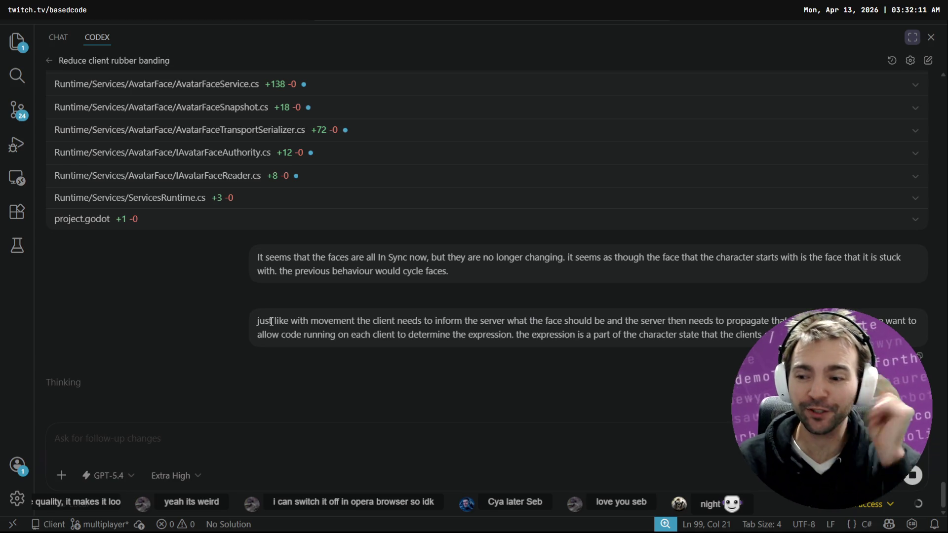
{"action": "key", "text": "alt+Tab"}
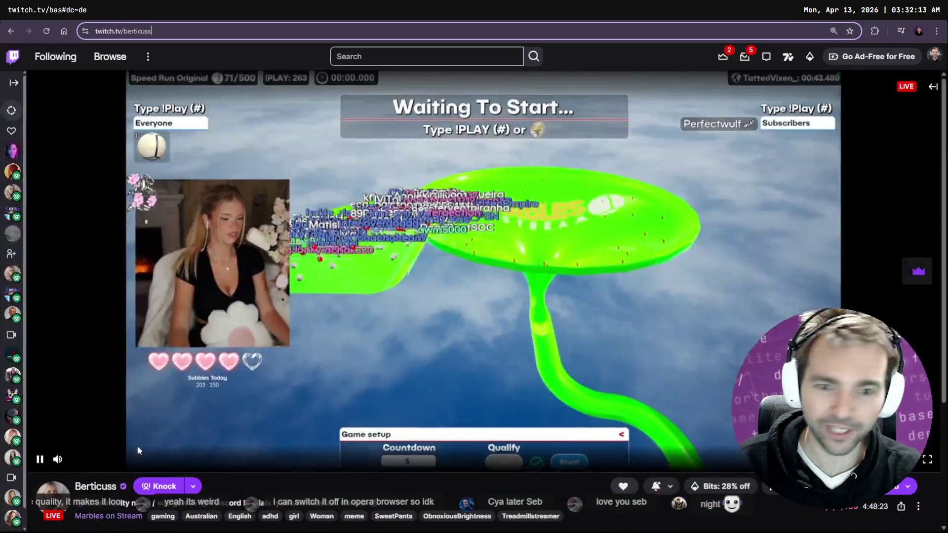
{"action": "left_click", "coordinate": [81, 454]}
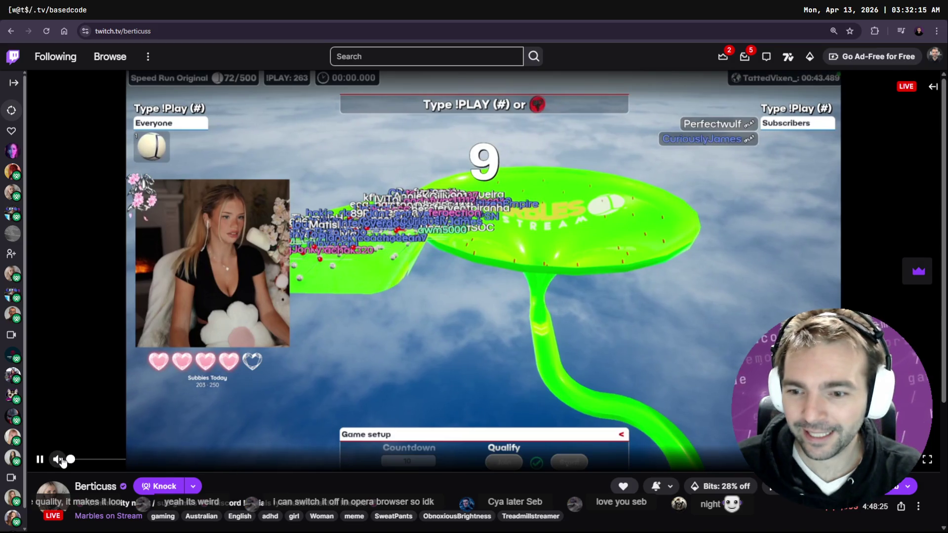
{"action": "key", "text": "alt+Tab"}
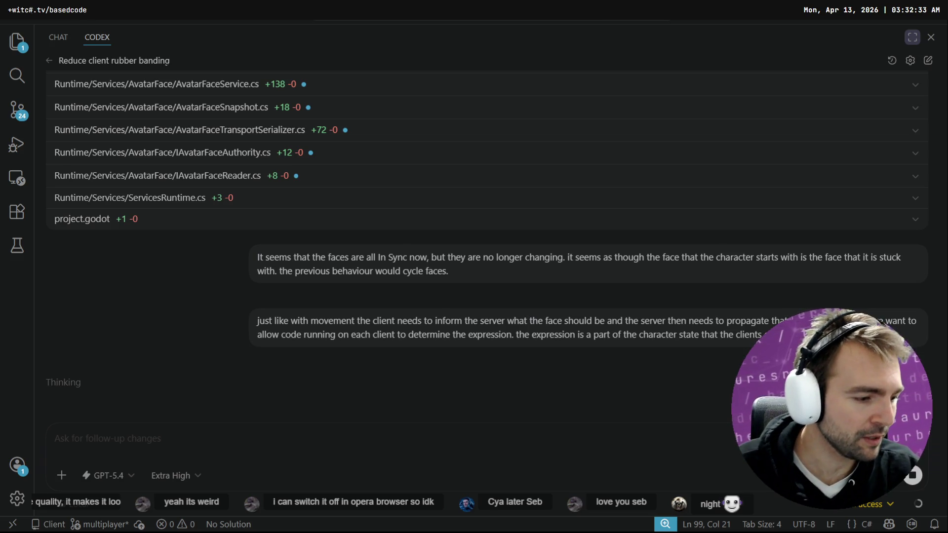
- In the terminal Codex session, choose '2. No, stay in Plan mode' instead of implementing
{"action": "key", "text": "alt+Tab"}
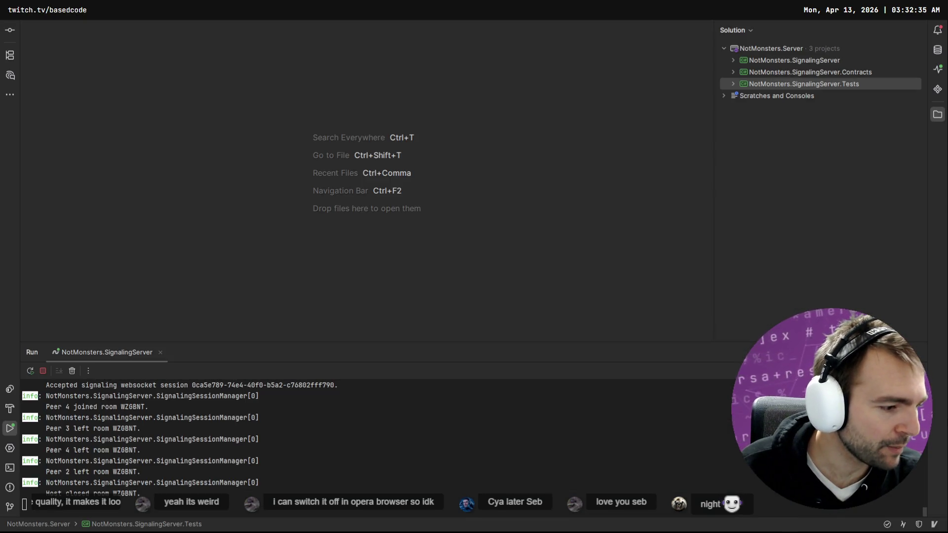
{"action": "key", "text": "alt+Tab"}
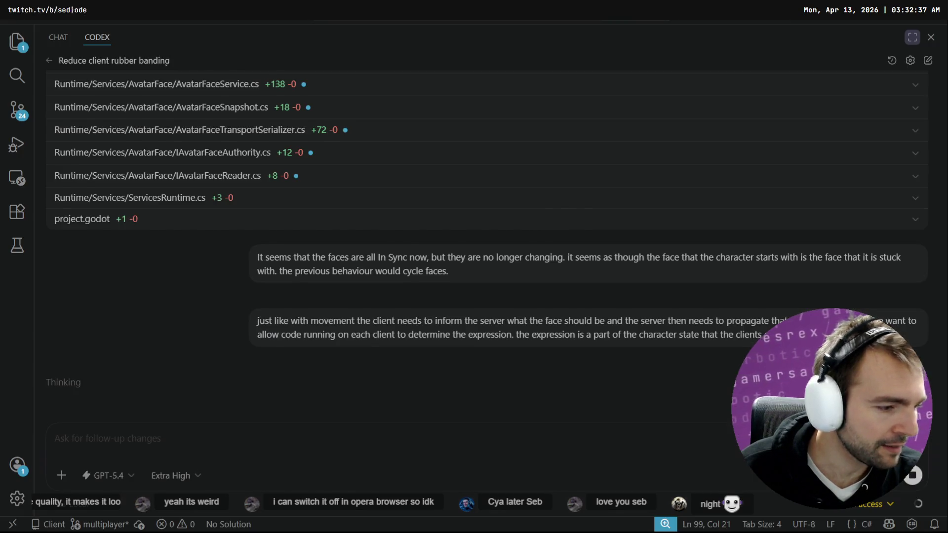
{"action": "key", "text": "alt+Tab"}
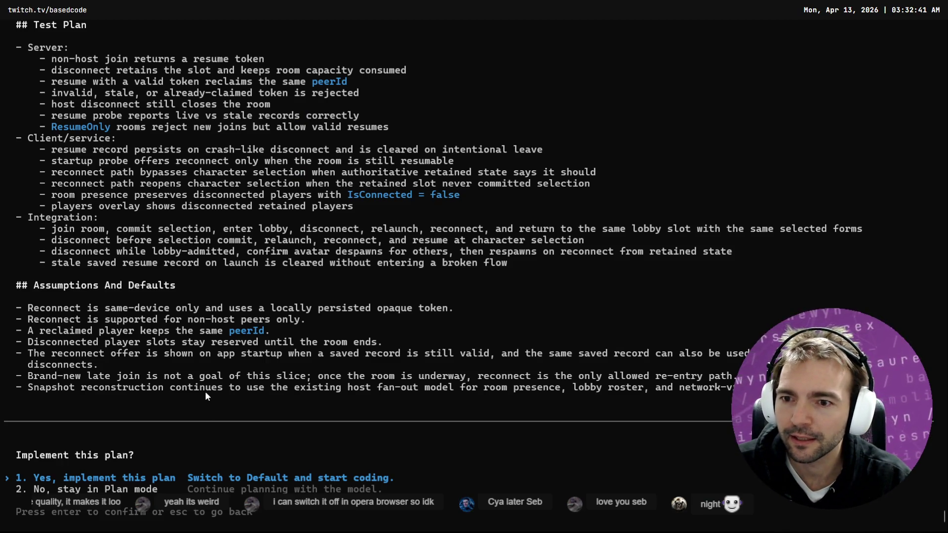
{"action": "key", "text": "Down"}
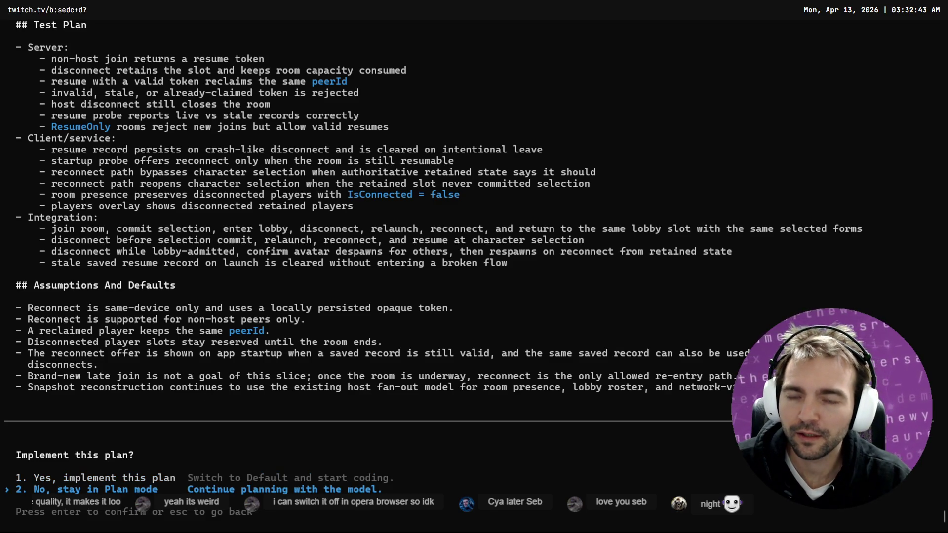
{"action": "scroll", "coordinate": [296, 343], "scroll_direction": "up", "scroll_amount": 2}
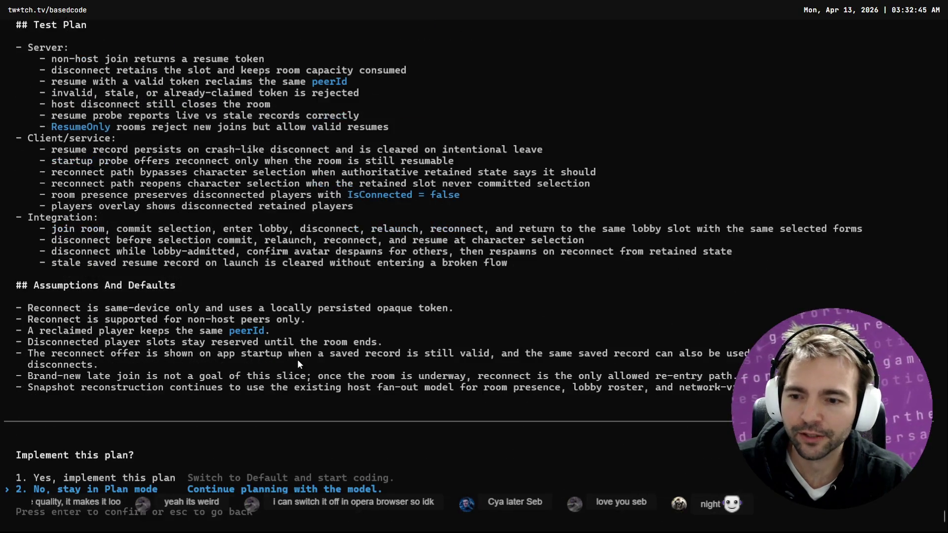
{"action": "key", "text": "Return"}
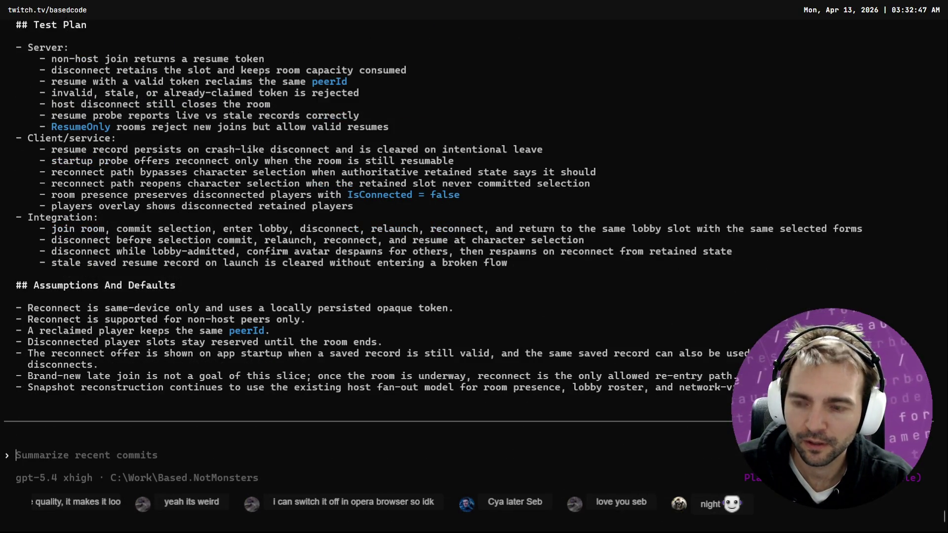
- Dictate and send a request to write the plan as markdown in docs, then open Git Bash
{"action": "key", "text": "super+h"}
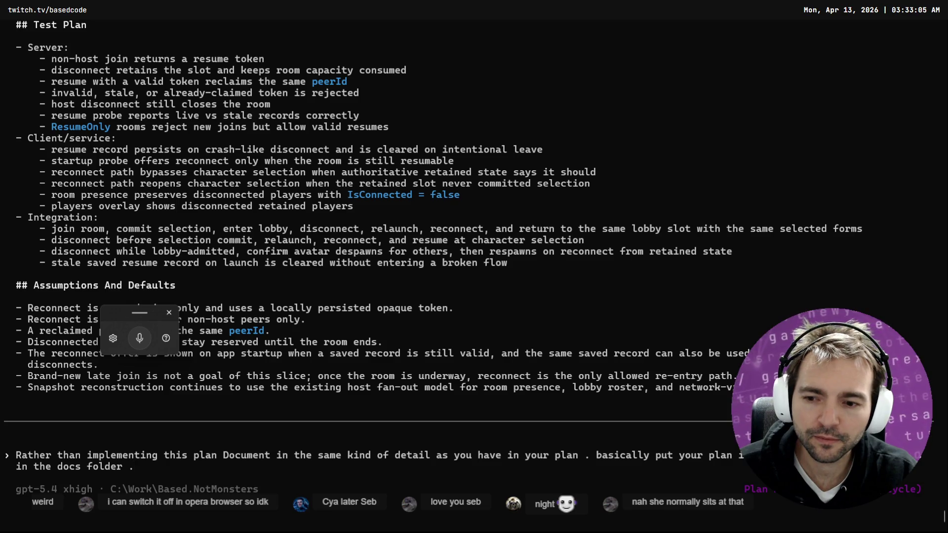
{"action": "key", "text": "Return"}
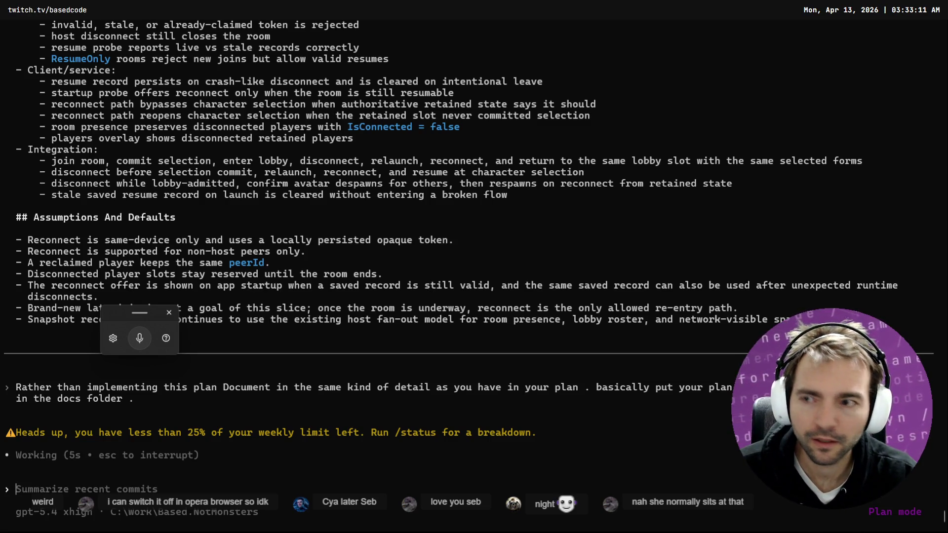
{"action": "key", "text": "alt+Tab"}
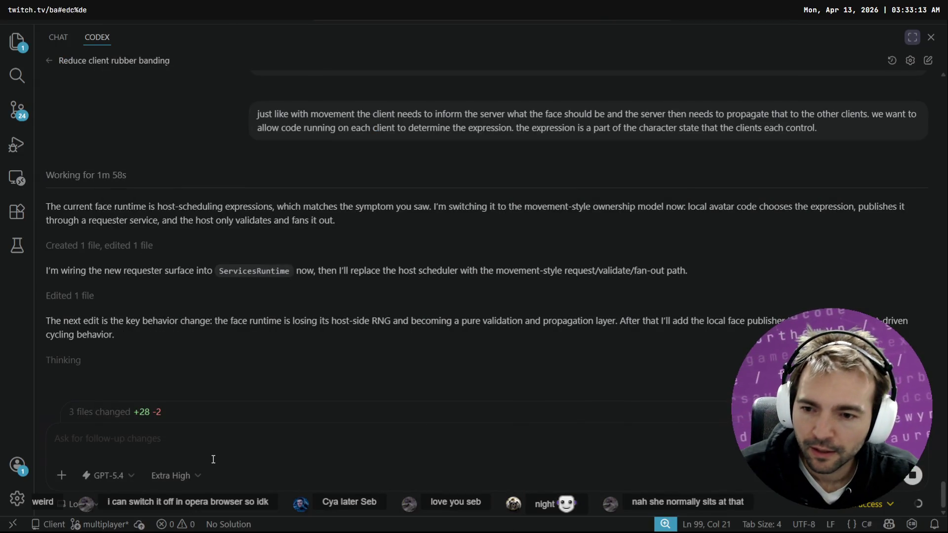
{"action": "key", "text": "alt+Tab"}
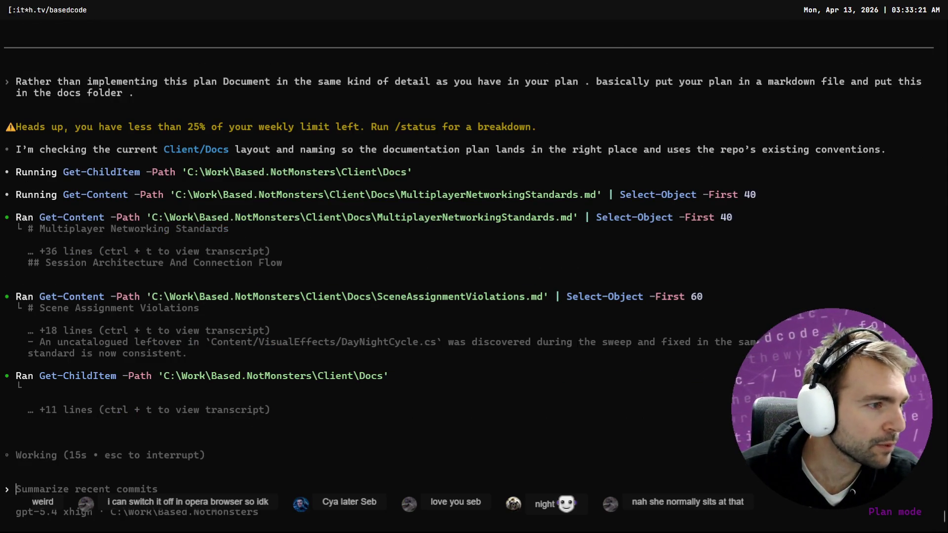
{"action": "key", "text": "alt+Tab"}
{"action": "left_click", "coordinate": [856, 22]}
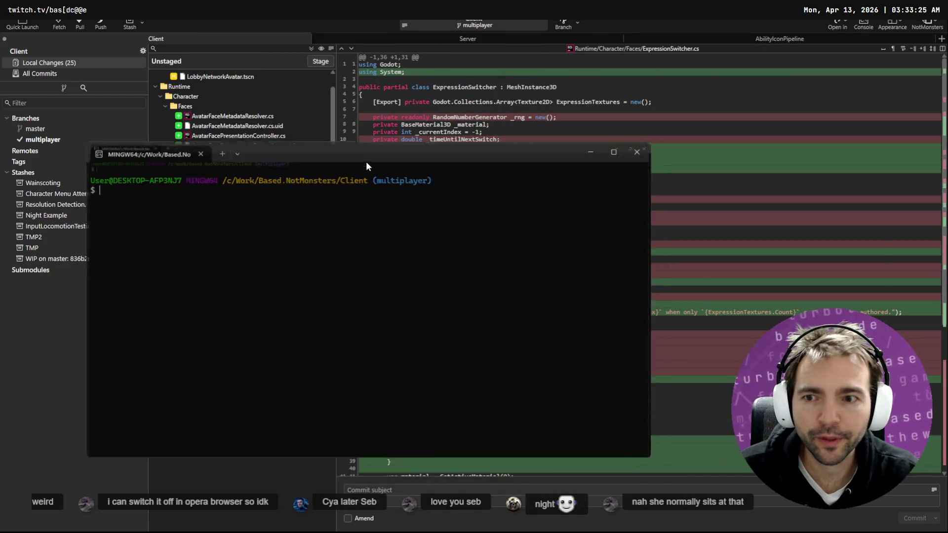
- Launch Codex full-screen in the Client folder and start a prompt naming Not Monster.csproj
{"action": "key", "text": "F11"}
{"action": "type", "text": "codex"}
{"action": "key", "text": "Return"}
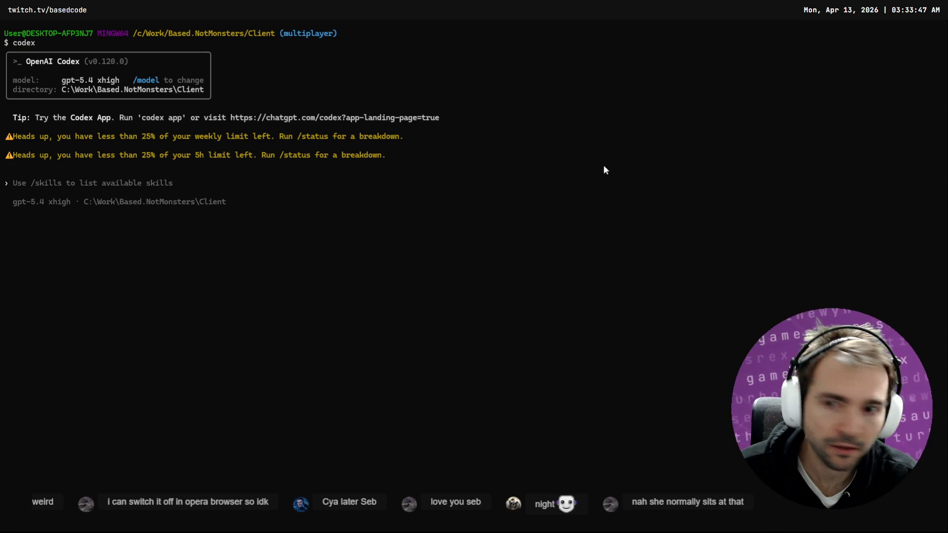
{"action": "type", "text": "right now our Godot solution is creating a project and file called"}
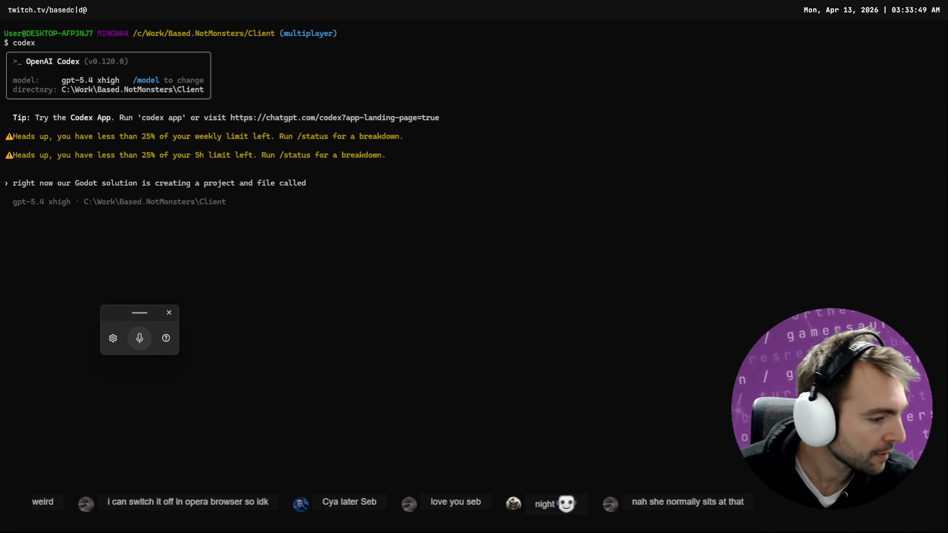
{"action": "key", "text": "alt+Tab"}
{"action": "left_click", "coordinate": [489, 393]}
{"action": "key", "text": "F2"}
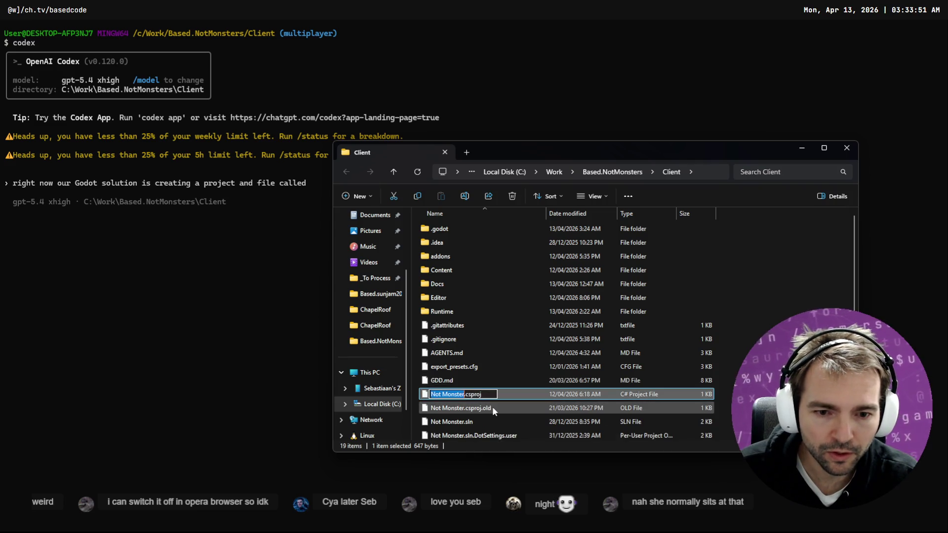
{"action": "left_click", "coordinate": [285, 277]}
{"action": "type", "text": "`"}
{"action": "type", "text": "Not Monster.csproj"}
{"action": "type", "text": "and"}
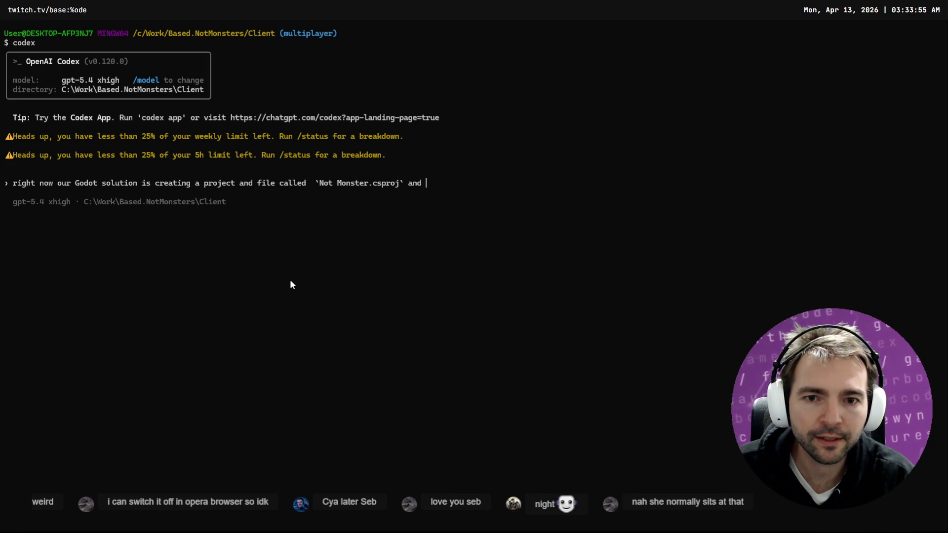
- Add the `Not Monster.sln` solution file name to the prompt, replacing 'file' with 'solution'
{"action": "key", "text": "alt+Tab"}
{"action": "key", "text": "alt+Tab"}
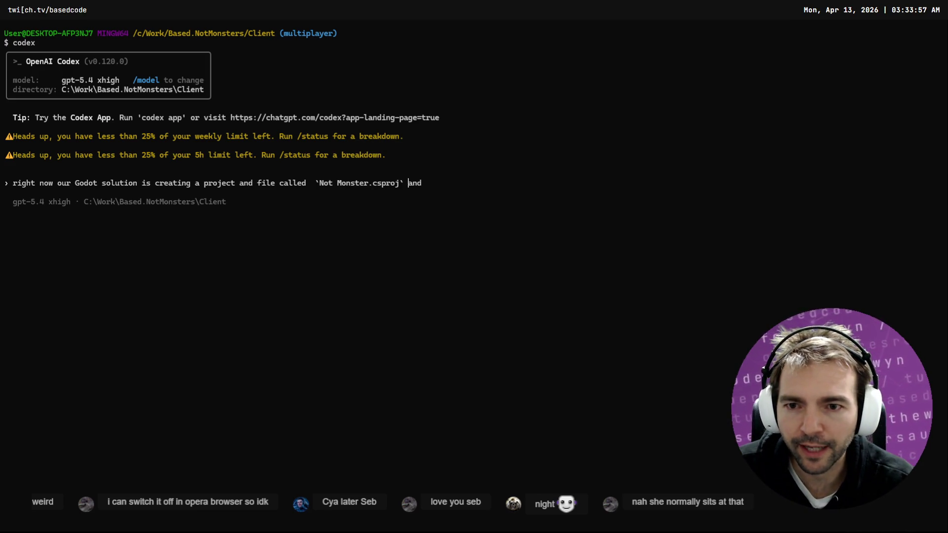
{"action": "left_click", "coordinate": [279, 182]}
{"action": "key", "text": "Delete"}
{"action": "key", "text": "Delete"}
{"action": "key", "text": "Delete"}
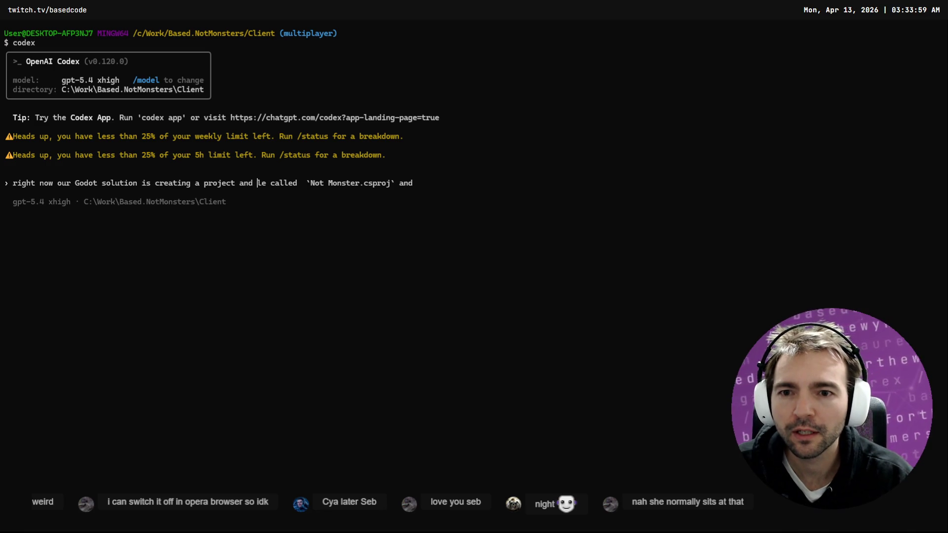
{"action": "type", "text": "solution"}
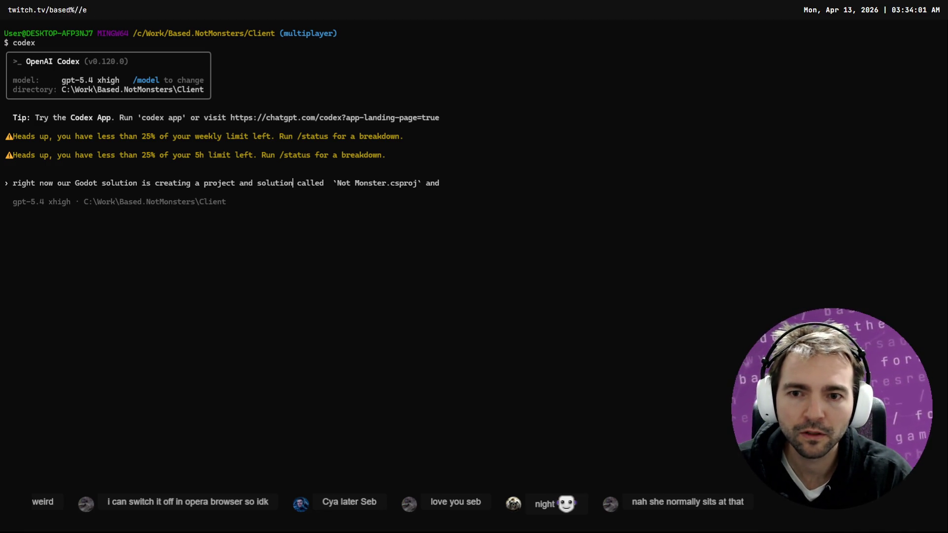
{"action": "key", "text": "alt+Tab"}
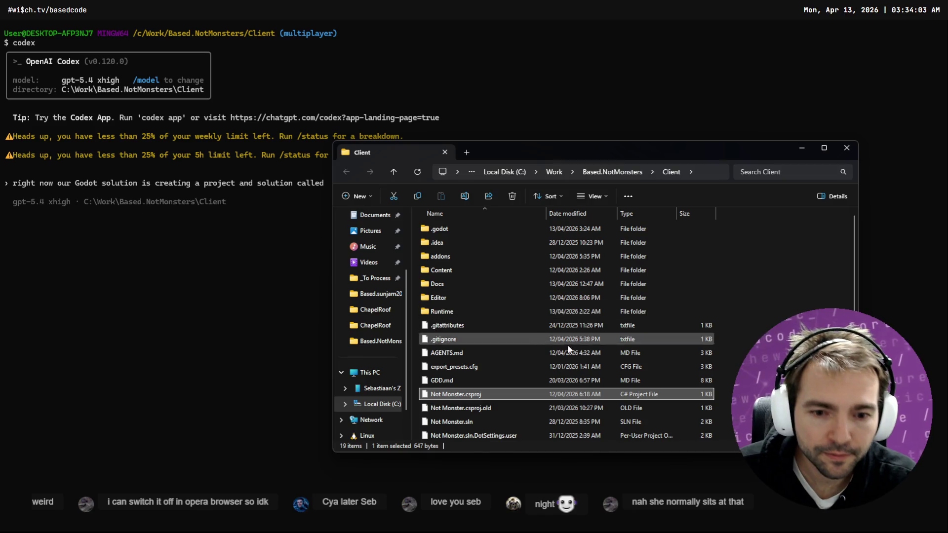
{"action": "scroll", "coordinate": [538, 365], "scroll_direction": "down", "scroll_amount": 1}
{"action": "left_click", "coordinate": [497, 378]}
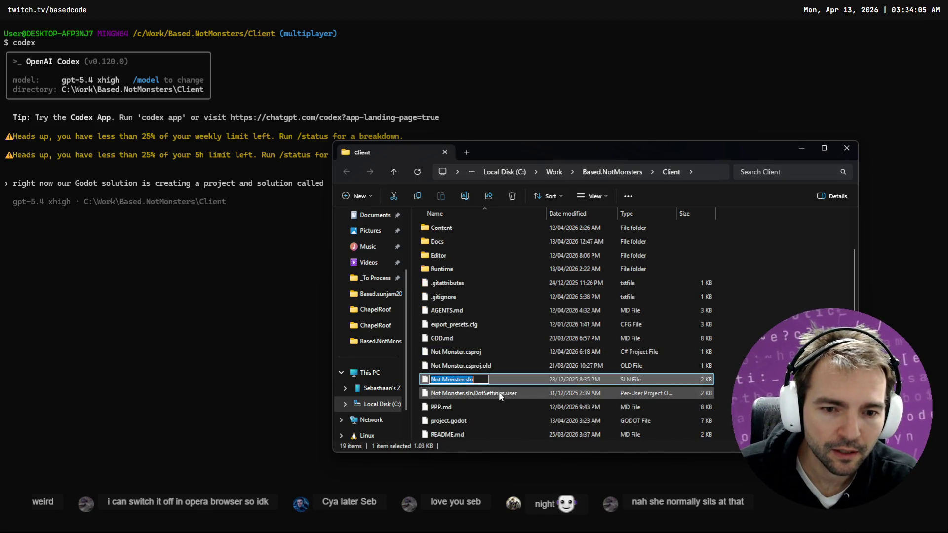
{"action": "key", "text": "alt+Tab"}
{"action": "type", "text": "`Not Monster.sln`."}
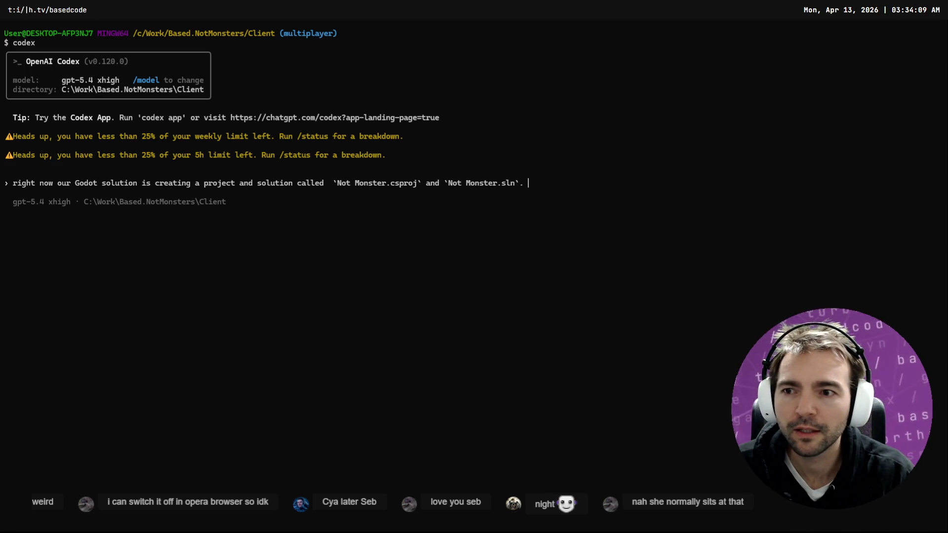
- Capitalize 'Right now' and change 'Godot solution' to 'Godot project' in the prompt
{"action": "key", "text": "Home"}
{"action": "key", "text": "Delete"}
{"action": "type", "text": "R"}
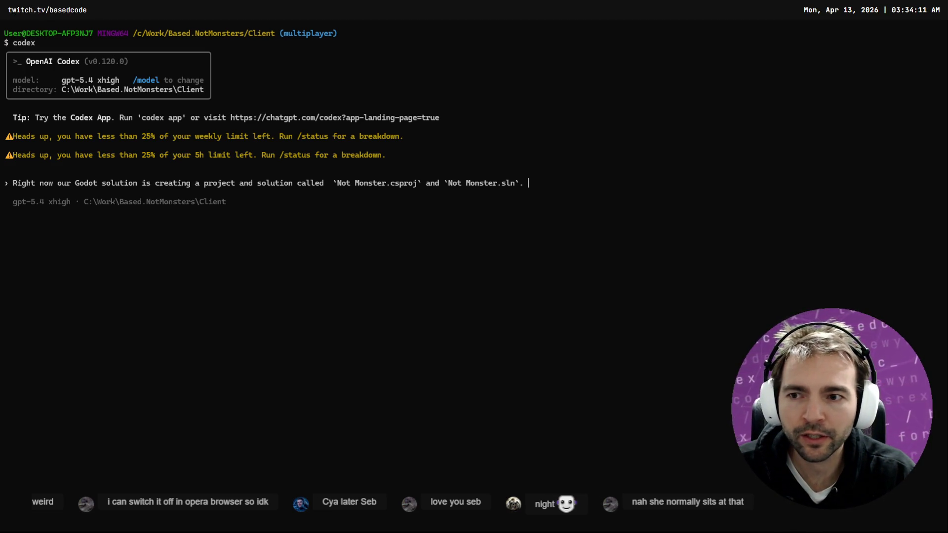
{"action": "left_click", "coordinate": [53, 183]}
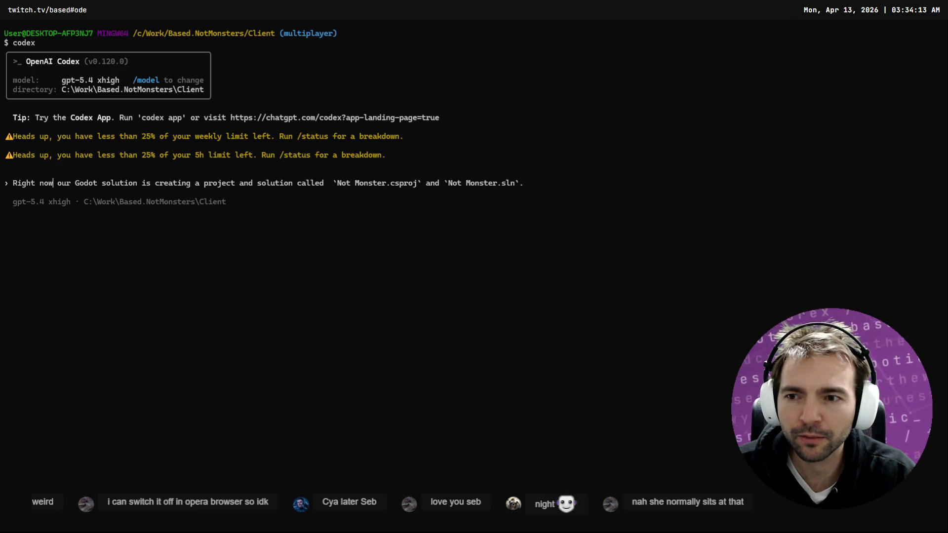
{"action": "key", "text": "BackSpace"}
{"action": "key", "text": "BackSpace"}
{"action": "key", "text": "BackSpace"}
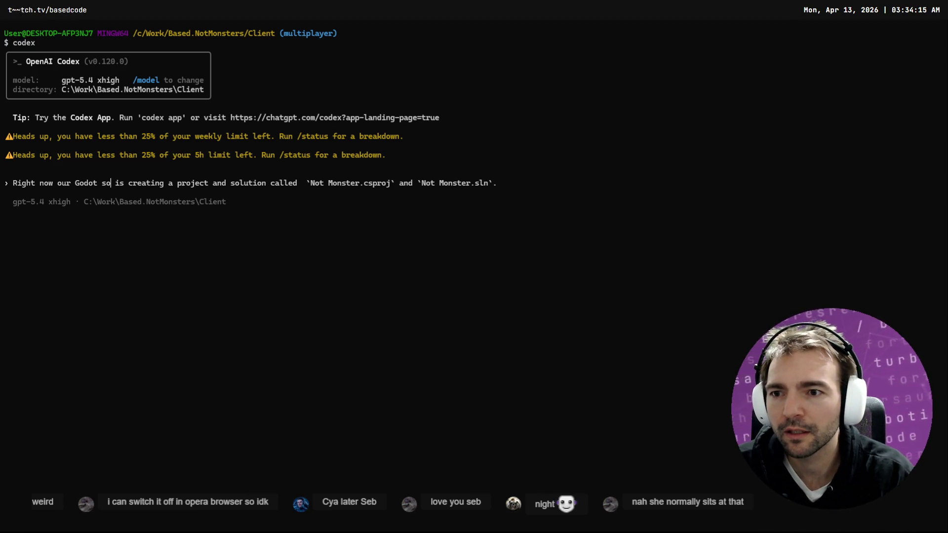
{"action": "type", "text": "project"}
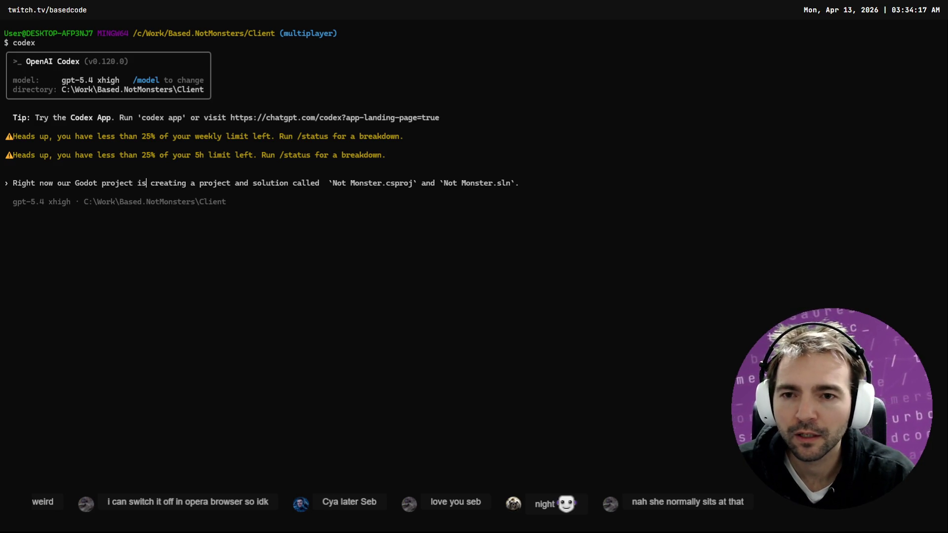
- Dictate a line asking for NotMonsters.Client .csproj/.sln names following solution conventions, then submit
{"action": "left_click", "coordinate": [523, 183]}
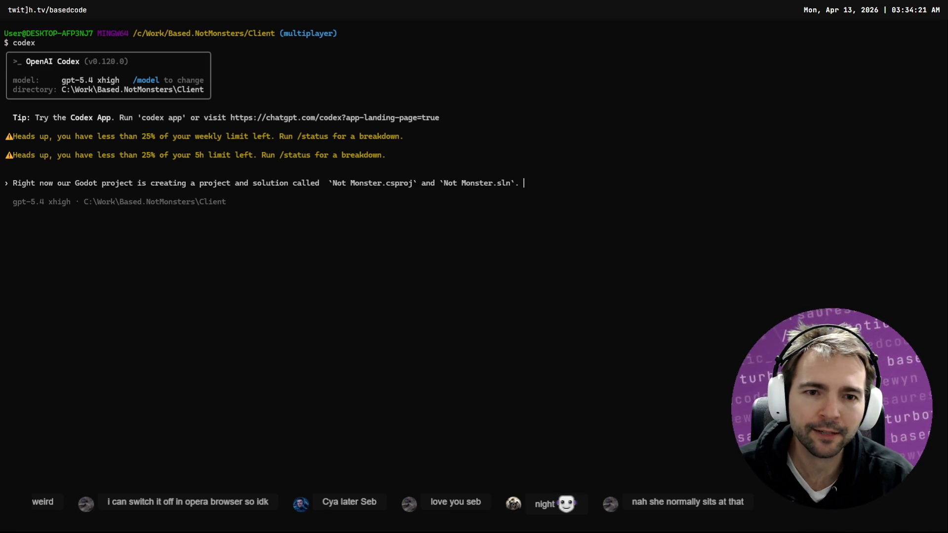
{"action": "key", "text": "shift+Return"}
{"action": "key", "text": "super+h"}
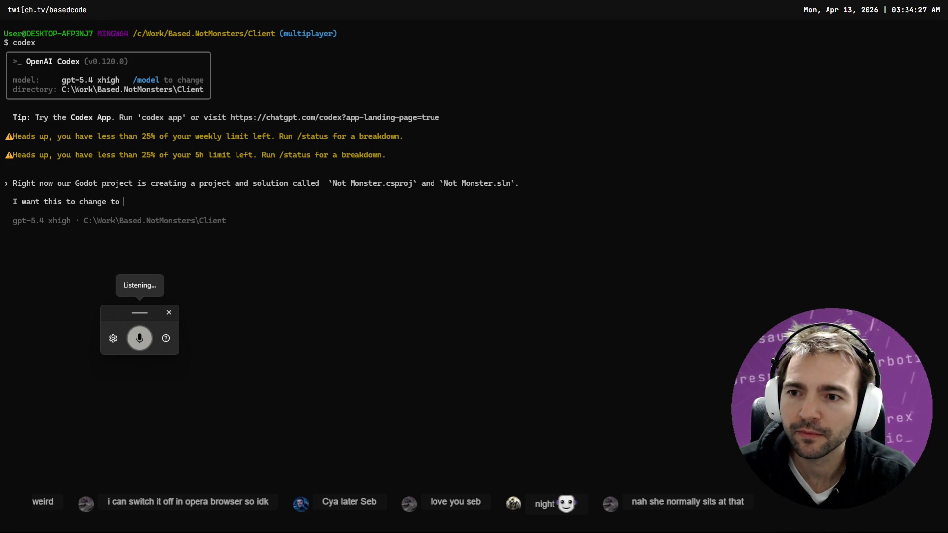
{"action": "type", "text": "`Not"}
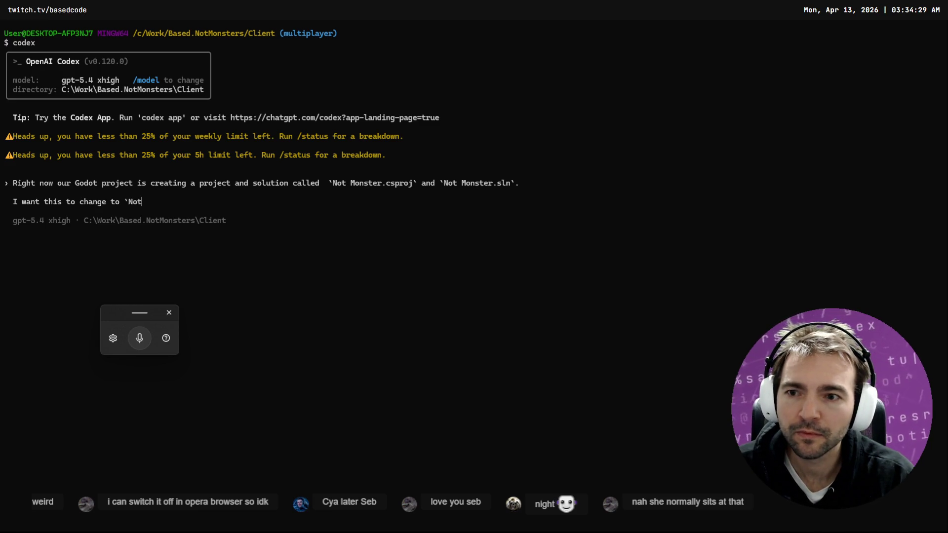
{"action": "type", "text": "ers.Client`"}
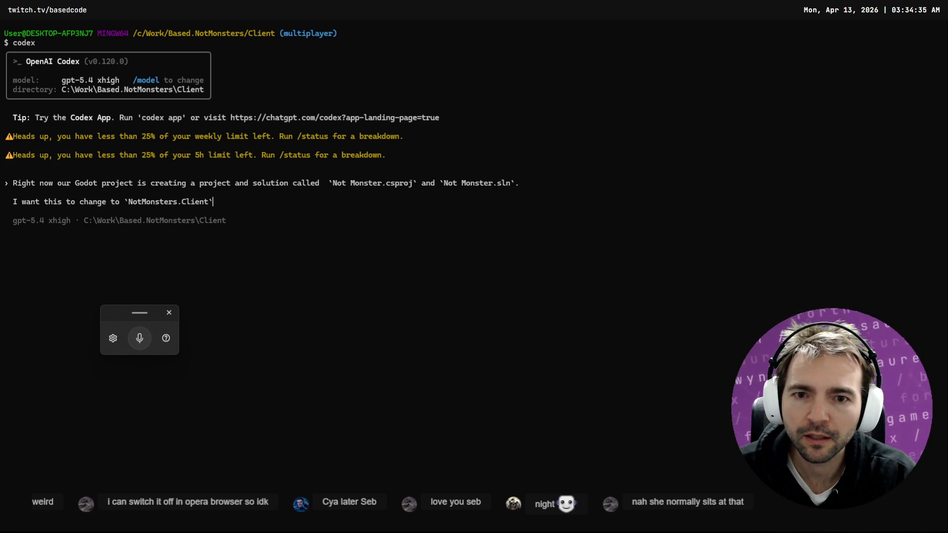
{"action": "key", "text": "BackSpace"}
{"action": "key", "text": "BackSpace"}
{"action": "type", "text": "./"}
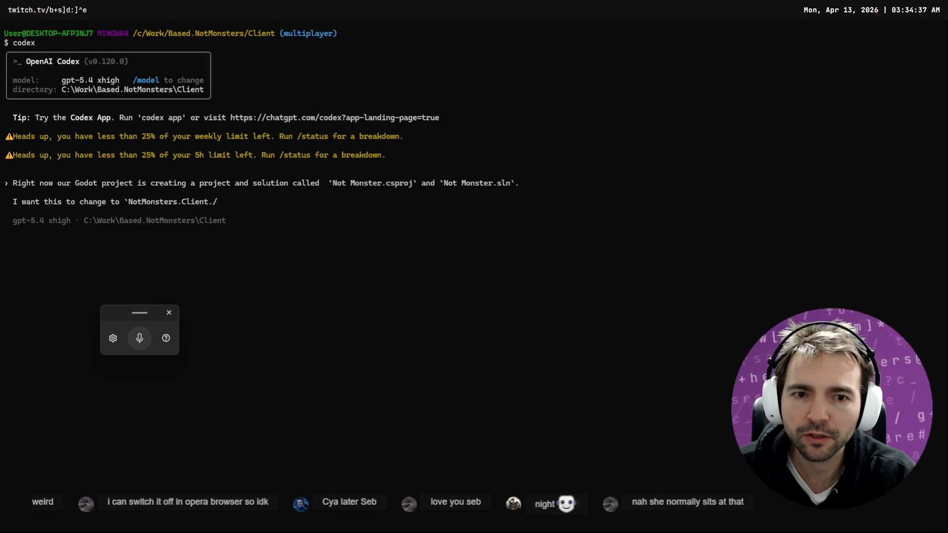
{"action": "type", "text": " and `Not"}
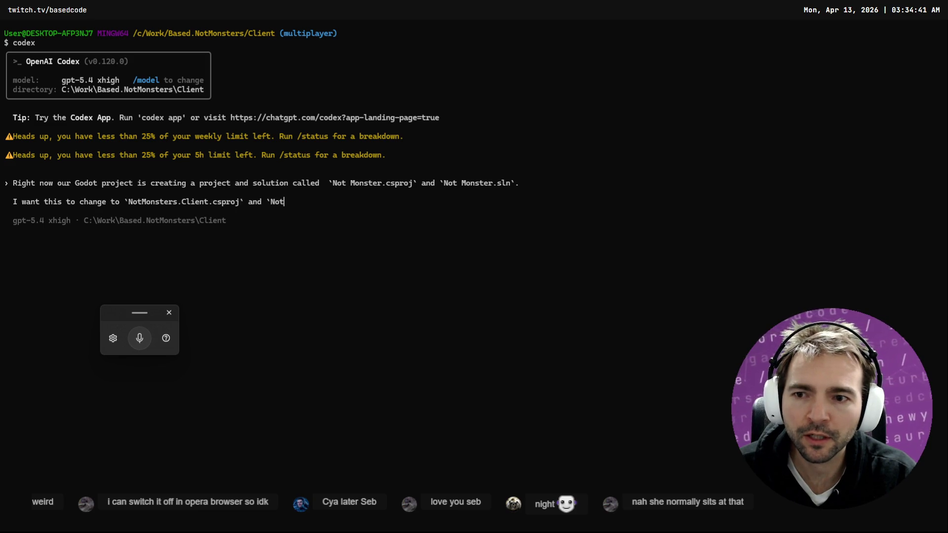
{"action": "key", "text": "BackSpace"}
{"action": "key", "text": "BackSpace"}
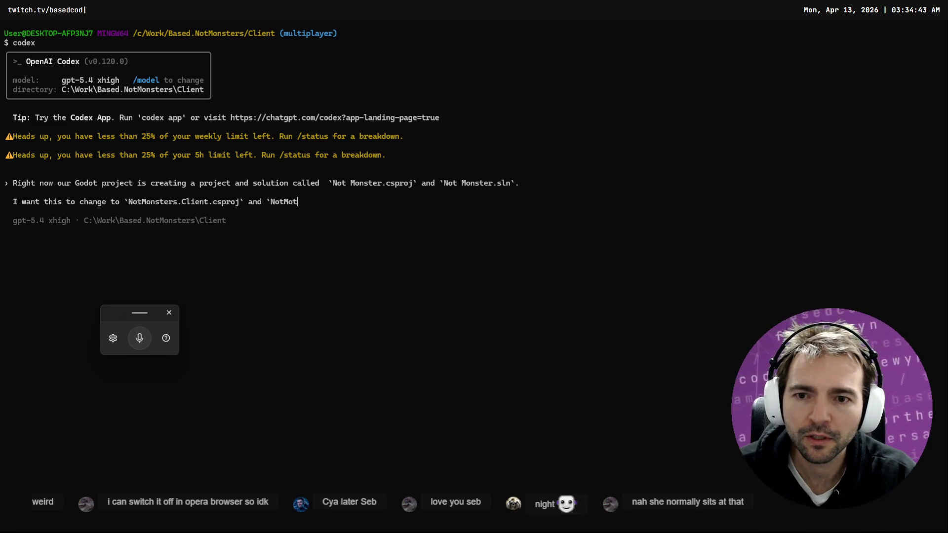
{"action": "type", "text": "C"}
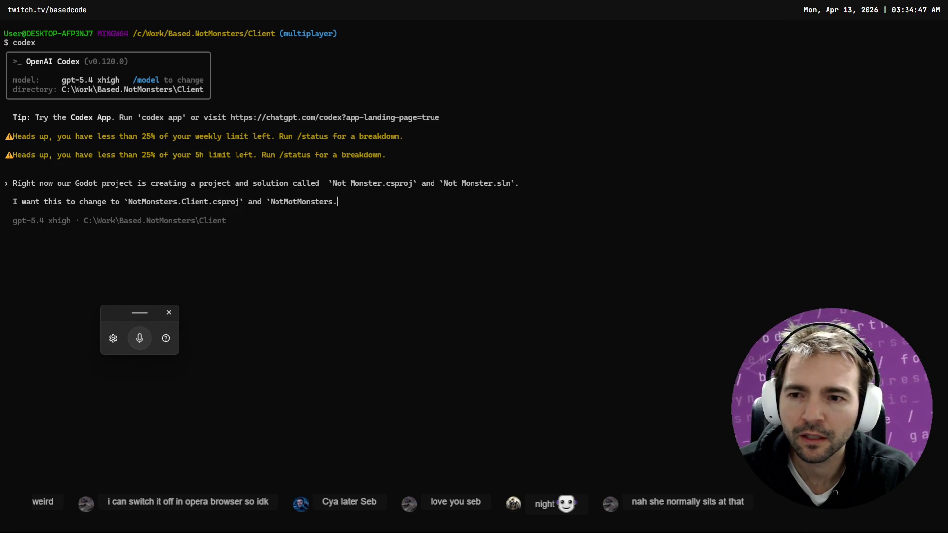
{"action": "type", "text": ".S"}
{"action": "key", "text": "BackSpace"}
{"action": "type", "text": "sln`,"}
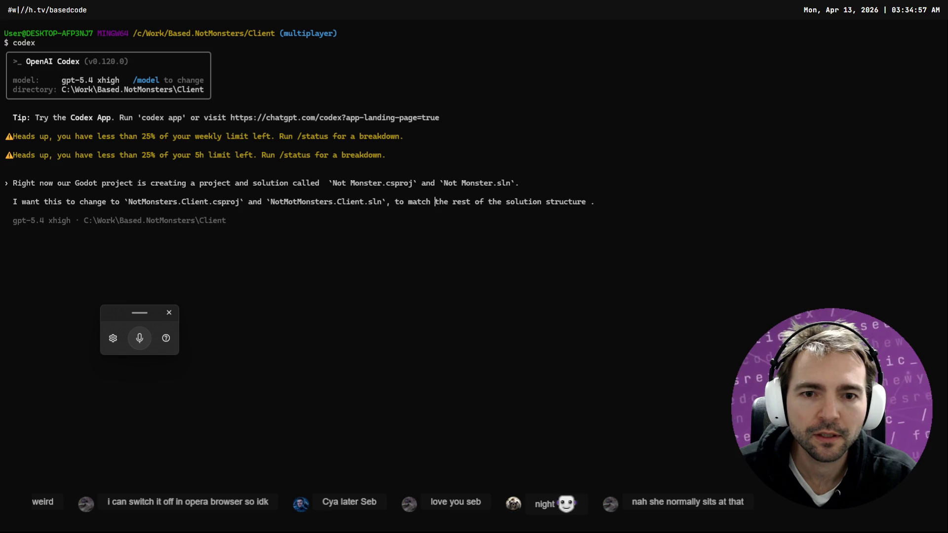
{"action": "key", "text": "Right"}
{"action": "key", "text": "Right"}
{"action": "key", "text": "Right"}
{"action": "type", "text": "conventions of the"}
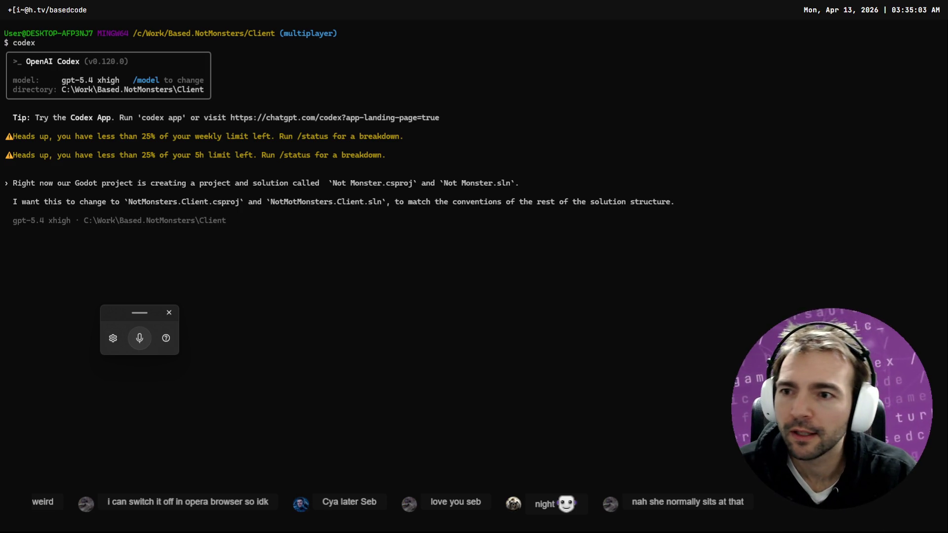
{"action": "key", "text": "Return"}
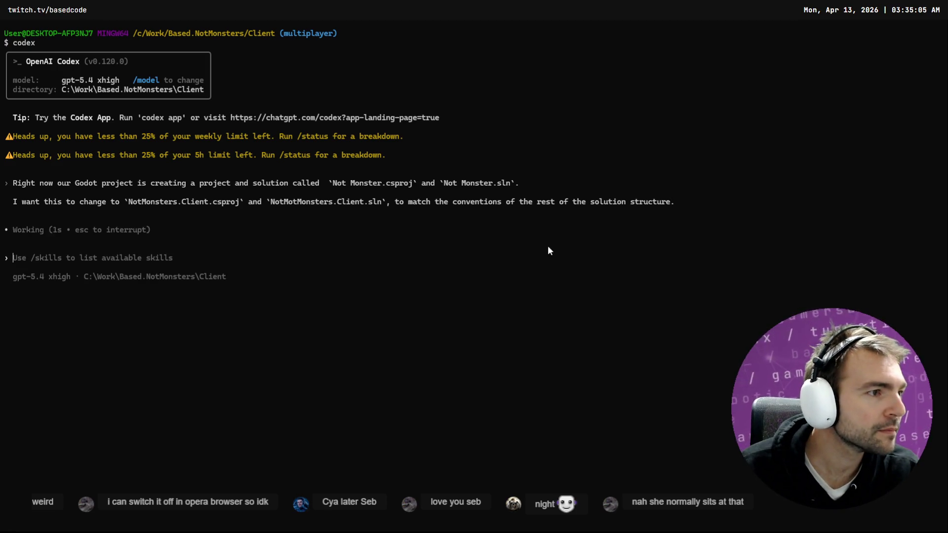
- Check the ExpressionSwitcher.cs diff in Fork, then choose 'Yes, implement this plan' in Codex
{"action": "key", "text": "alt+Tab"}
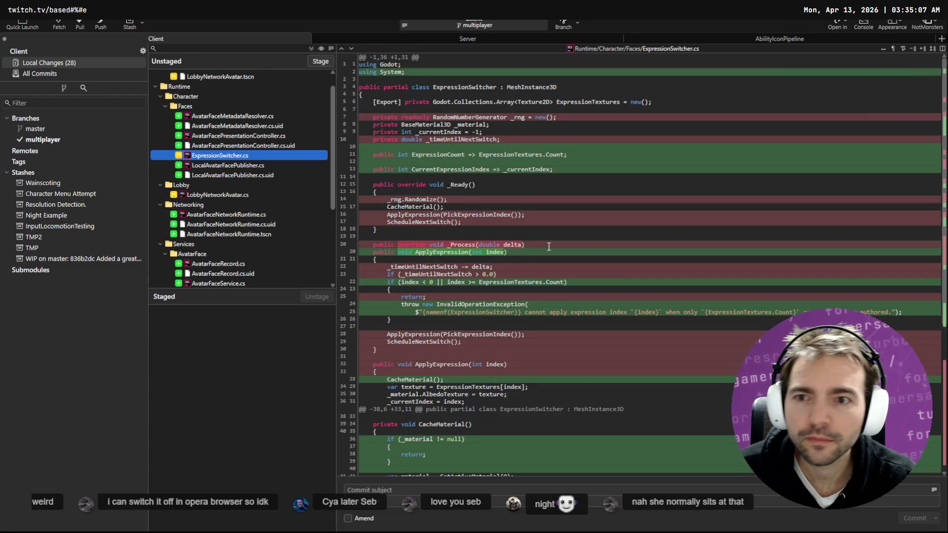
{"action": "left_click", "coordinate": [490, 226]}
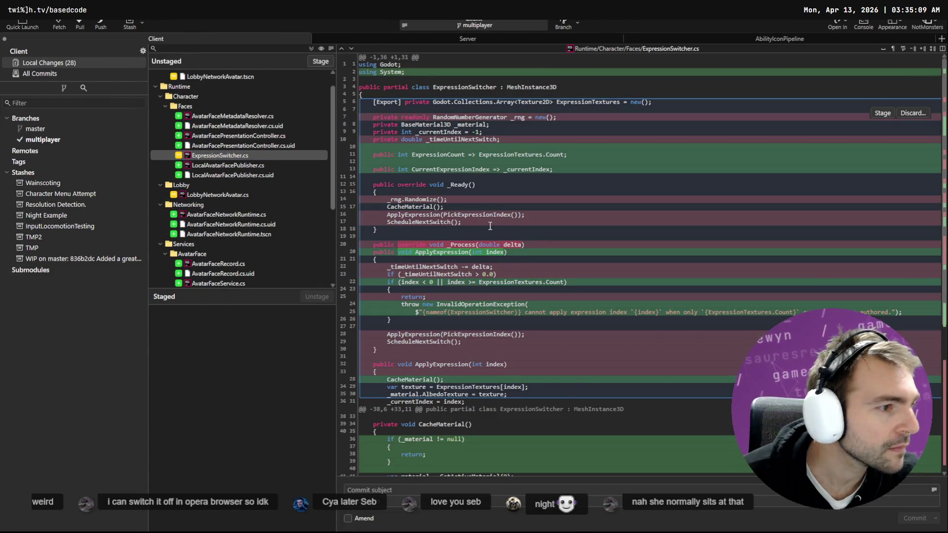
{"action": "key", "text": "alt+Tab"}
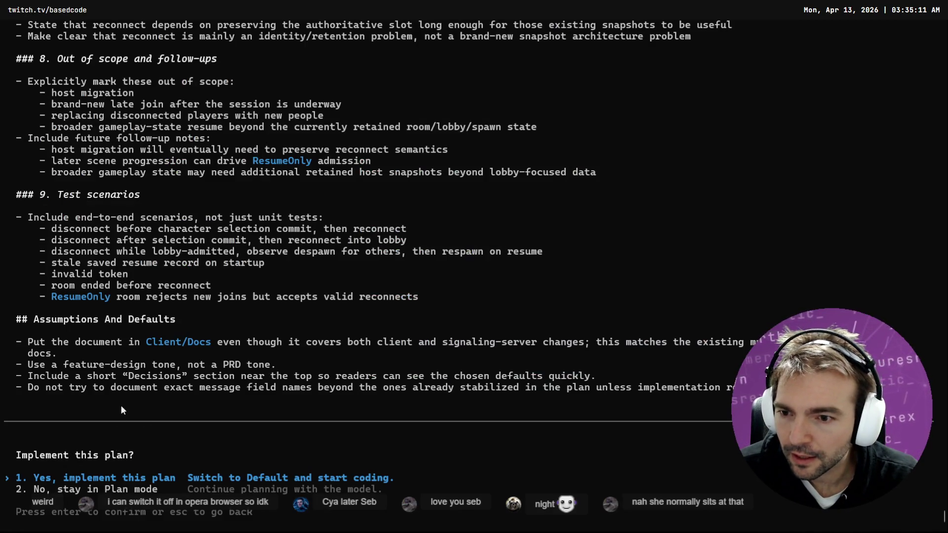
{"action": "scroll", "coordinate": [302, 285], "scroll_direction": "up", "scroll_amount": 15}
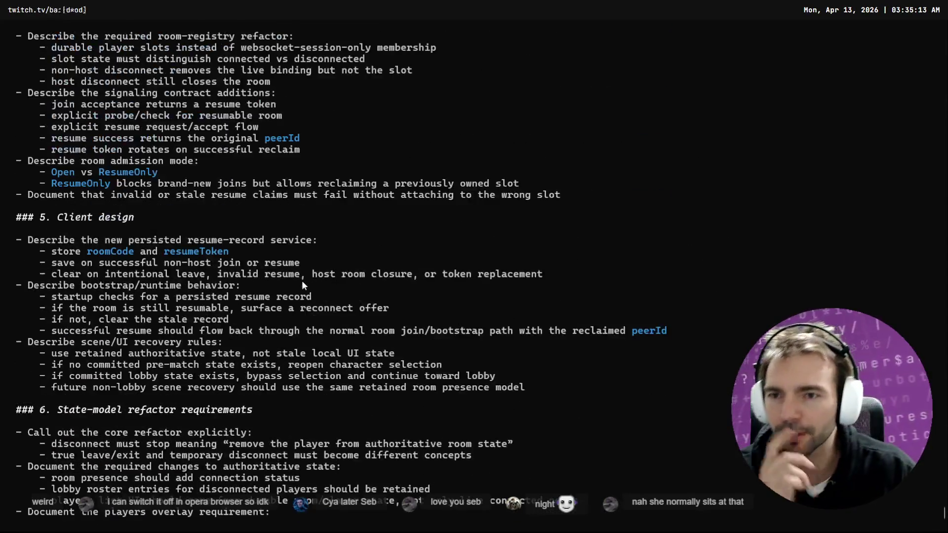
{"action": "scroll", "coordinate": [301, 280], "scroll_direction": "up", "scroll_amount": 13}
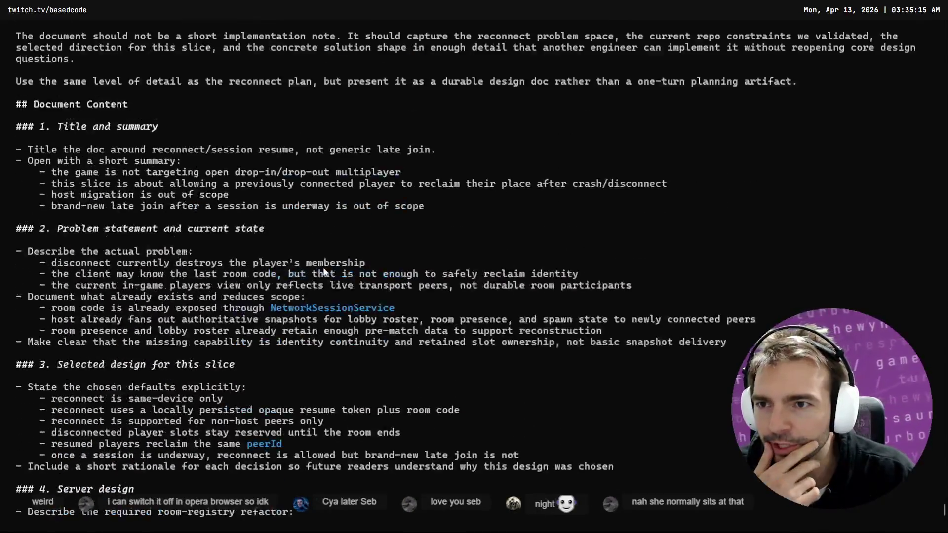
{"action": "scroll", "coordinate": [323, 272], "scroll_direction": "up", "scroll_amount": 4}
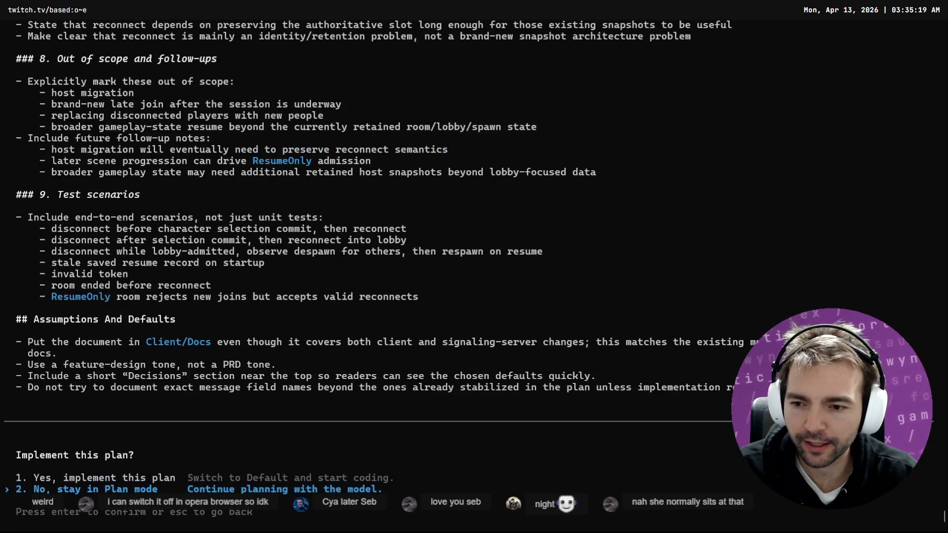
{"action": "key", "text": "Return"}
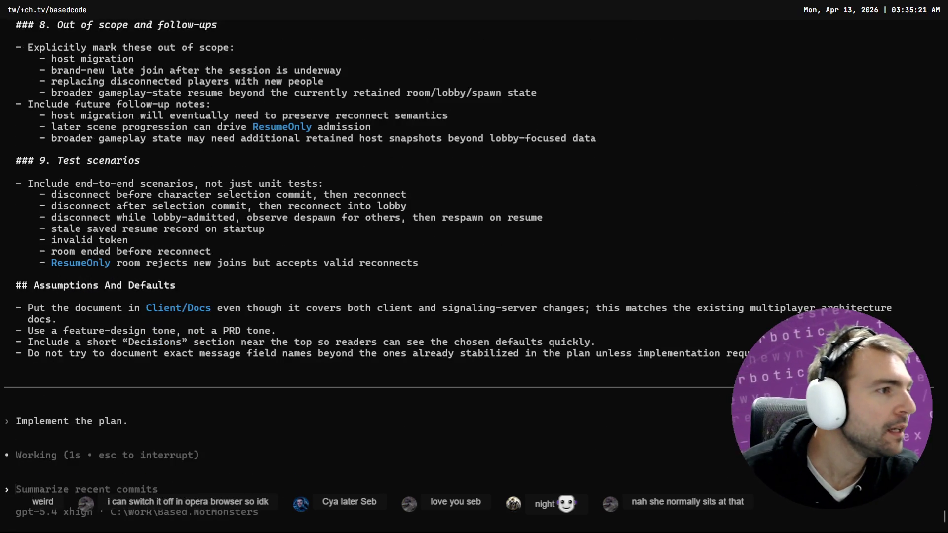
{"action": "key", "text": "alt+Tab"}
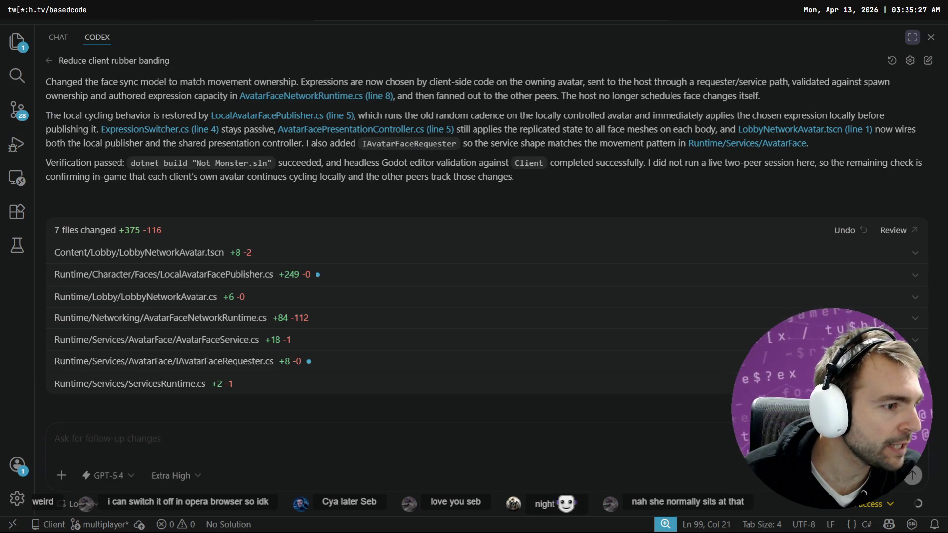
- Run the four-window game from Godot and walk the bottom-left avatar toward the others
{"action": "key", "text": "alt+Tab"}
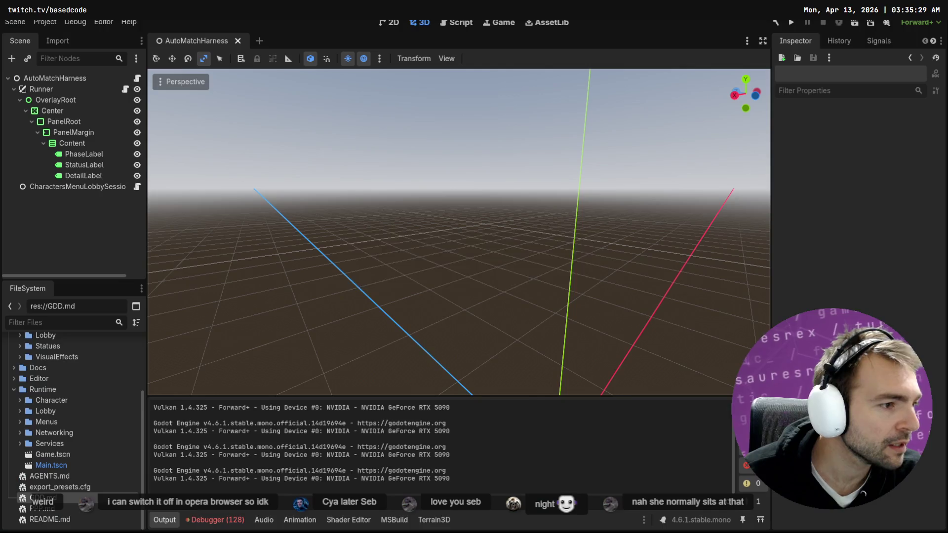
{"action": "key", "text": "F5"}
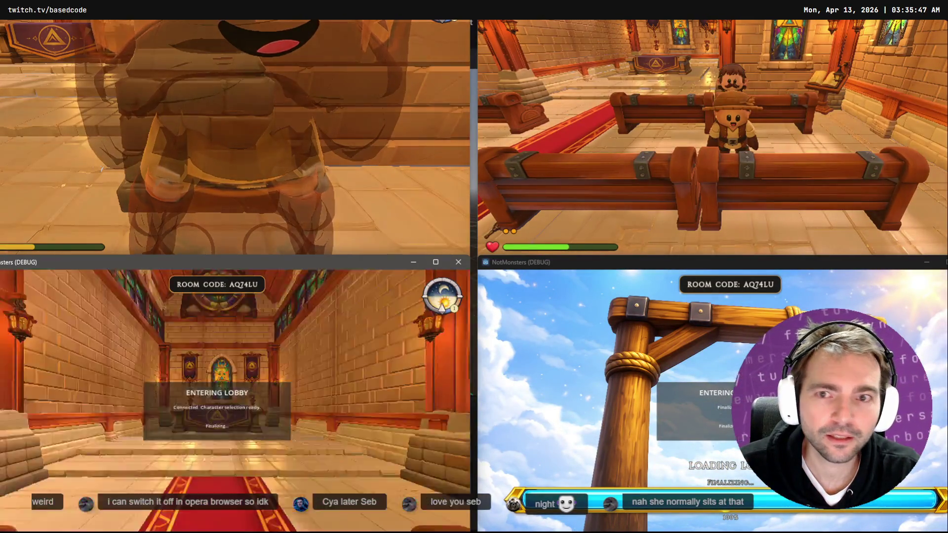
{"action": "key", "text": "w"}
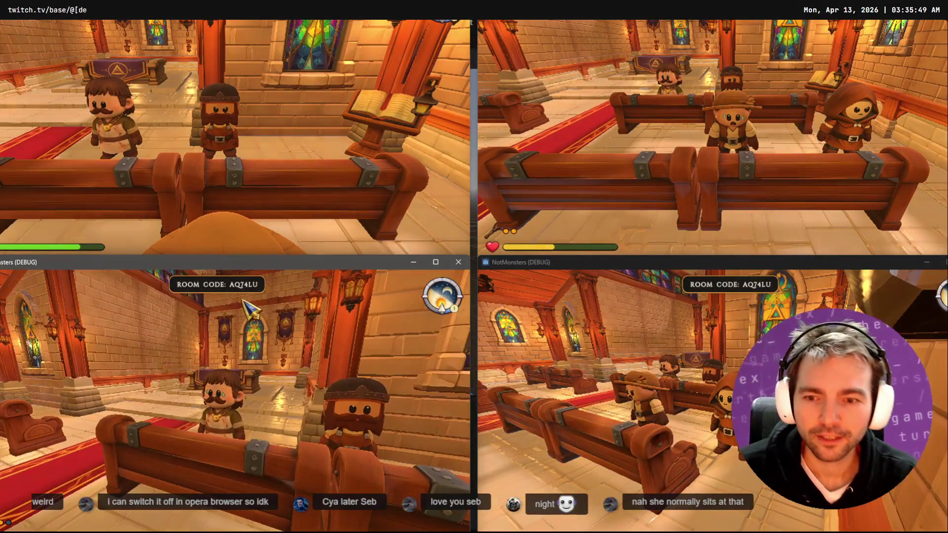
{"action": "key", "text": "s"}
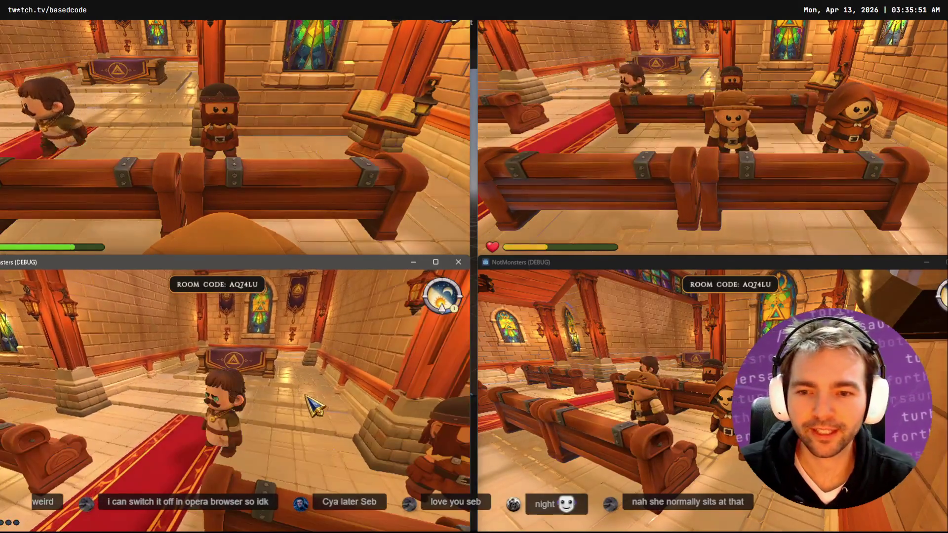
{"action": "key", "text": "w"}
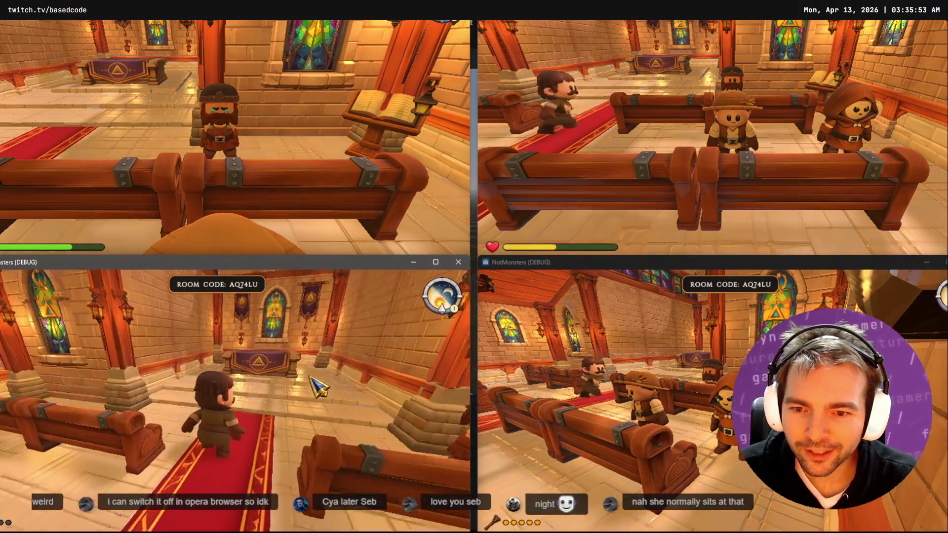
{"action": "key", "text": "s"}
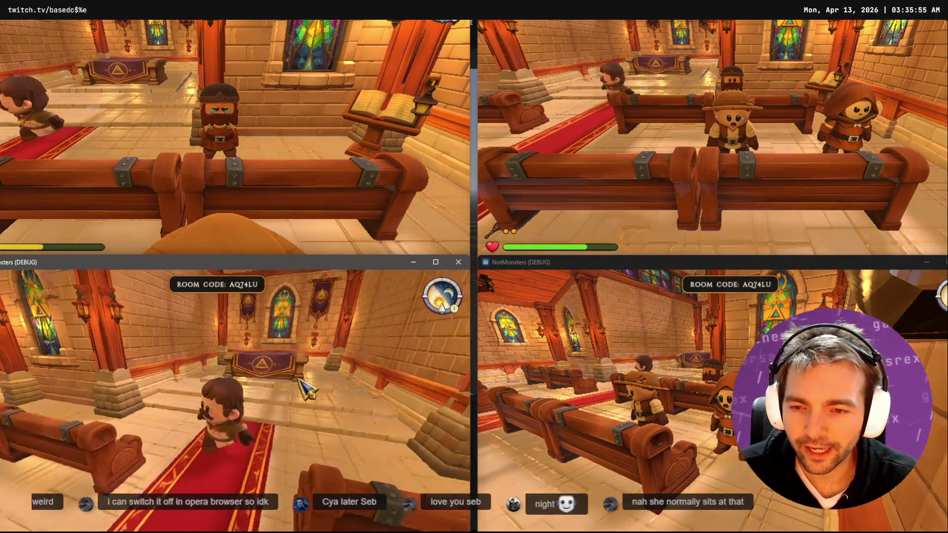
{"action": "key", "text": "s"}
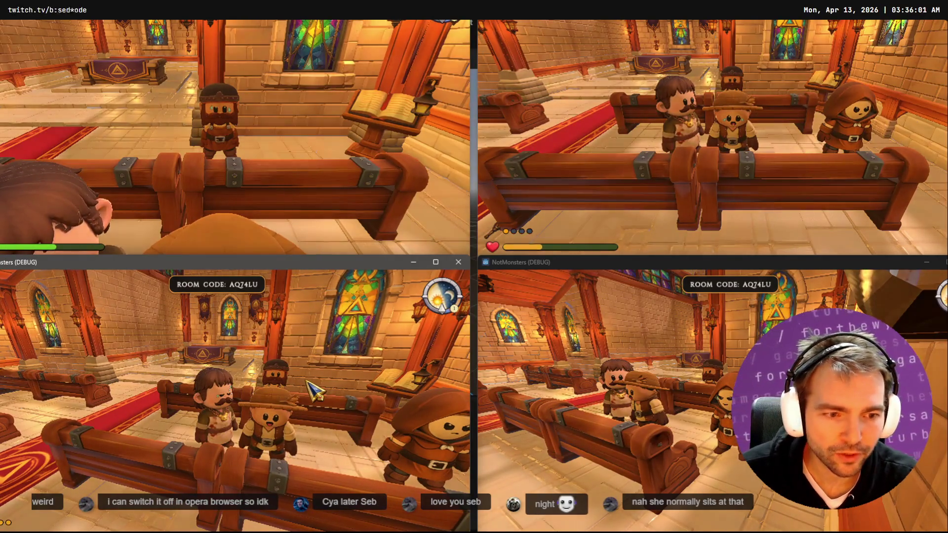
- Walk the top-left, top-right and hooded bottom-right avatars next to the group by the pews
{"action": "left_click", "coordinate": [279, 111]}
{"action": "key", "text": "s"}
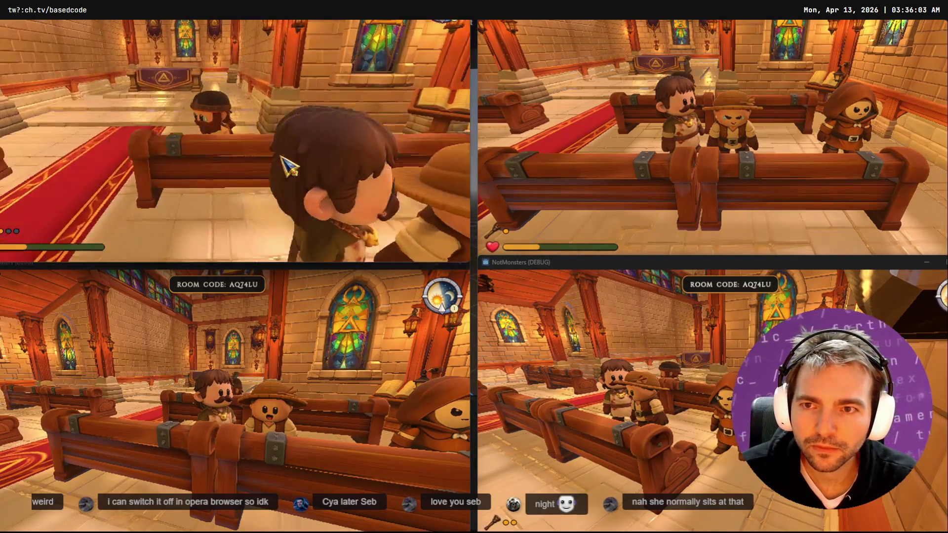
{"action": "key", "text": "a"}
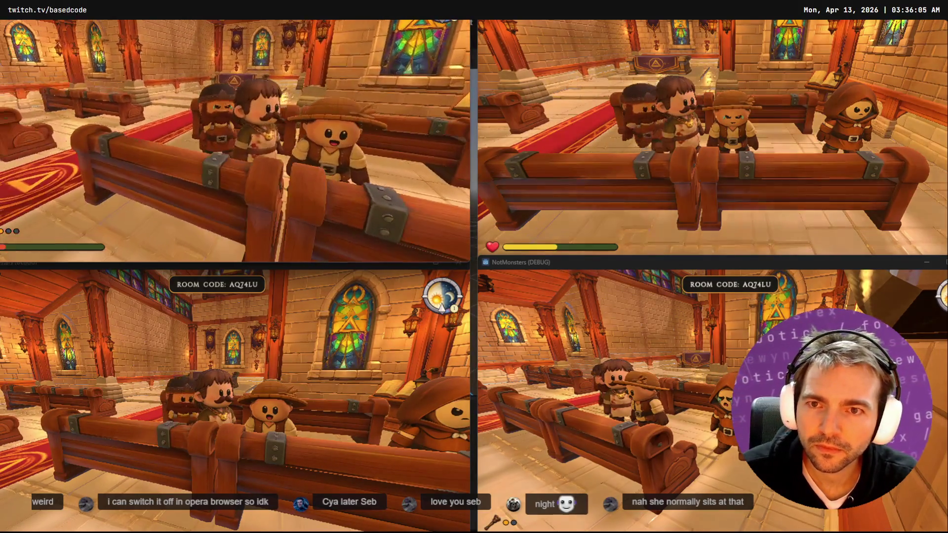
{"action": "key", "text": "d"}
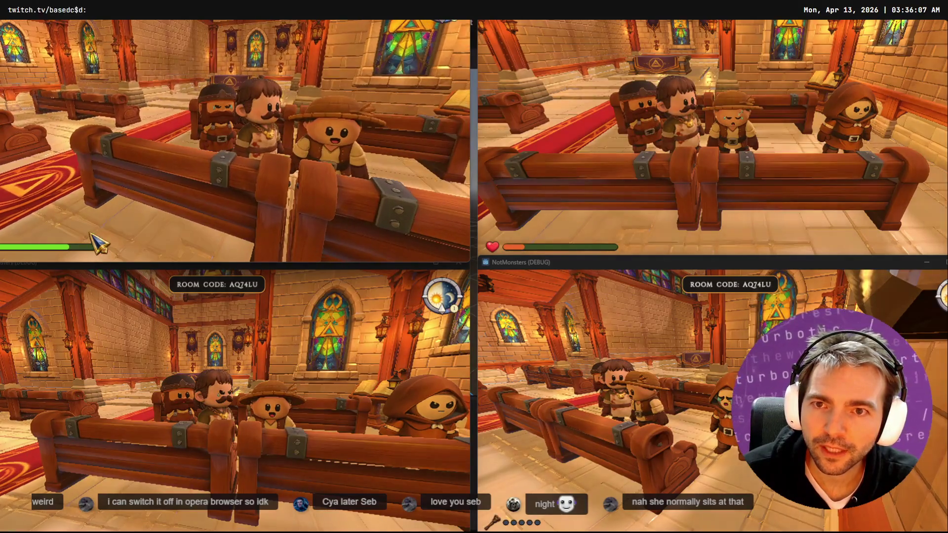
{"action": "left_click", "coordinate": [787, 184]}
{"action": "key", "text": "a"}
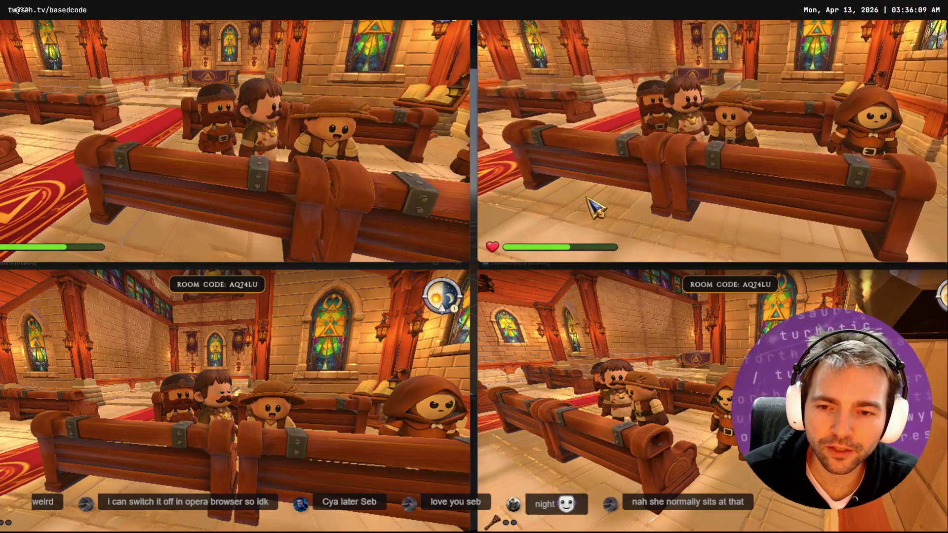
{"action": "left_click", "coordinate": [567, 391]}
{"action": "key", "text": "a"}
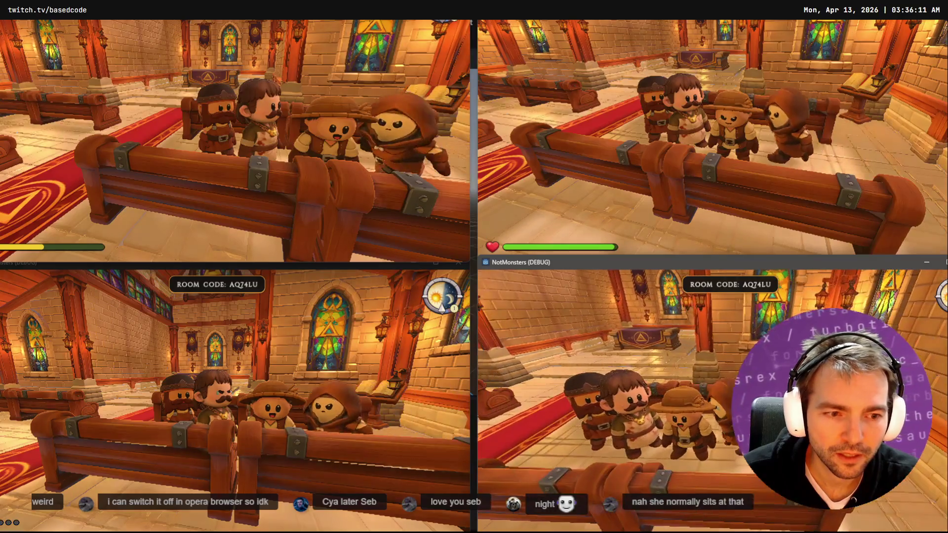
{"action": "key", "text": "a"}
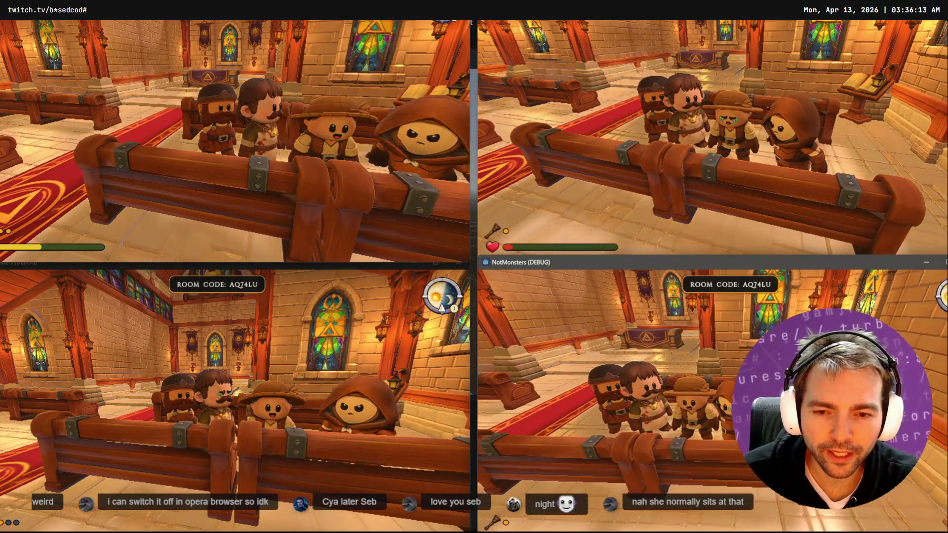
{"action": "key", "text": "w"}
{"action": "key", "text": "alt+Tab"}
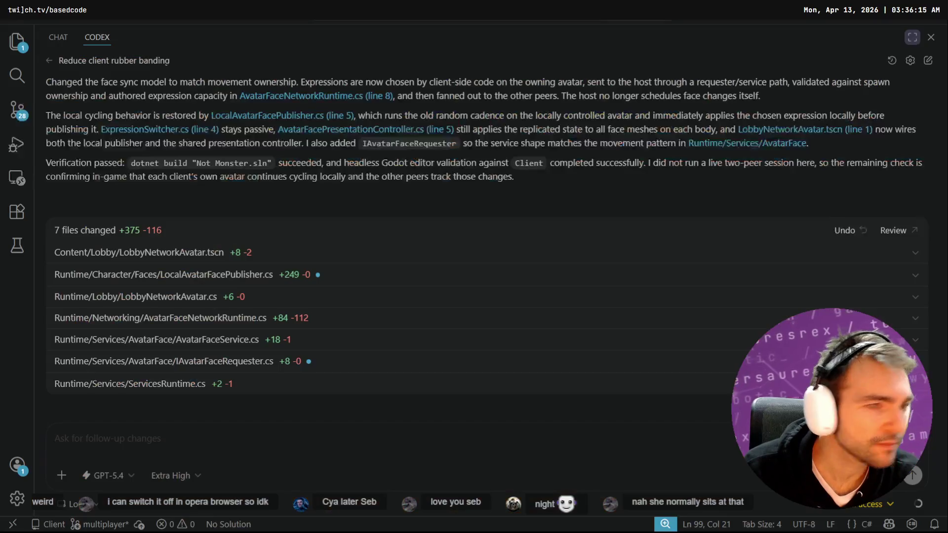
- Dictate and send: faces aren't propagating—are non-local instances still running expression switching?
{"action": "scroll", "coordinate": [333, 282], "scroll_direction": "up", "scroll_amount": 2}
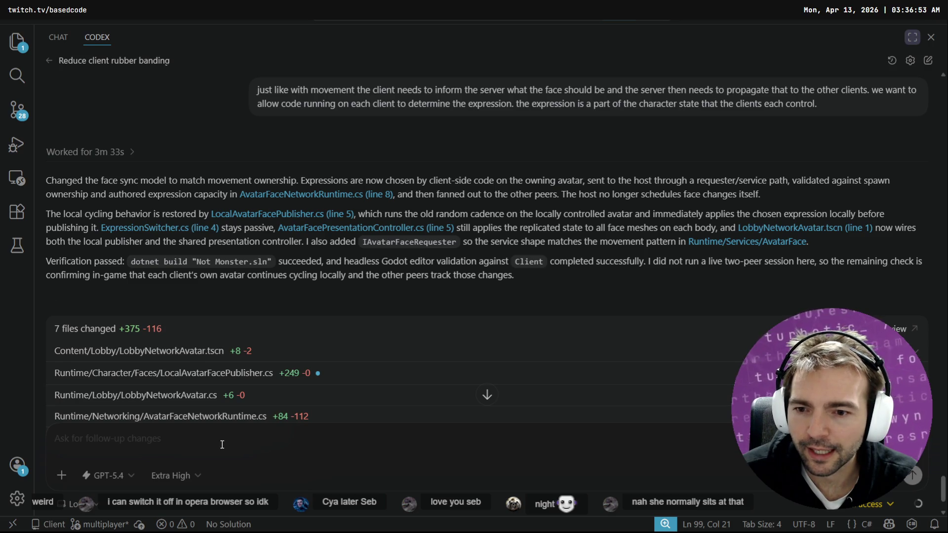
{"action": "key", "text": "super+h"}
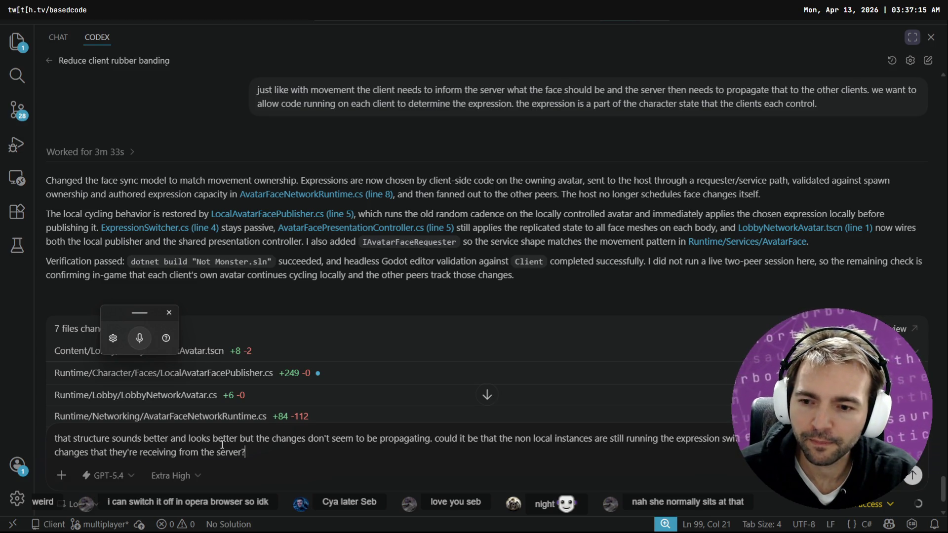
{"action": "key", "text": "Return"}
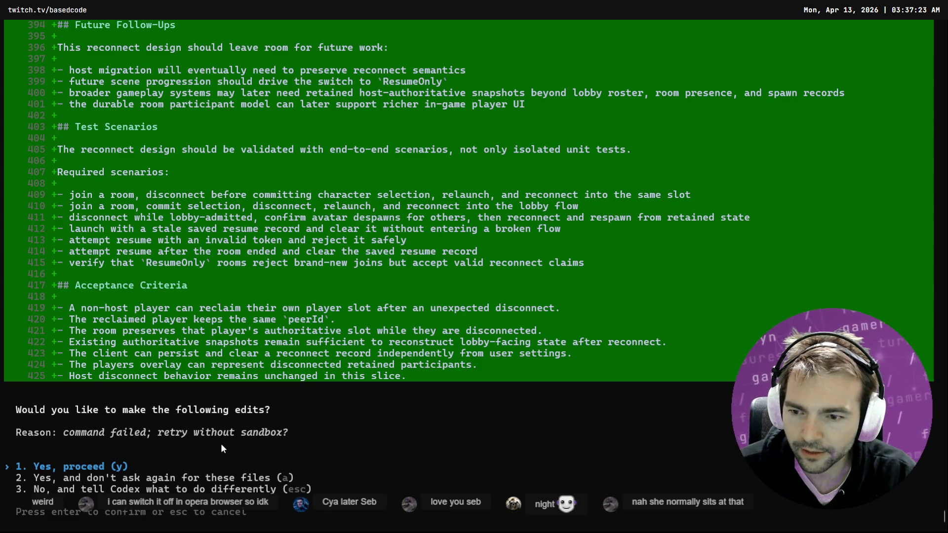
- Choose 'Yes, proceed' so Codex continues the rename edits, then return to VS Code
{"action": "key", "text": "Return"}
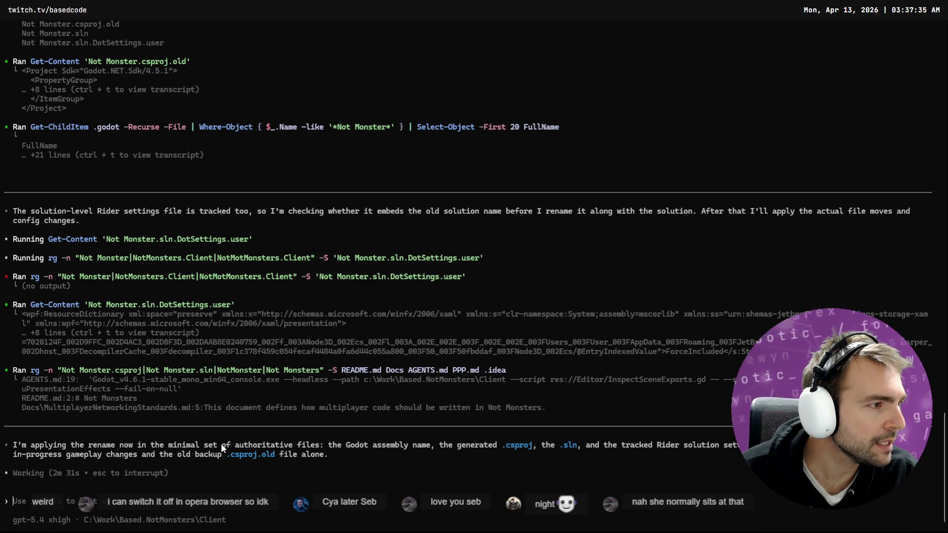
{"action": "key", "text": "alt+Tab"}
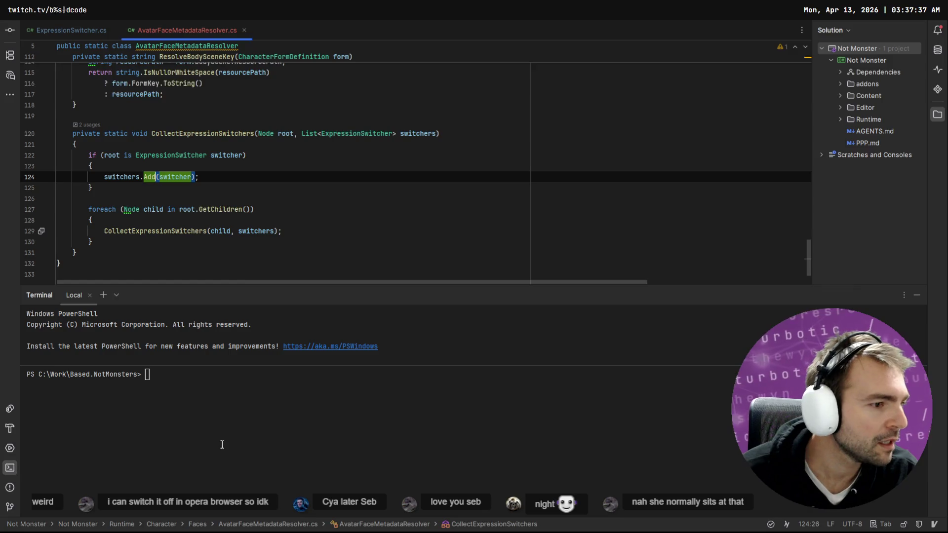
{"action": "key", "text": "alt+Tab"}
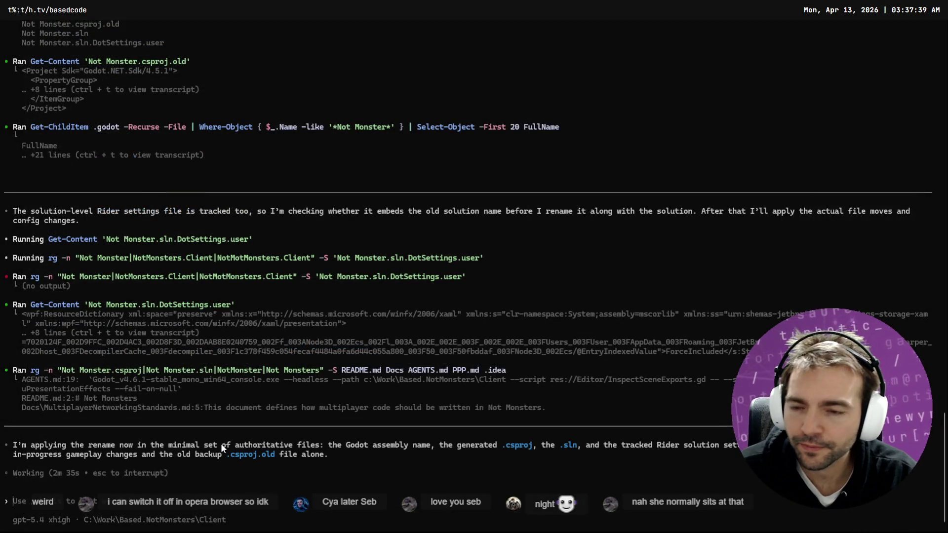
{"action": "key", "text": "alt+Tab"}
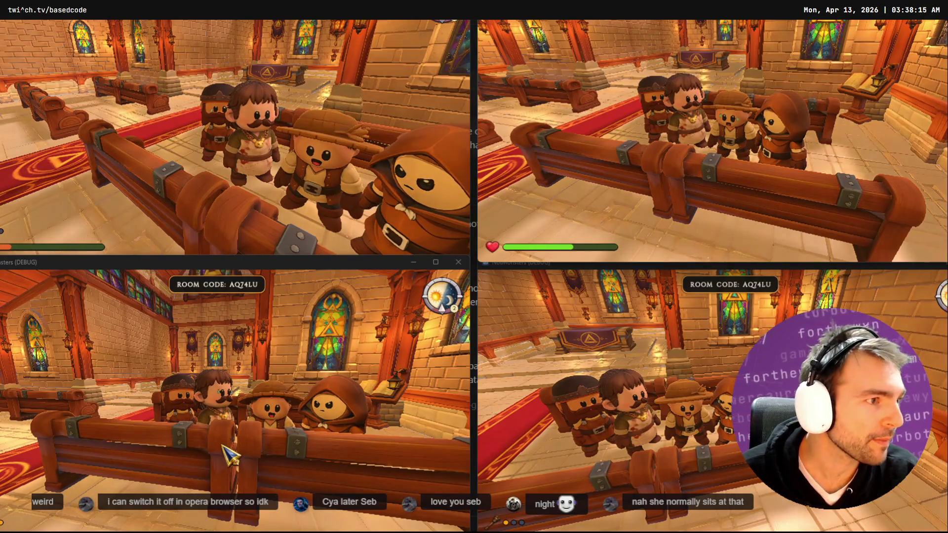
{"action": "key", "text": "alt+Tab"}
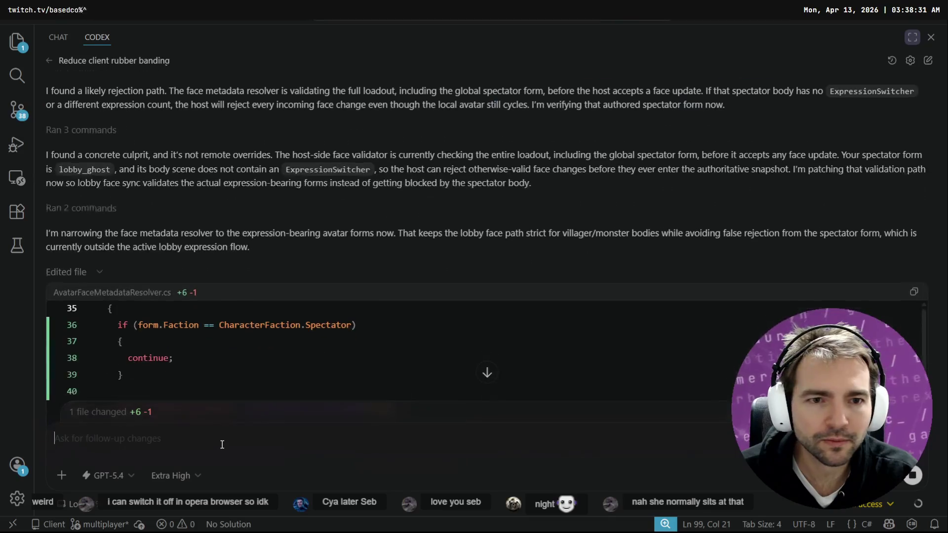
- Read Codex's diagnosis and AvatarFaceMetadataResolver.cs change summary, confirming the 0-error build
{"action": "scroll", "coordinate": [222, 444], "scroll_direction": "up", "scroll_amount": 3}
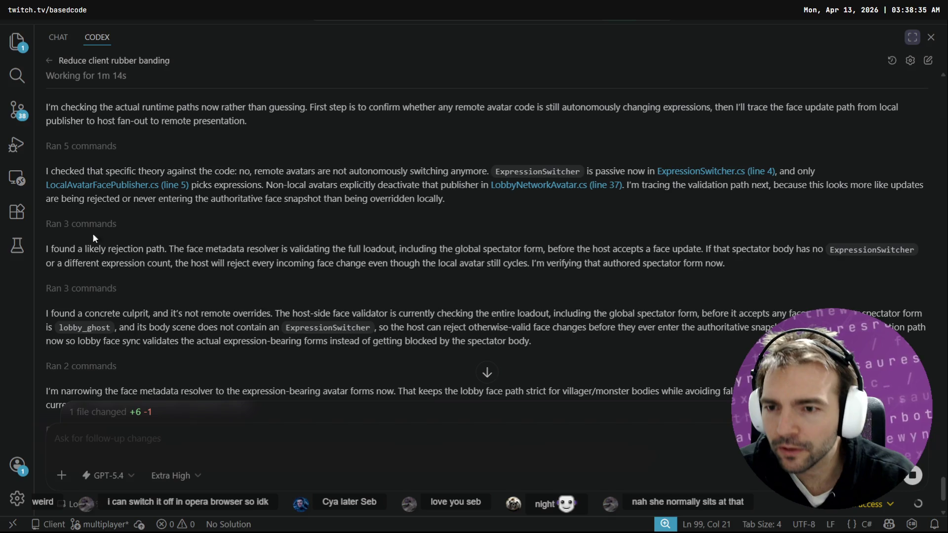
{"action": "scroll", "coordinate": [143, 266], "scroll_direction": "down", "scroll_amount": 3}
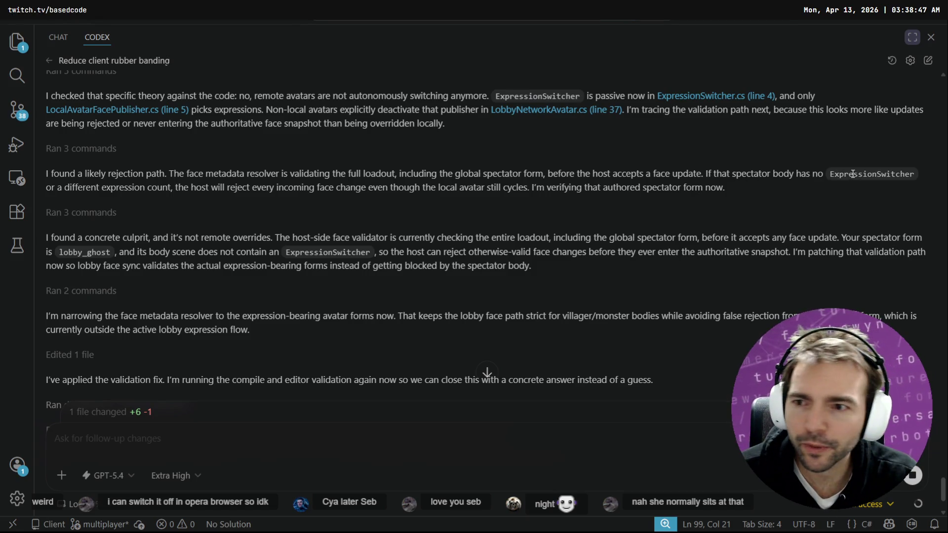
{"action": "scroll", "coordinate": [370, 185], "scroll_direction": "up", "scroll_amount": 1}
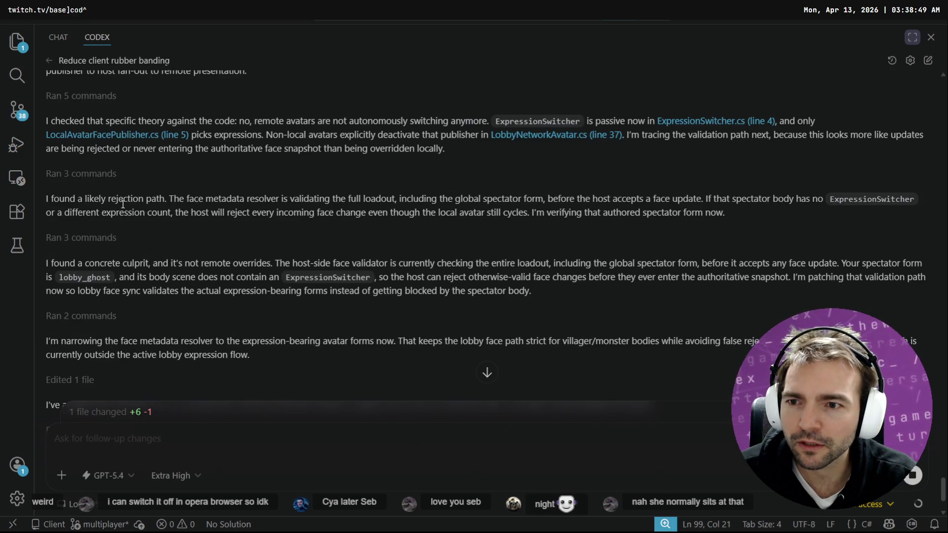
{"action": "scroll", "coordinate": [120, 213], "scroll_direction": "down", "scroll_amount": 2}
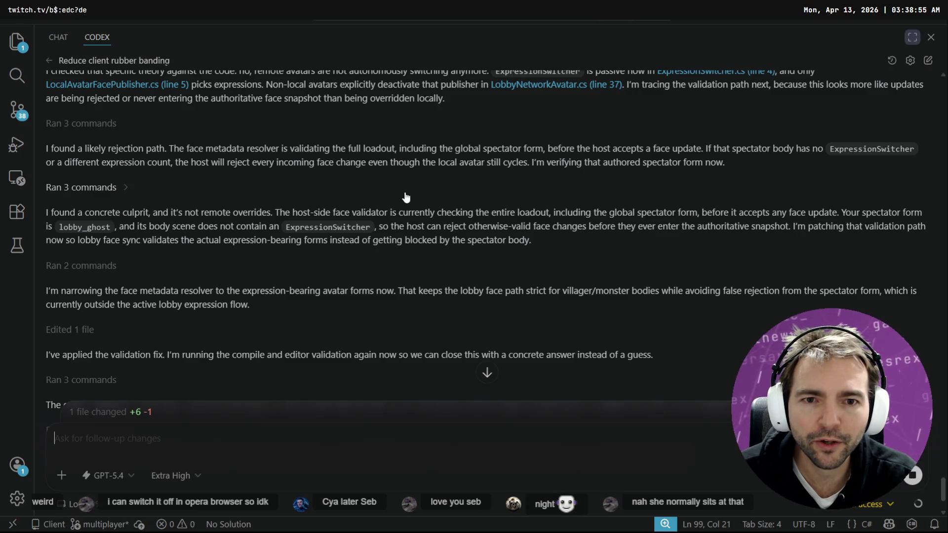
{"action": "scroll", "coordinate": [514, 181], "scroll_direction": "down", "scroll_amount": 2}
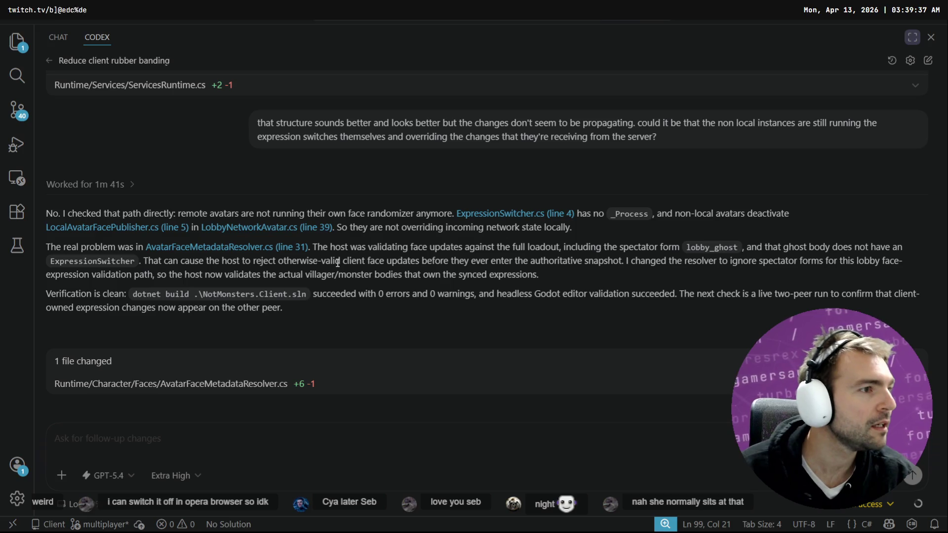
{"action": "key", "text": "alt+Tab"}
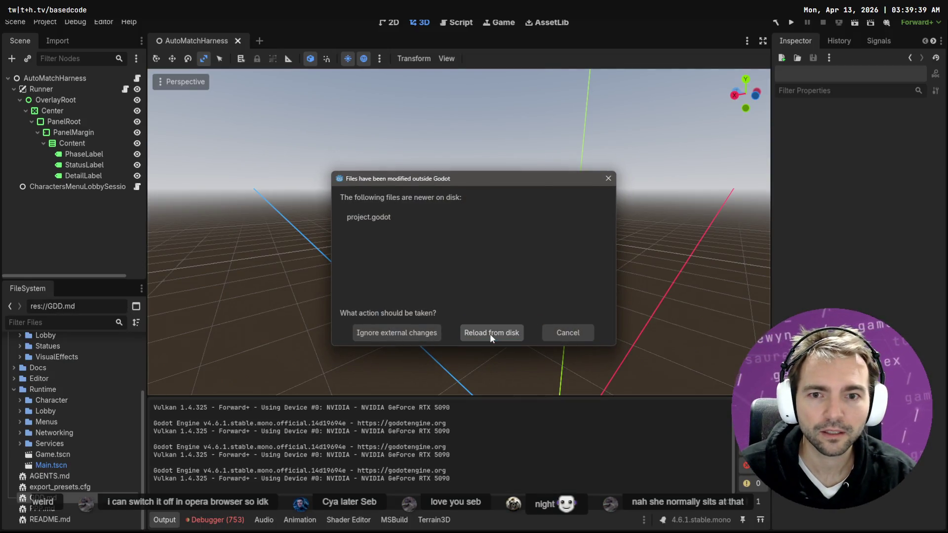
- Reload the externally changed project.godot and inspect the Session 1–4 debugger error lists
{"action": "left_click", "coordinate": [490, 335]}
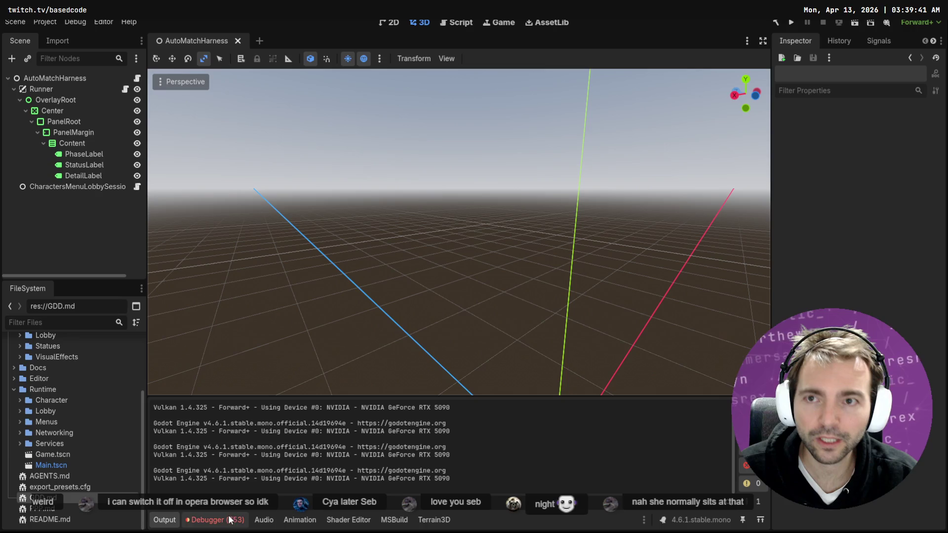
{"action": "left_click", "coordinate": [209, 520]}
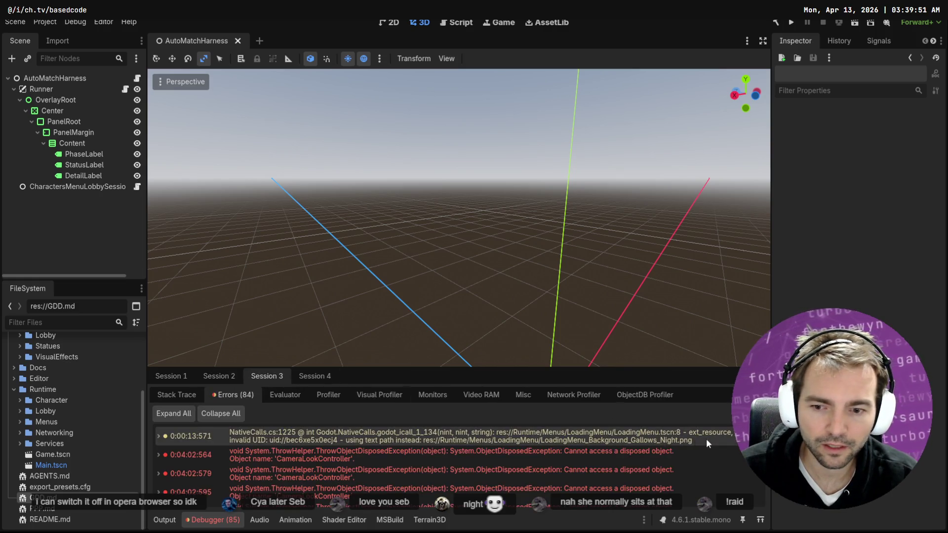
{"action": "left_click", "coordinate": [322, 375]}
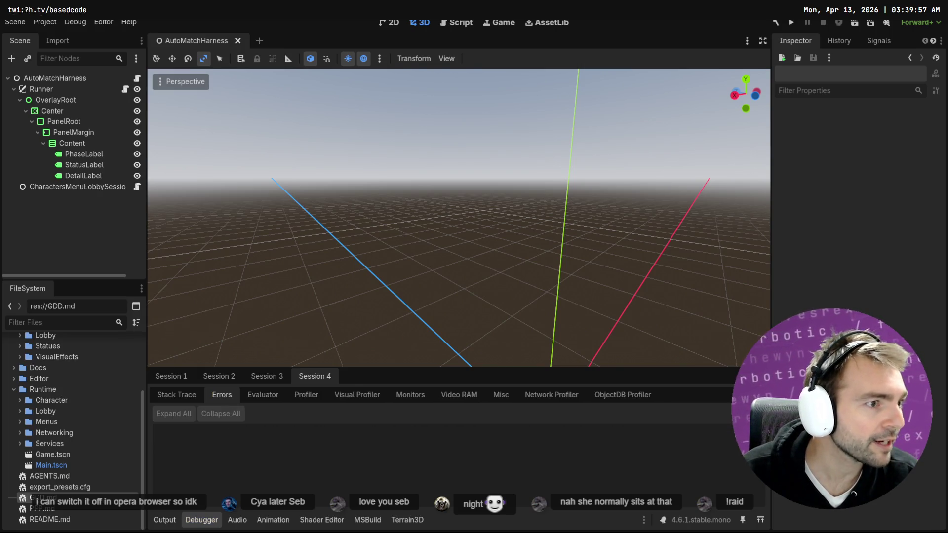
{"action": "key", "text": "alt+Tab"}
- Review the diff of the new NotMonsters.Client.csproj in Fork's unstaged changes
{"action": "left_click_drag", "start_coordinate": [334, 140], "coordinate": [345, 269]}
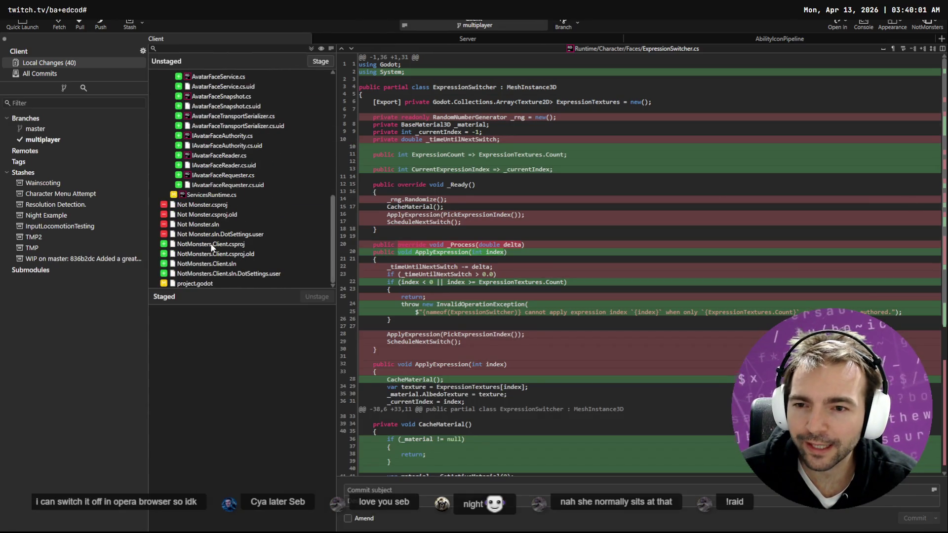
{"action": "left_click", "coordinate": [212, 245]}
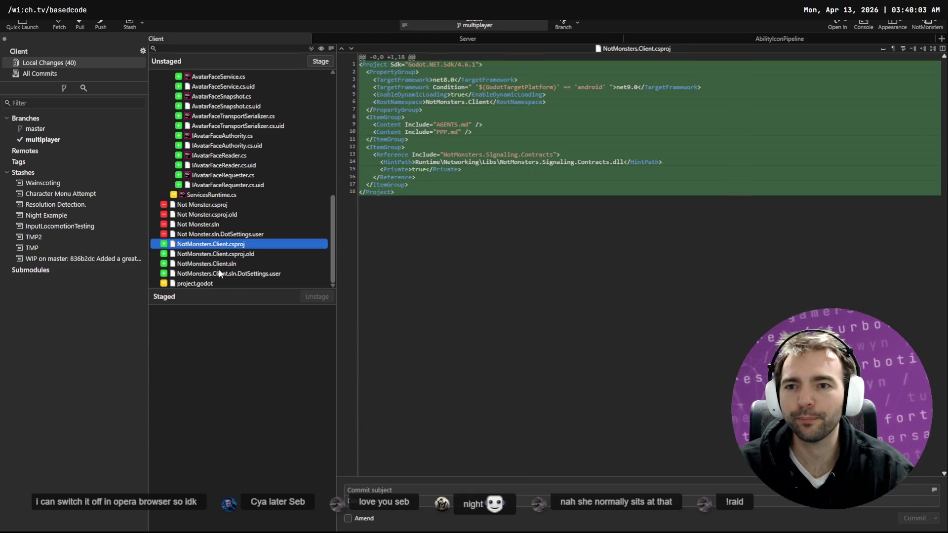
{"action": "left_click_drag", "start_coordinate": [331, 219], "coordinate": [328, 74]}
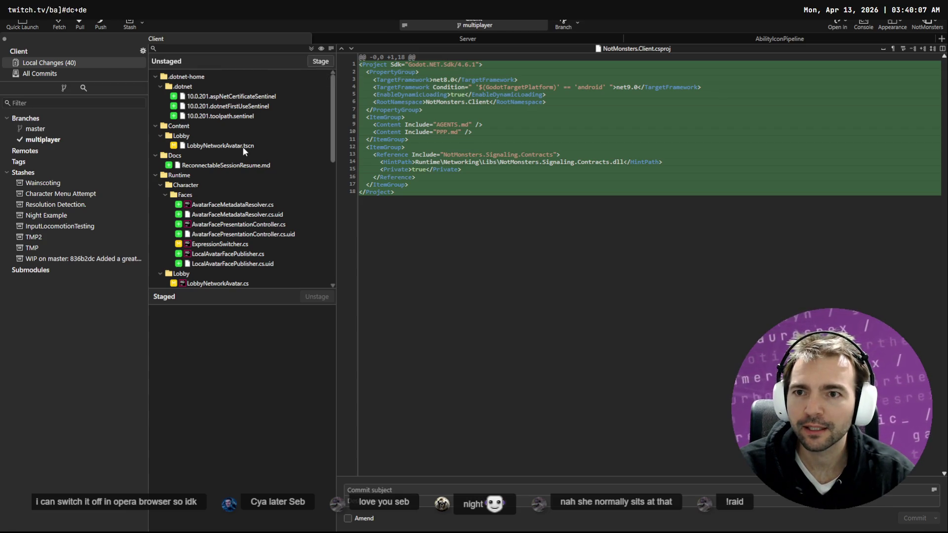
- Rebuild the project in Godot and launch the four NotMonsters game instances
{"action": "mouse_move", "coordinate": [446, 147]}
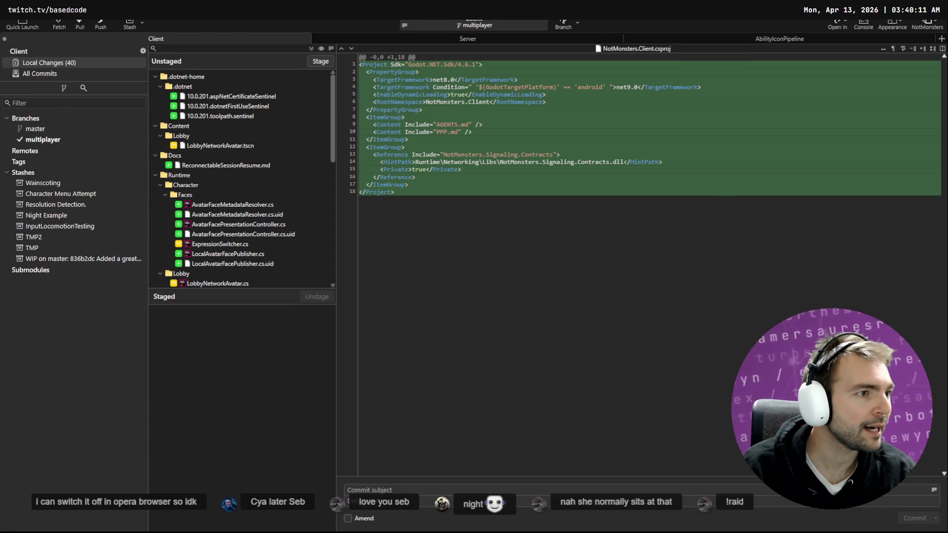
{"action": "key", "text": "alt+Tab"}
{"action": "key", "text": "F5"}
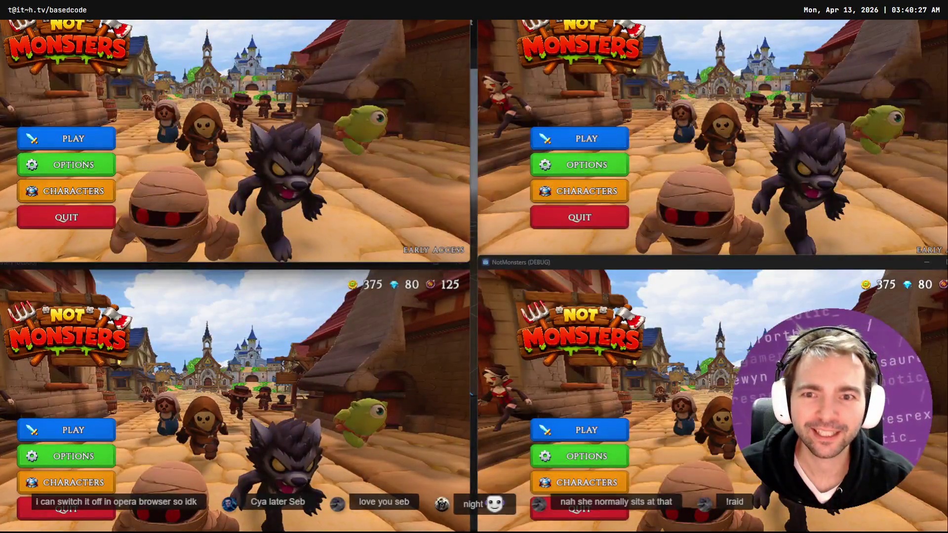
- Host a new room from the top-left game and join it from the other windows
{"action": "left_click", "coordinate": [93, 139]}
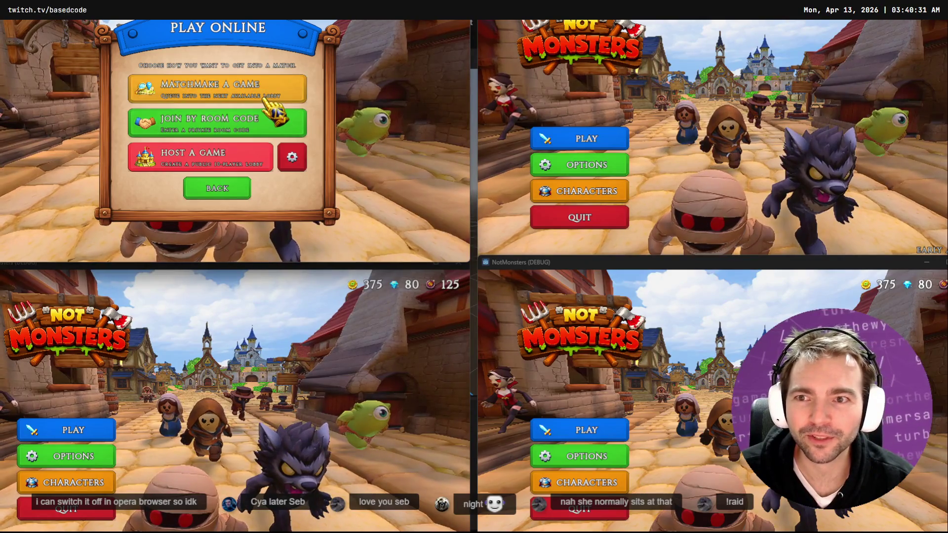
{"action": "left_click", "coordinate": [230, 163]}
{"action": "left_click", "coordinate": [256, 117]}
{"action": "left_click", "coordinate": [579, 138]}
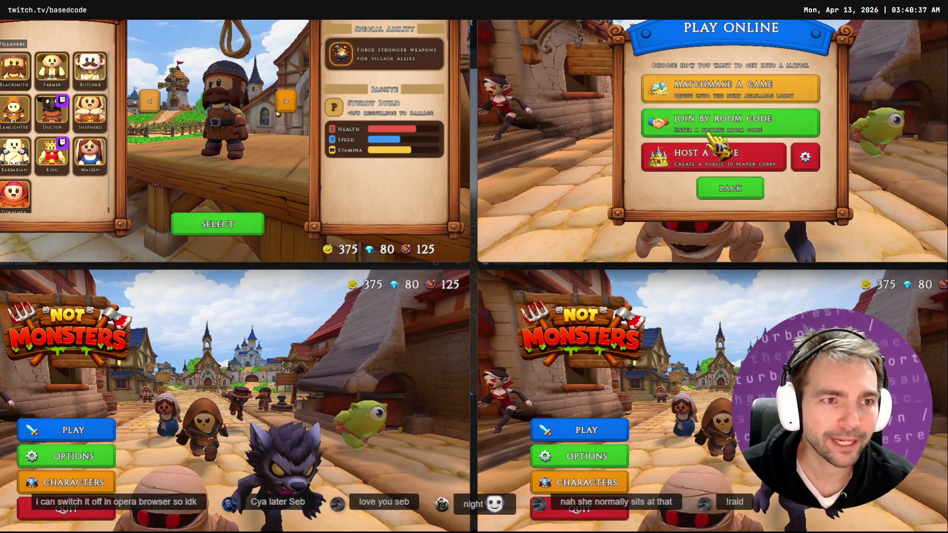
{"action": "left_click", "coordinate": [101, 431]}
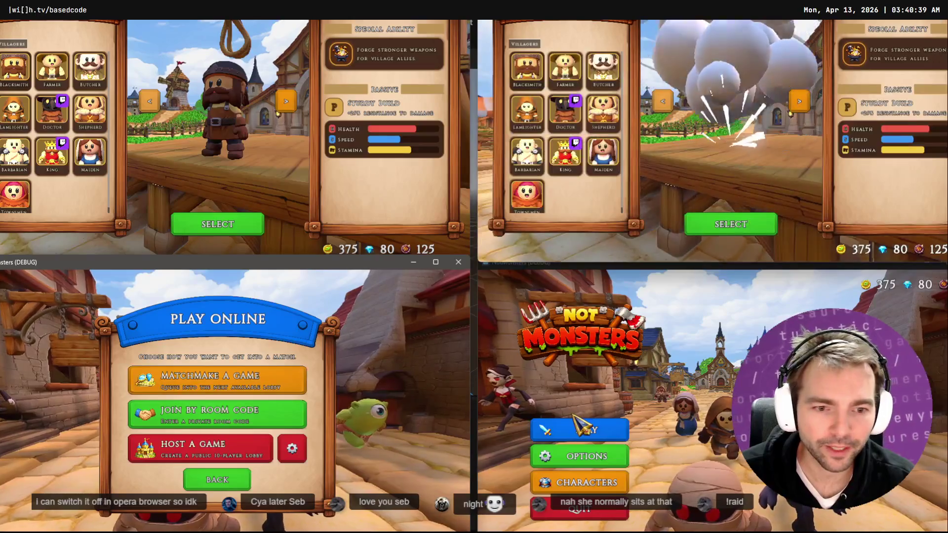
{"action": "left_click", "coordinate": [592, 429]}
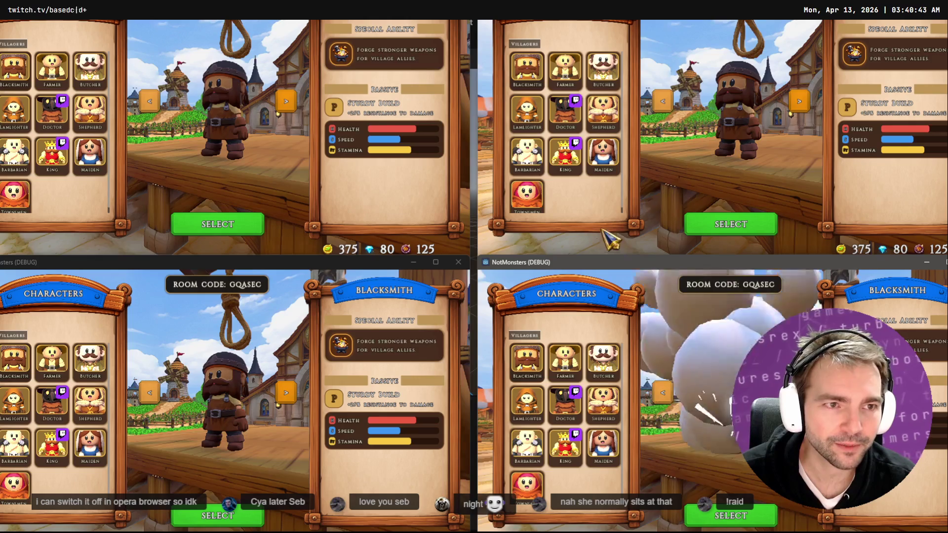
- Lock in Farmer, Butcher, Shepherd and Maiden across the four game windows
{"action": "left_click", "coordinate": [52, 67]}
{"action": "left_click", "coordinate": [606, 74]}
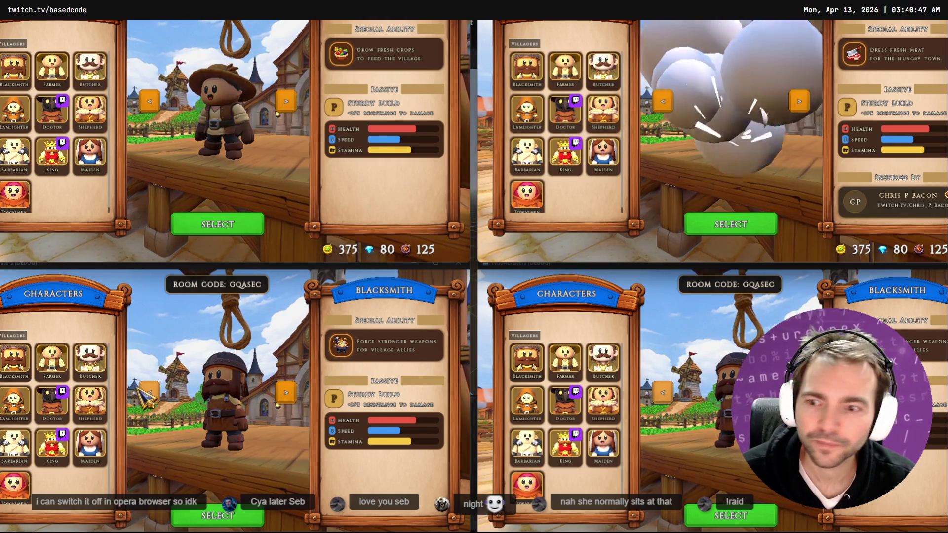
{"action": "left_click", "coordinate": [90, 406]}
{"action": "left_click", "coordinate": [613, 439]}
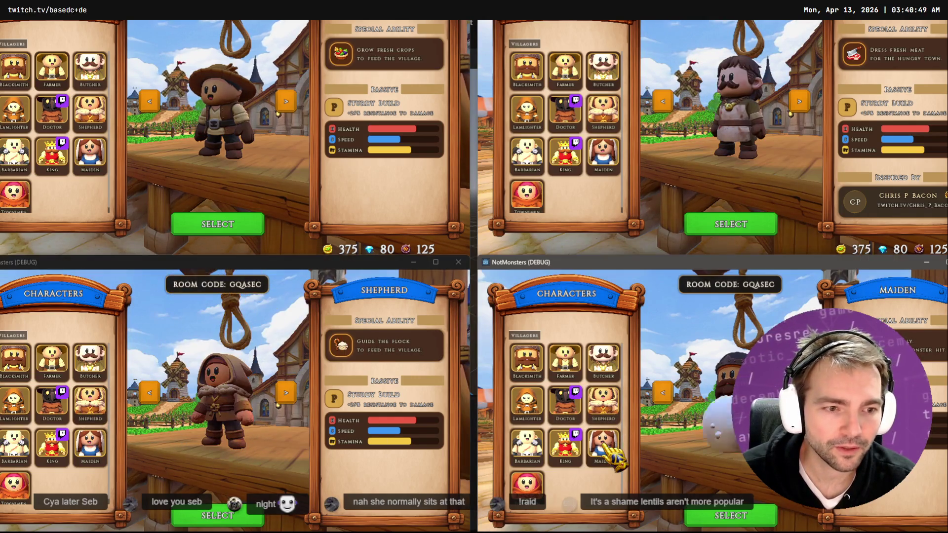
{"action": "left_click", "coordinate": [236, 226]}
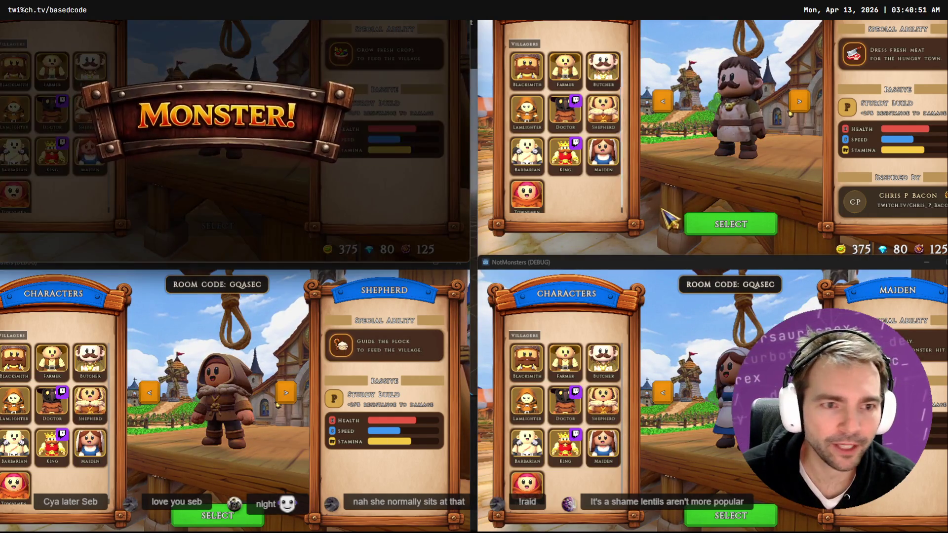
{"action": "left_click", "coordinate": [740, 227]}
{"action": "left_click", "coordinate": [217, 517]}
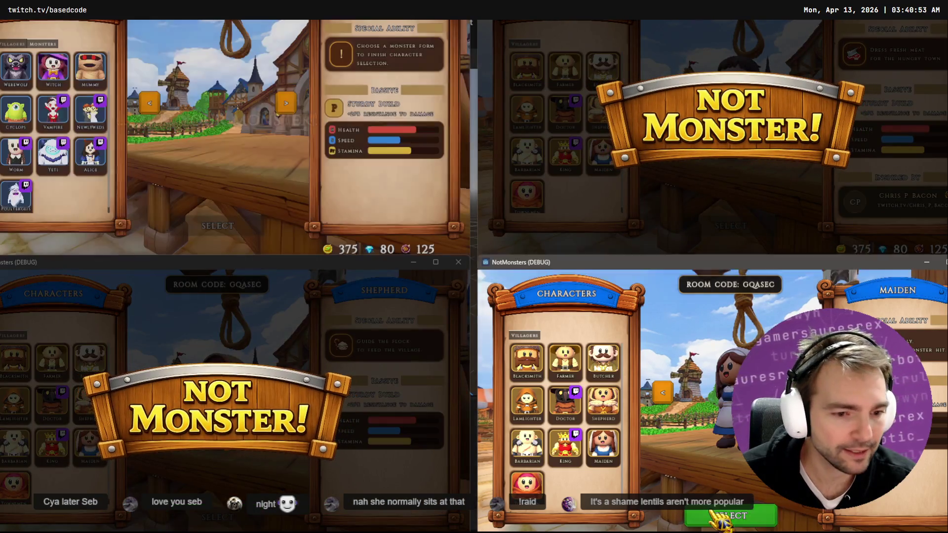
{"action": "left_click", "coordinate": [730, 515]}
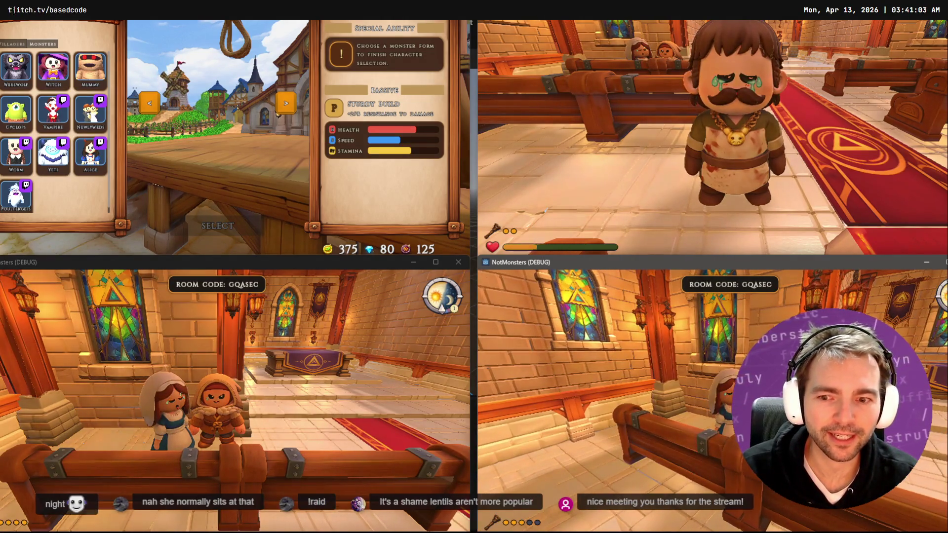
- Pause the bottom-right, top-right and bottom-left guest games
{"action": "key", "text": "Escape"}
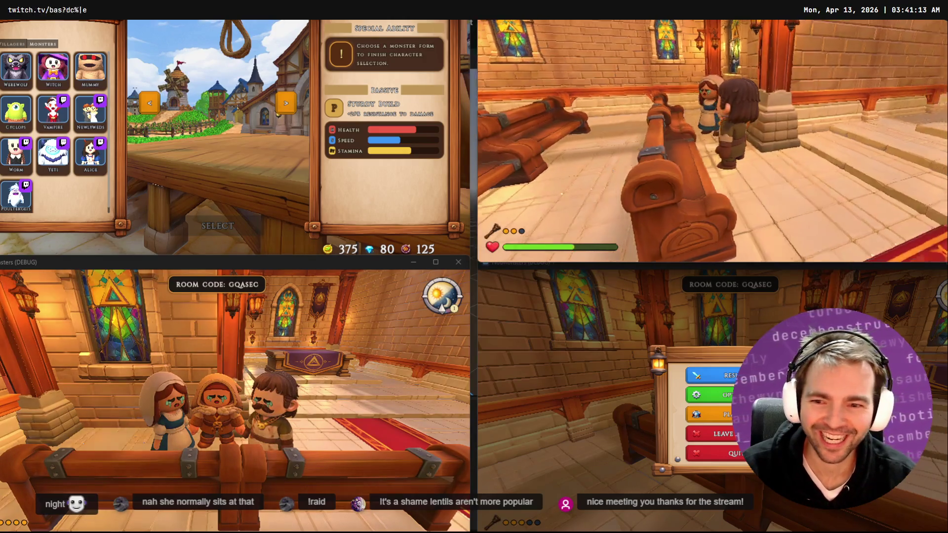
{"action": "key", "text": "Escape"}
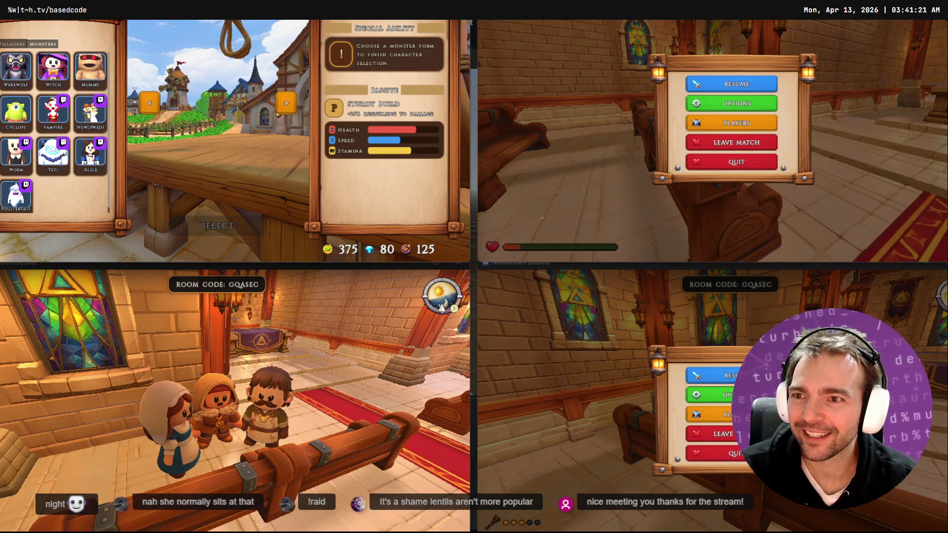
{"action": "key", "text": "Escape"}
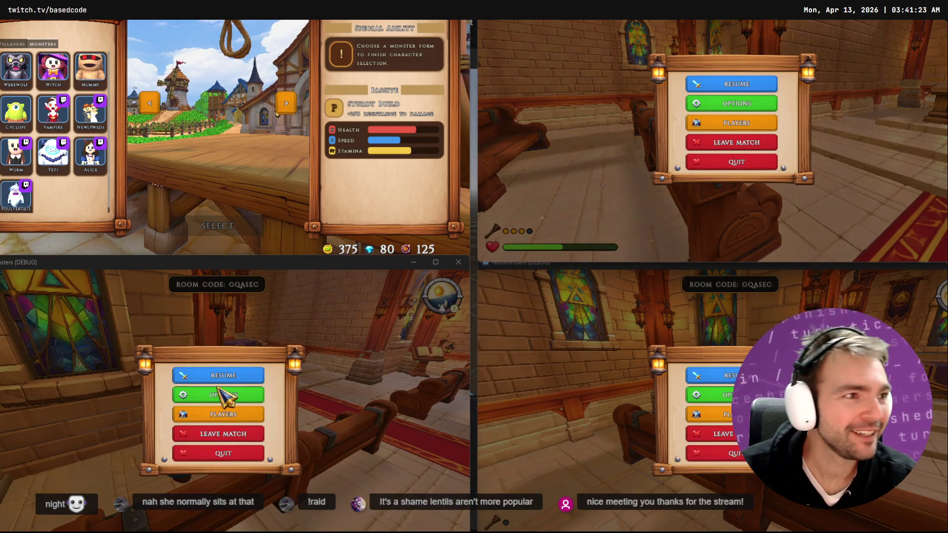
- Choose the Worm as the host's monster and walk it across the church to the pews
{"action": "left_click", "coordinate": [269, 187]}
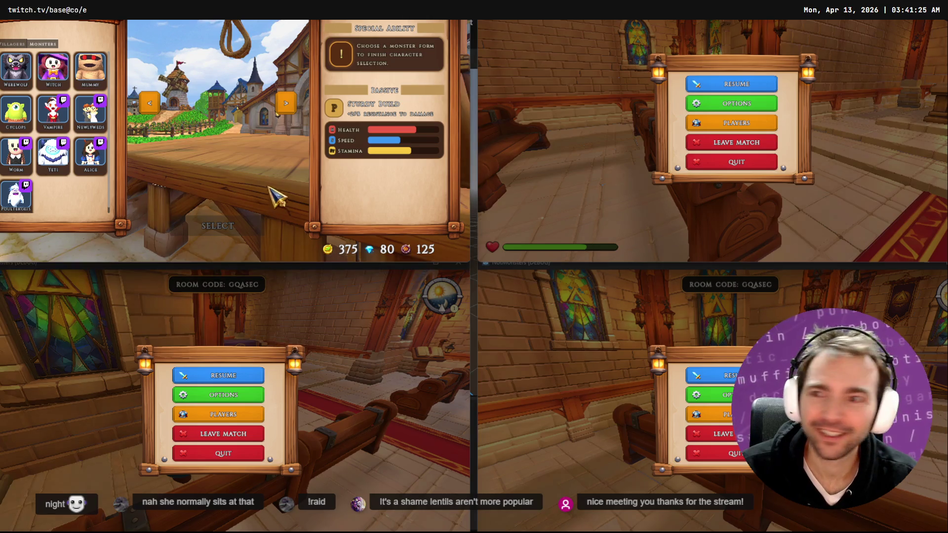
{"action": "left_click", "coordinate": [31, 157]}
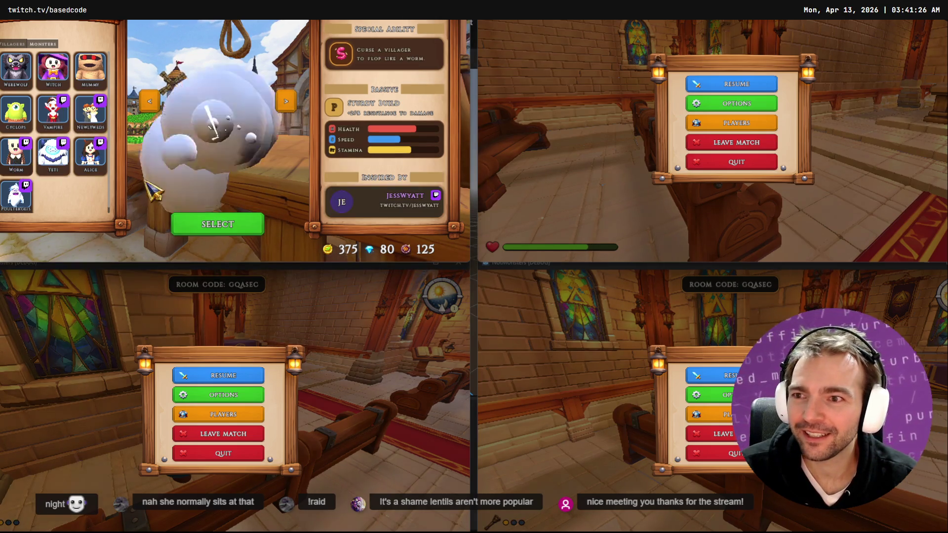
{"action": "left_click", "coordinate": [245, 231]}
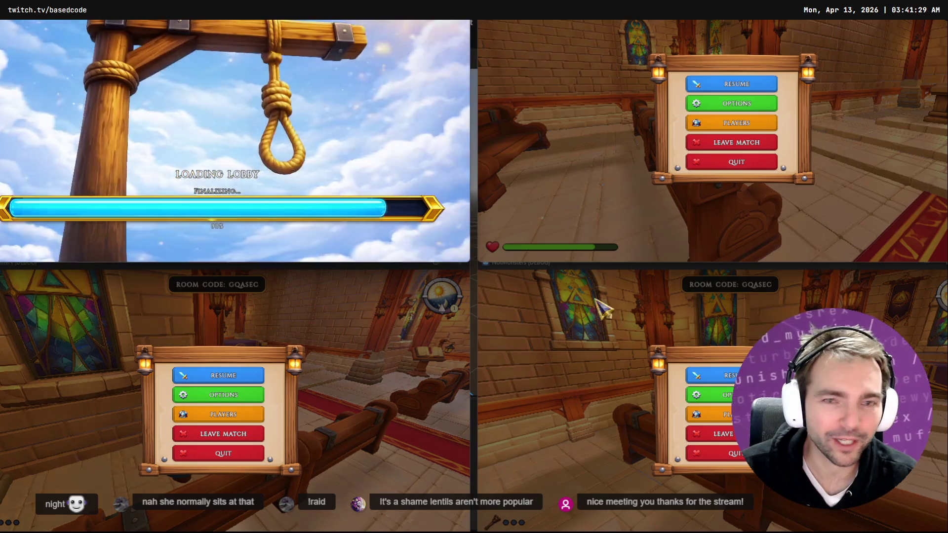
{"action": "key", "text": "w"}
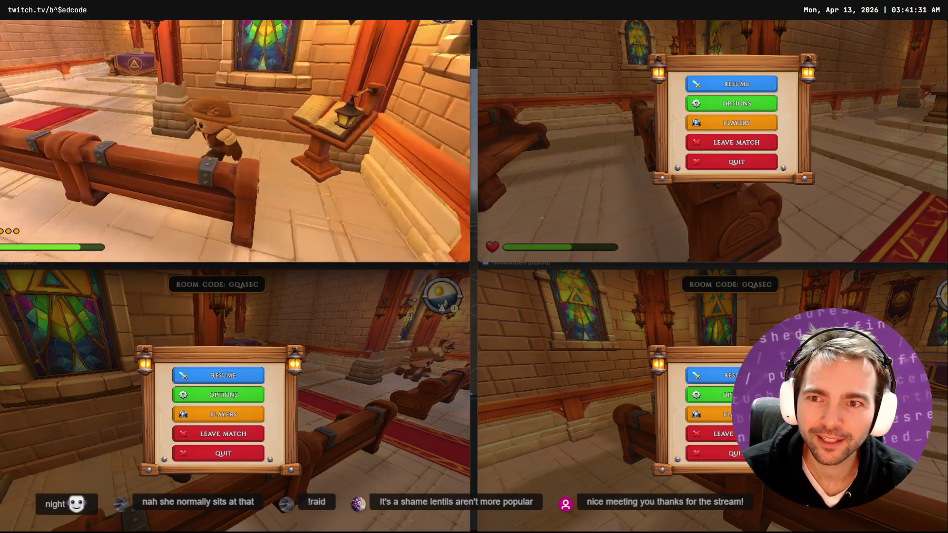
{"action": "key", "text": "w"}
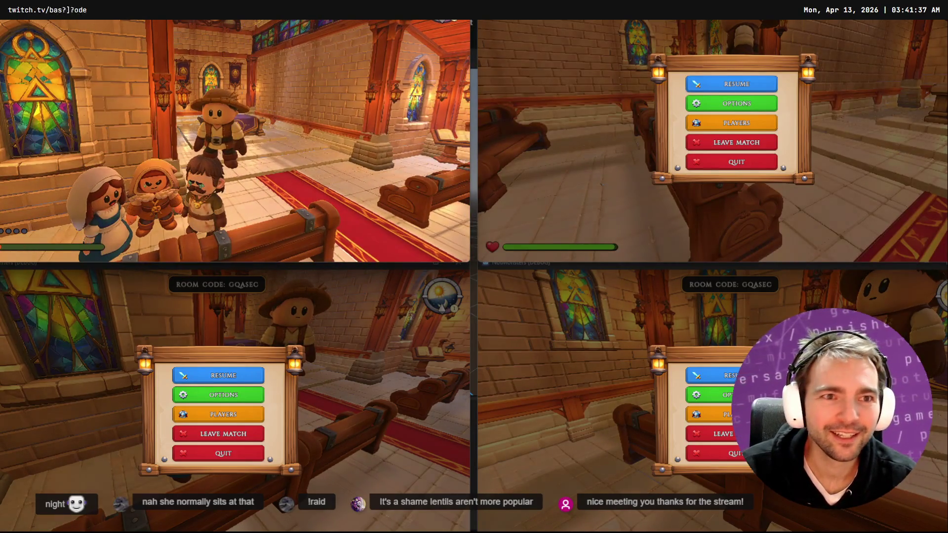
- Resume play in the bottom-left, top-right and bottom-right guest games
{"action": "key", "text": "Escape"}
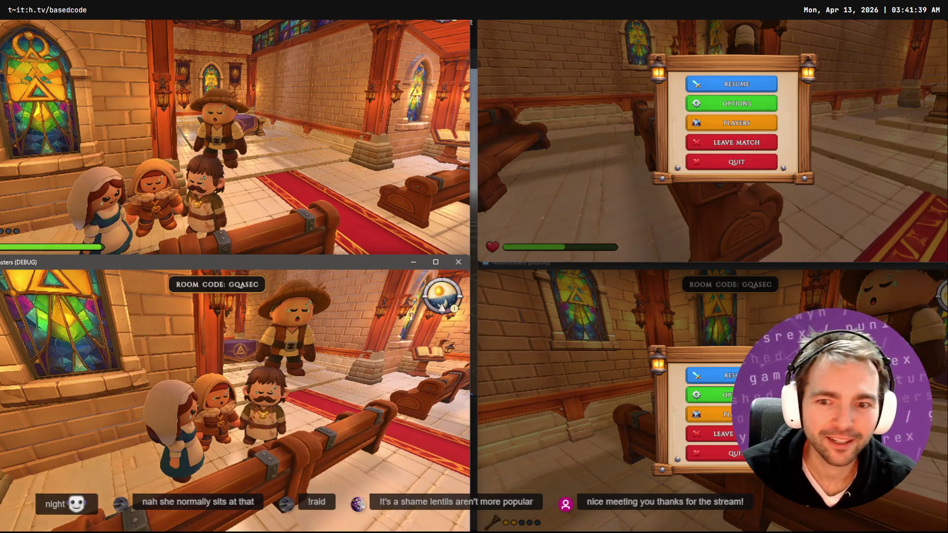
{"action": "key", "text": "Escape"}
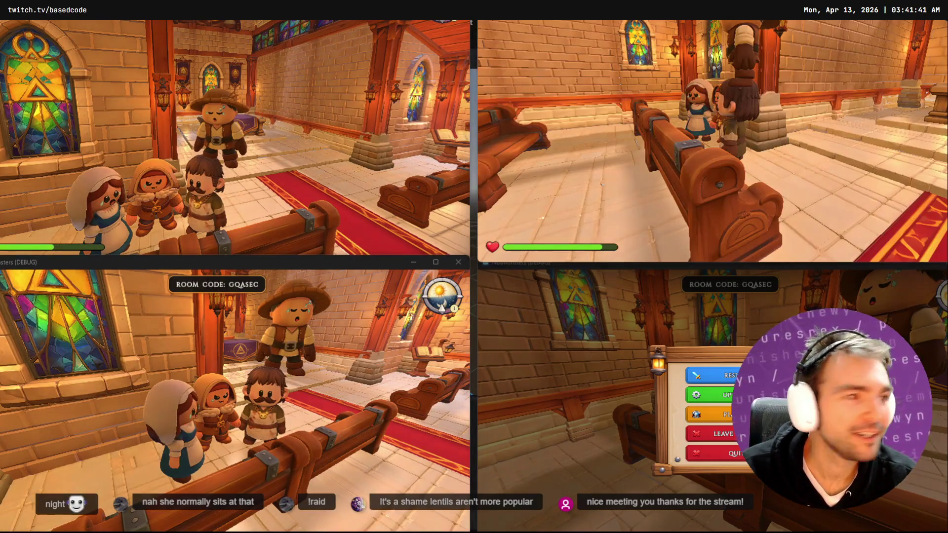
{"action": "key", "text": "Escape"}
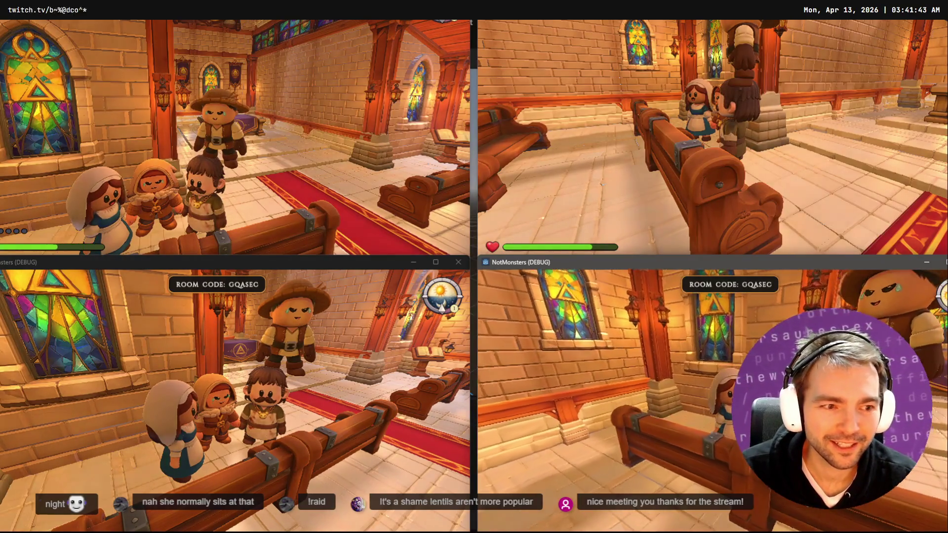